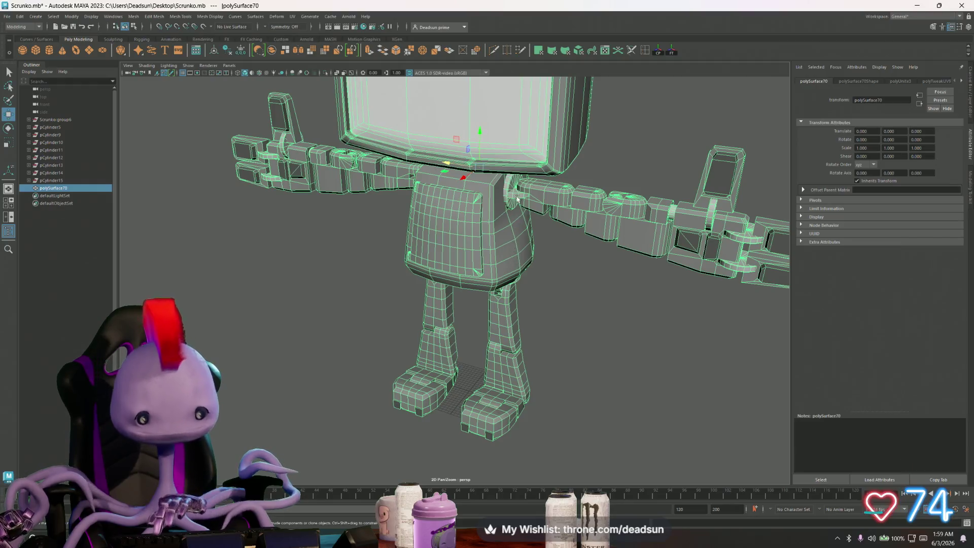
Move the robot's pivot down to the floor between its feet.
left_click_drag(480, 133, 492, 365)
mouse_move(492, 366)
right_mouse_down("alt")
mouse_move(659, 401)
mouse_move(961, 434)
right_mouse_up("alt")
mouse_move(961, 434)
left_mouse_down("alt")
mouse_move(648, 304)
mouse_move(584, 355)
mouse_move(535, 417)
left_mouse_up("alt")
key("v")
mouse_move(528, 265)
left_mouse_down()
mouse_move(511, 275)
mouse_move(522, 319)
left_mouse_up()
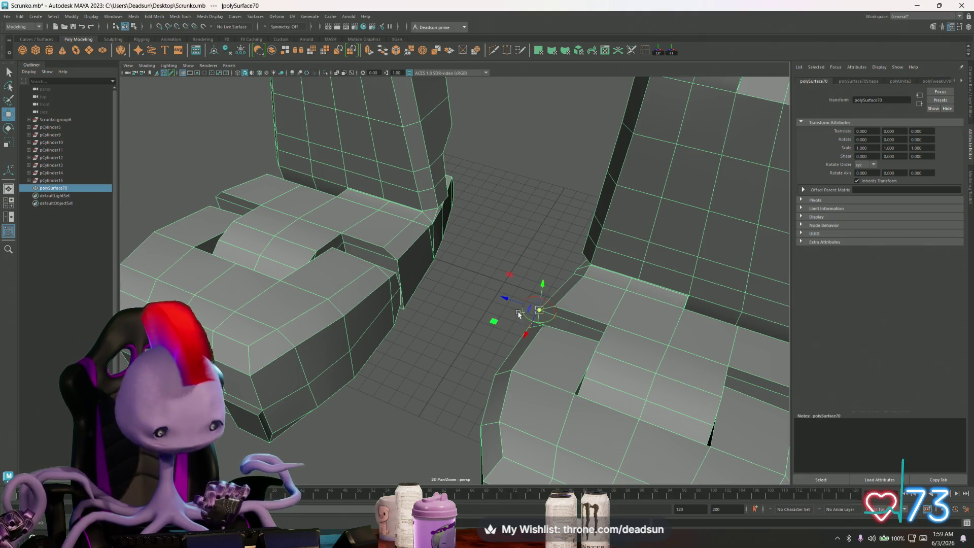
key("ctrl+z")
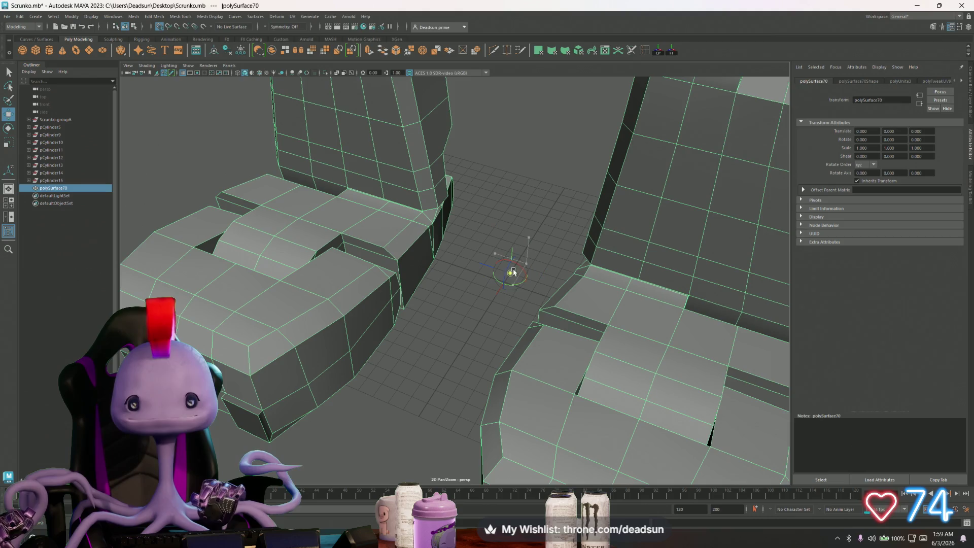
Frame the whole robot and line up a straight front view.
left_click_drag(502, 282, 431, 331, "alt")
scroll(432, 332, "down", 2)
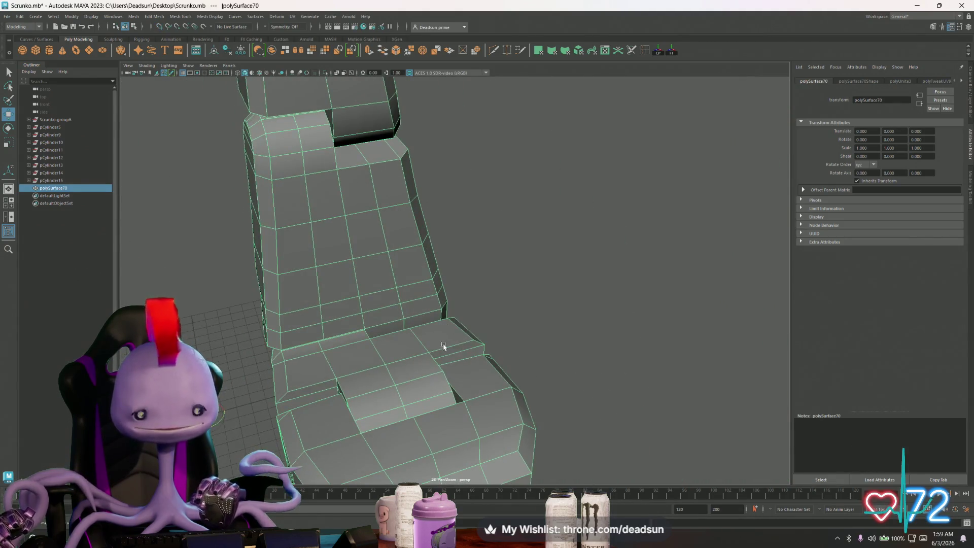
key("f")
scroll(630, 411, "up", 3)
left_click_drag(629, 412, 523, 285, "alt")
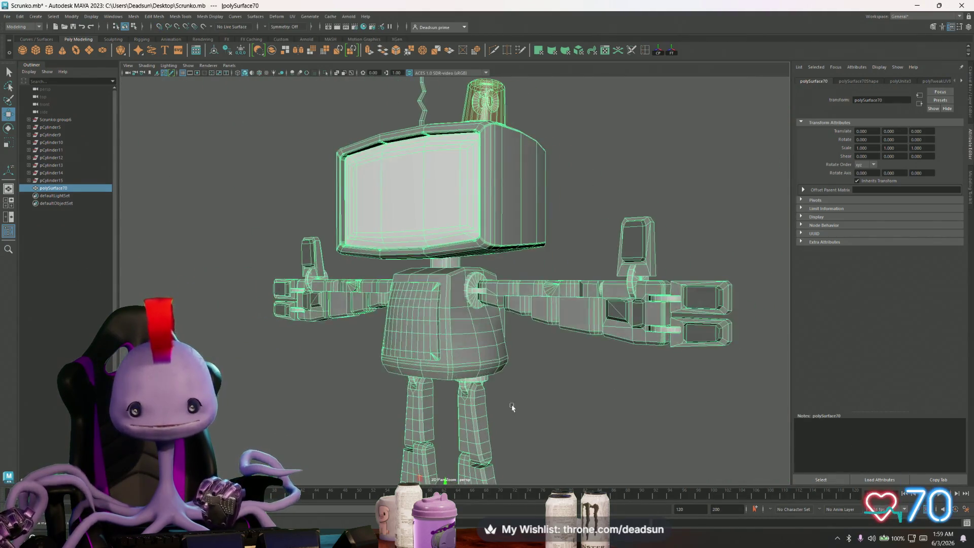
scroll(515, 261, "up", 4)
left_click_drag(441, 366, 434, 371, "alt")
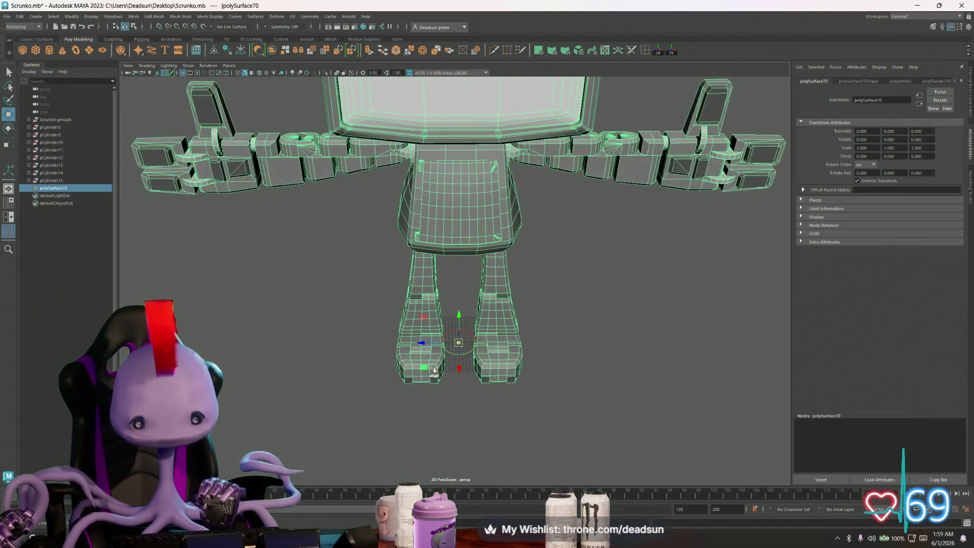
scroll(581, 386, "down", 6)
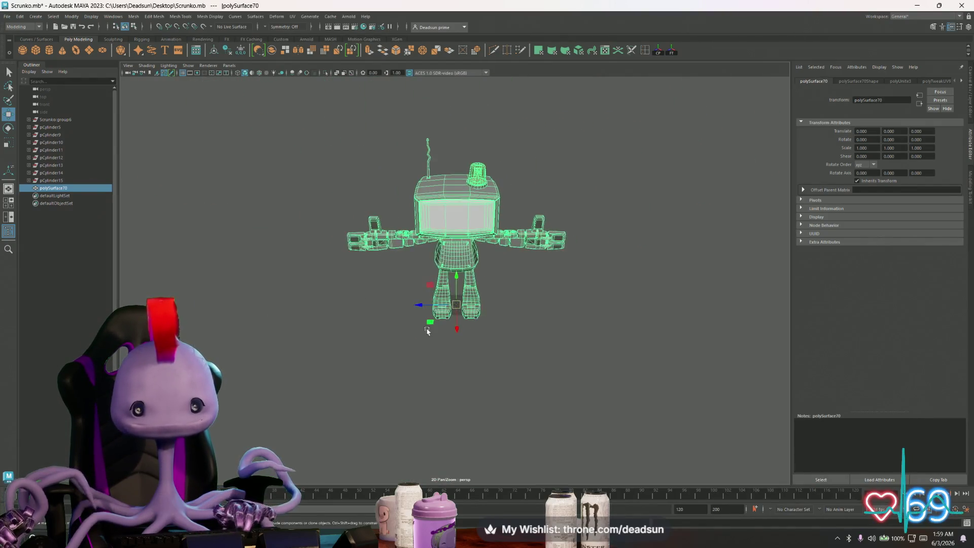
scroll(466, 402, "down", 2)
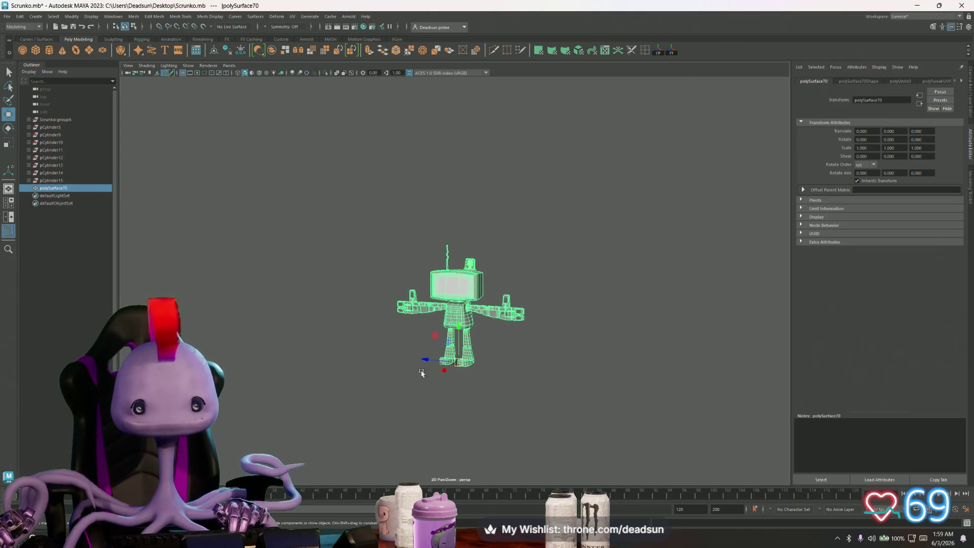
Scale the robot up uniformly to about 4.97 and orbit around the enlarged model.
key("r")
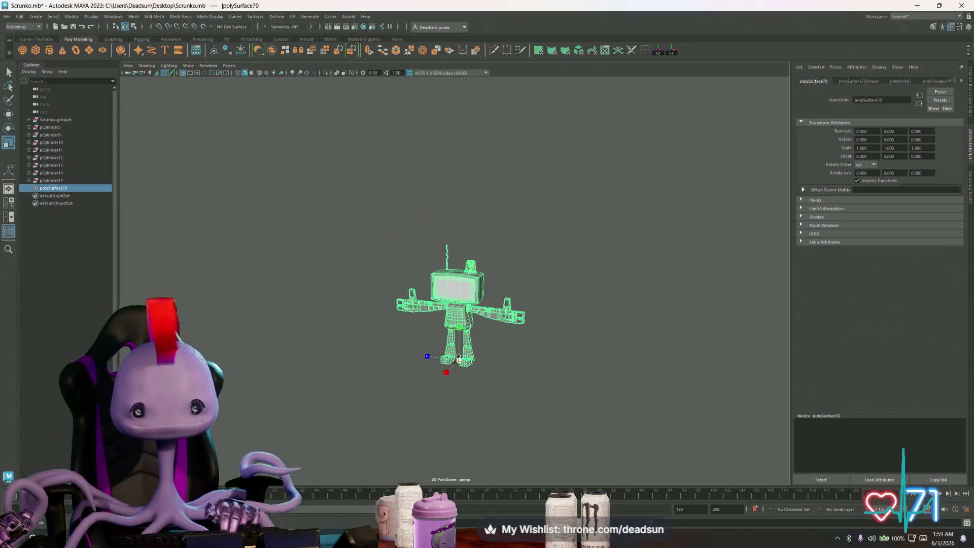
left_click_drag(458, 359, 635, 355)
scroll(549, 391, "down", 6)
mouse_move(355, 381)
left_mouse_down("alt")
mouse_move(407, 386)
mouse_move(342, 383)
mouse_move(342, 398)
mouse_move(403, 419)
mouse_move(359, 383)
mouse_move(383, 385)
mouse_move(366, 394)
mouse_move(353, 386)
left_mouse_up("alt")
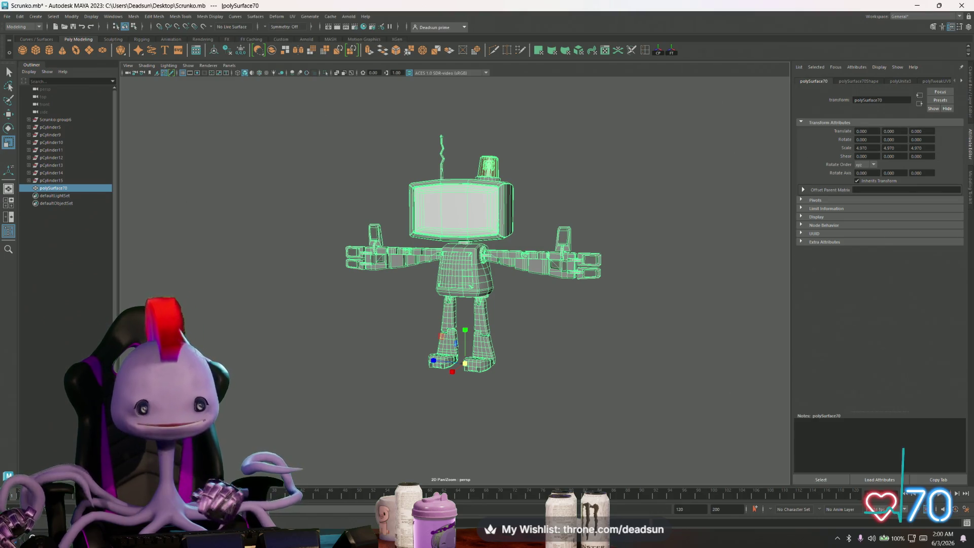
mouse_move(254, 378)
left_mouse_down("alt")
mouse_move(406, 391)
mouse_move(287, 406)
left_mouse_up("alt")
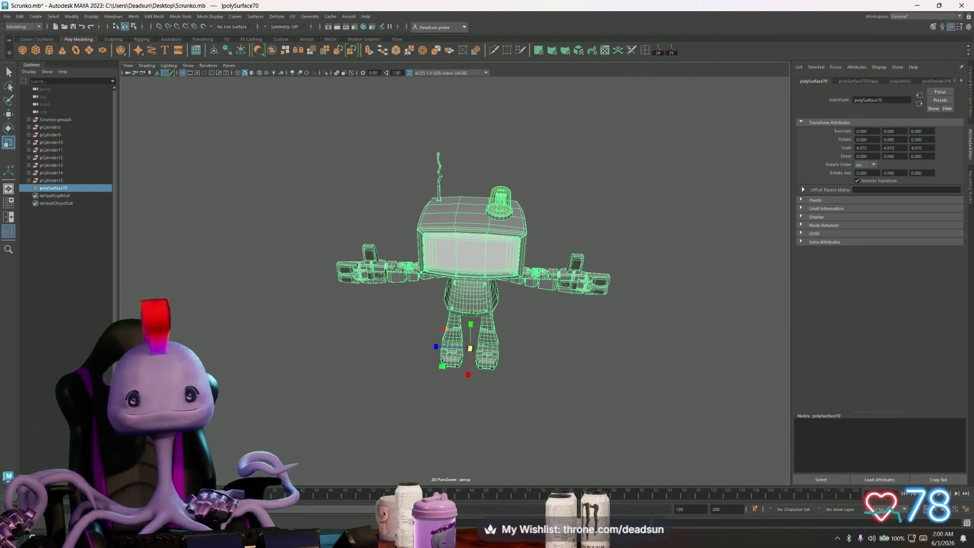
mouse_move(343, 373)
right_mouse_down("alt")
mouse_move(388, 376)
mouse_move(368, 389)
right_mouse_up("alt")
mouse_move(368, 389)
left_mouse_down("alt")
mouse_move(487, 381)
mouse_move(349, 391)
left_mouse_up("alt")
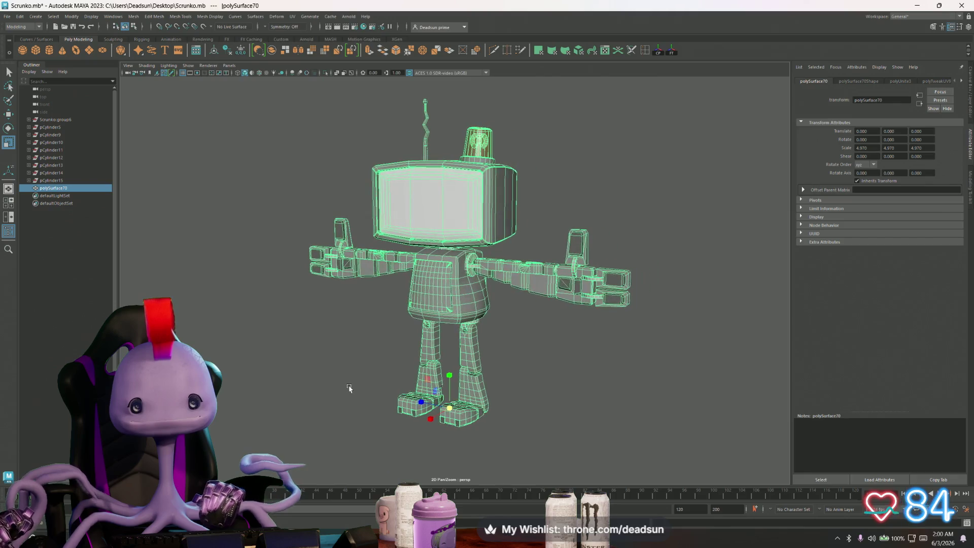
left_click(350, 378)
left_click(437, 322)
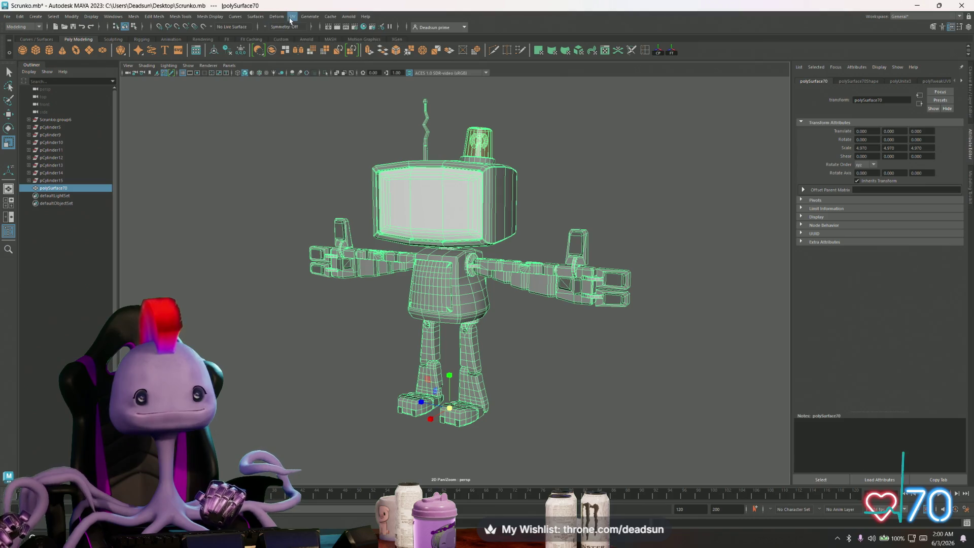
left_click(292, 17)
left_click(310, 24)
scroll(413, 289, "up", 6)
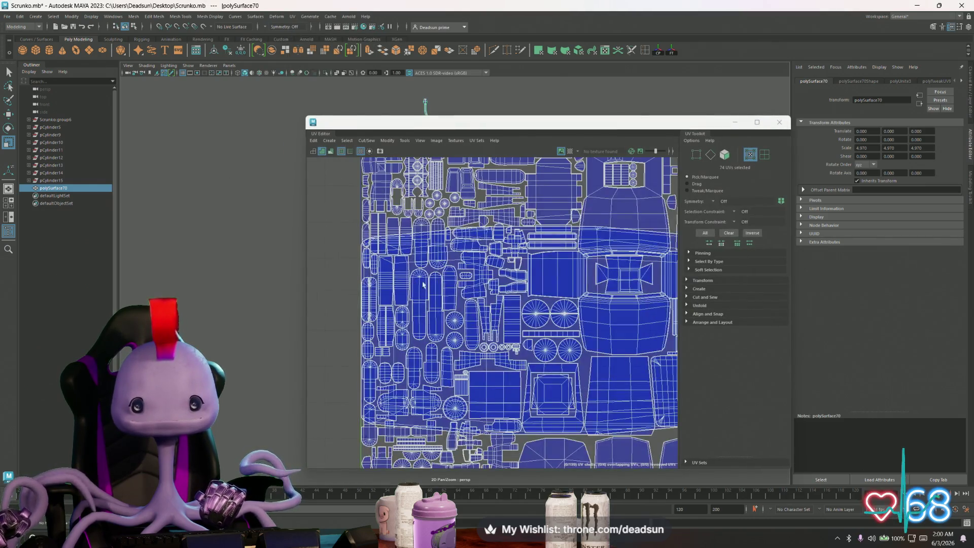
middle_click_drag(504, 244, 514, 243, "alt")
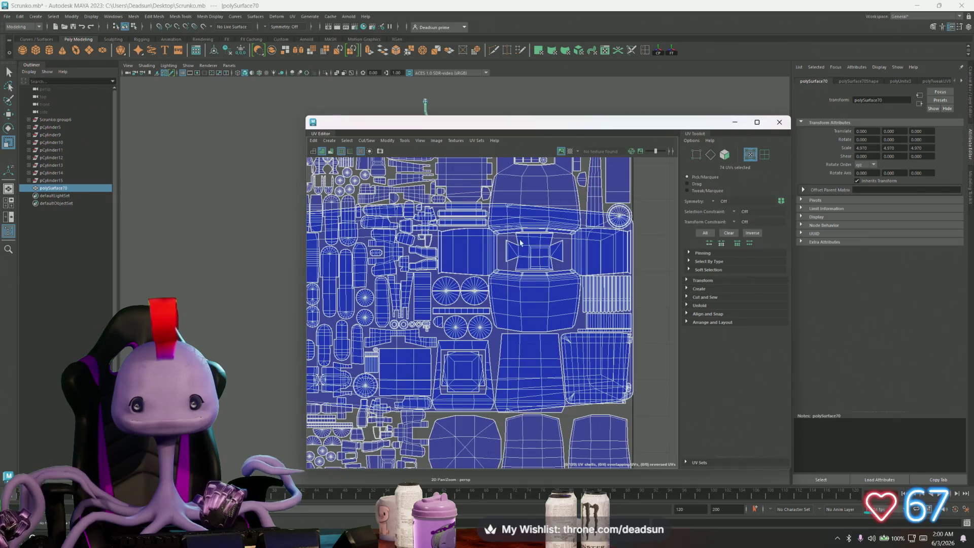
scroll(585, 254, "down", 4)
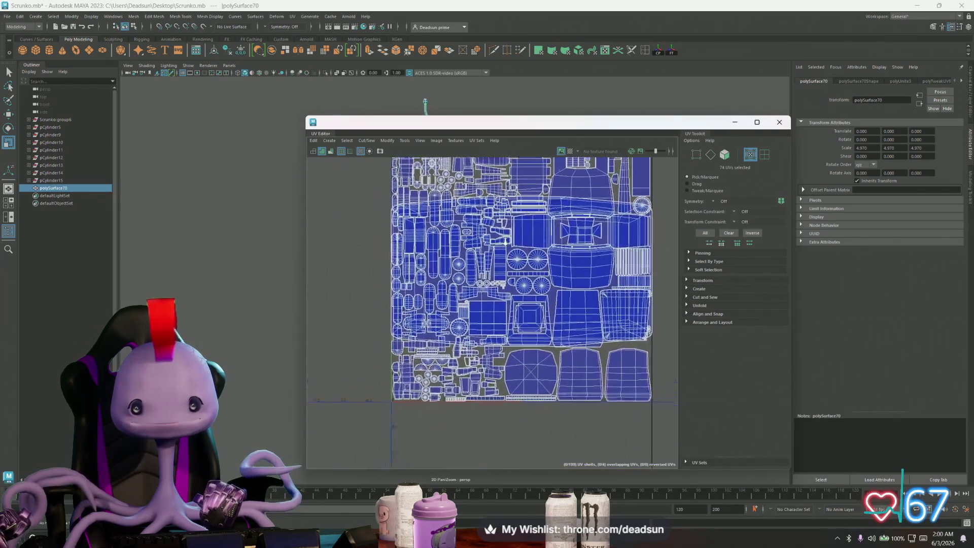
middle_click_drag(518, 231, 501, 263, "alt")
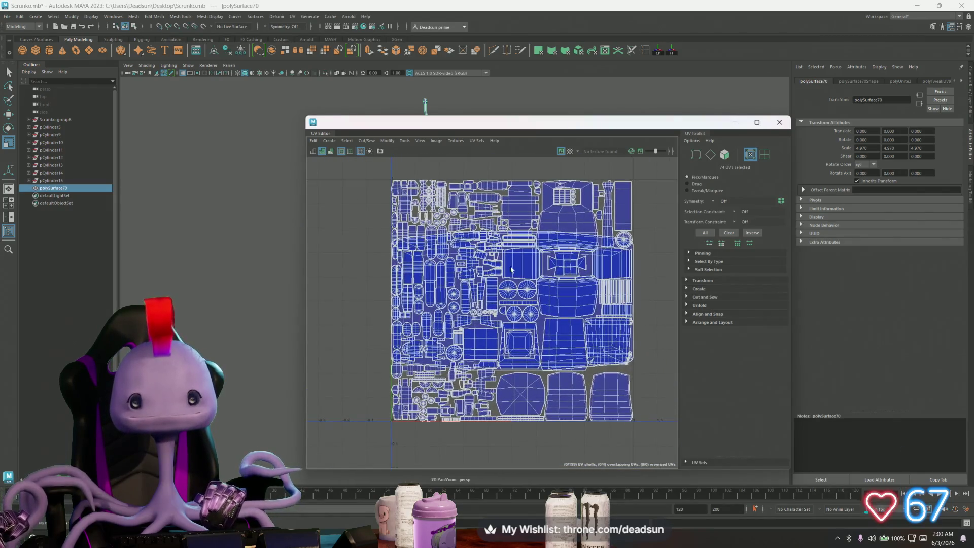
left_click(734, 124)
mouse_move(477, 279)
left_mouse_down("alt")
mouse_move(437, 279)
mouse_move(477, 278)
left_mouse_up("alt")
left_click(375, 192)
mouse_move(385, 228)
left_mouse_down("alt")
mouse_move(441, 255)
mouse_move(487, 239)
mouse_move(462, 224)
left_mouse_up("alt")
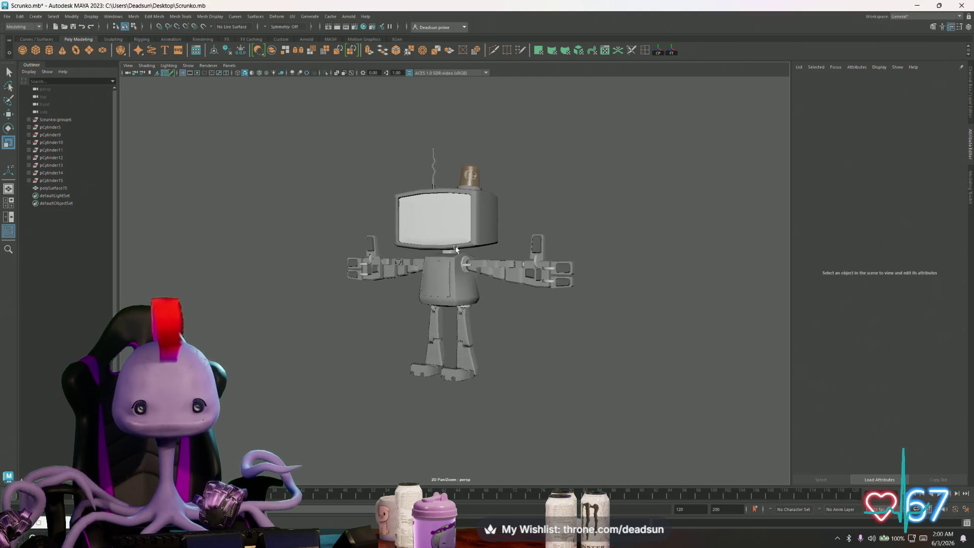
Select the robot, switch to Face mode and marquee-select all its faces.
left_click(463, 224)
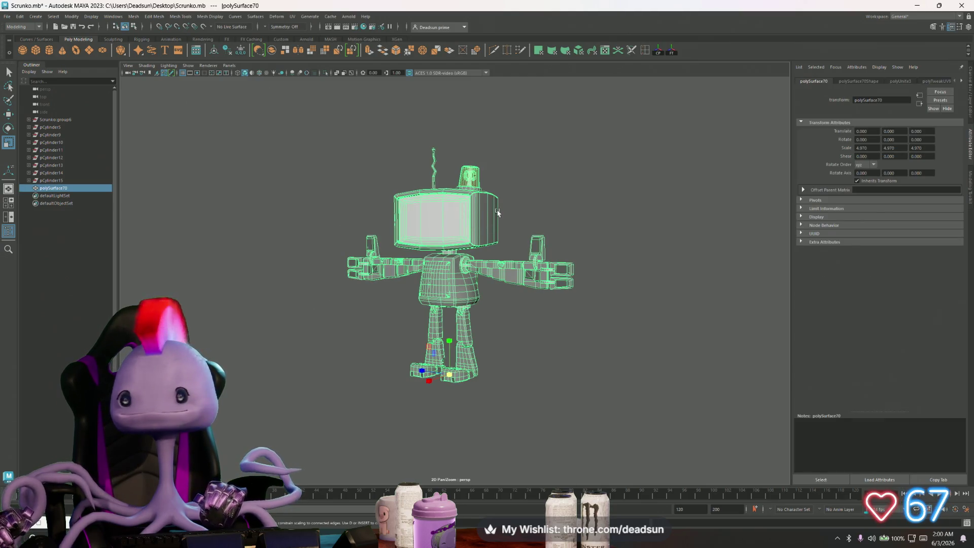
left_click_drag(478, 198, 486, 204, "alt")
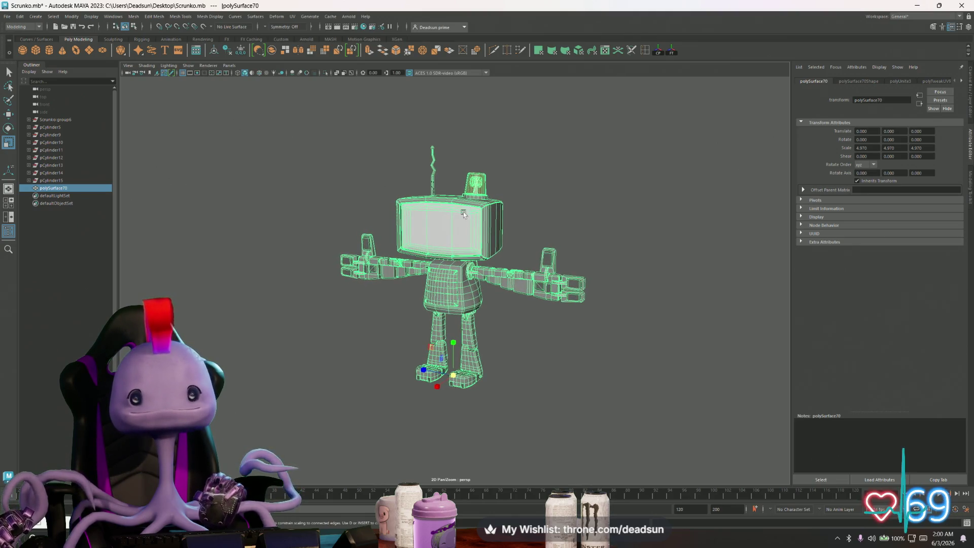
left_click(438, 224, "ctrl")
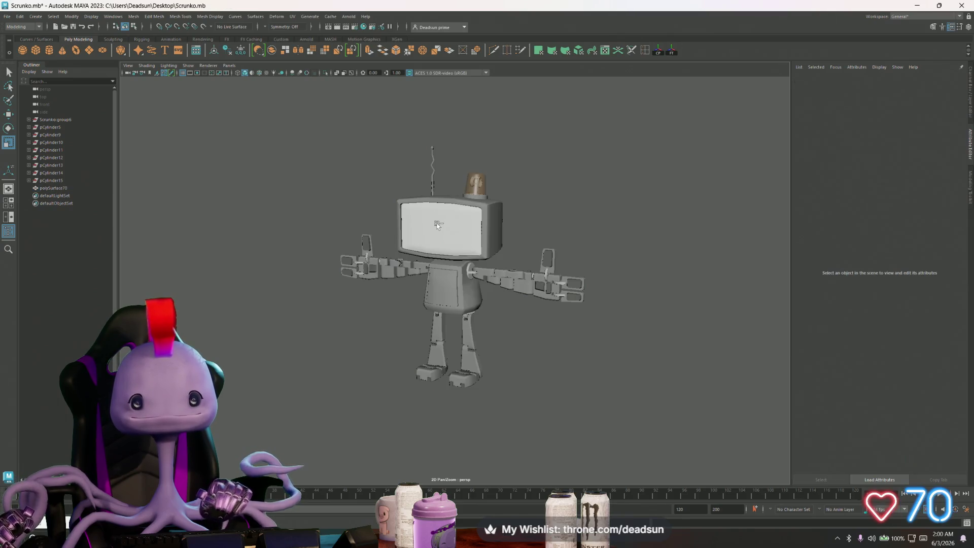
left_click(458, 221)
right_click(441, 219)
left_click(441, 240)
mouse_move(325, 124)
left_mouse_down()
mouse_move(415, 239)
mouse_move(631, 410)
left_mouse_up()
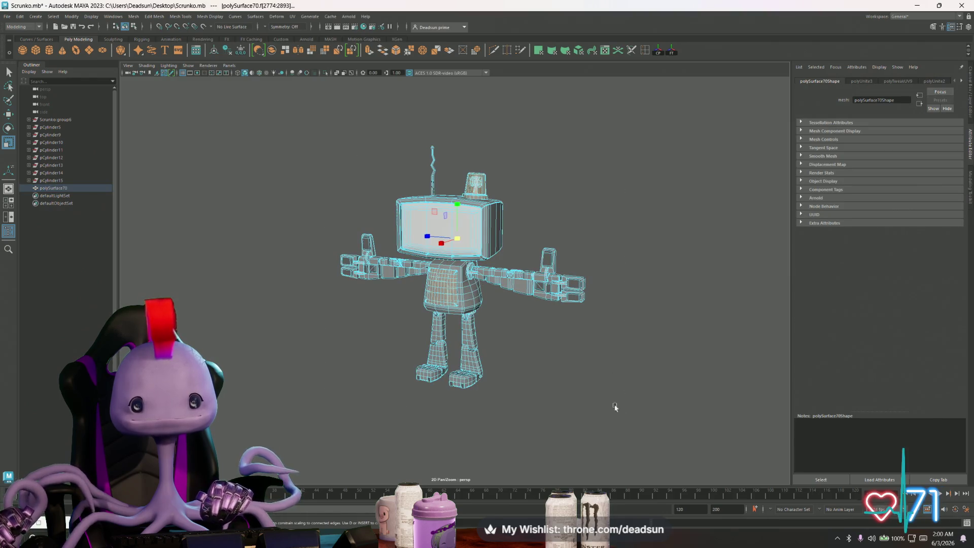
key("f")
scroll(642, 367, "up", 3)
Narrow the face selection to a smaller range and frame it around the TV head and siren.
left_click(513, 153)
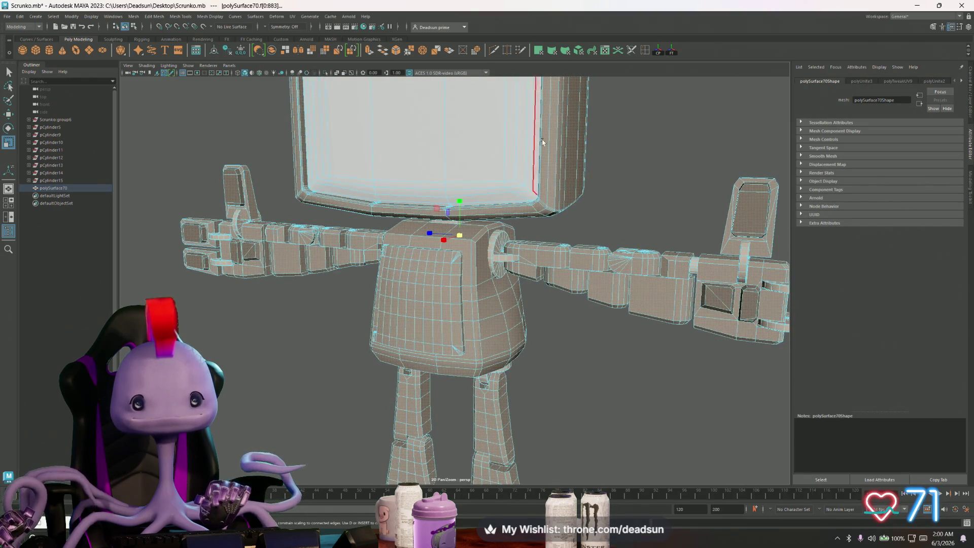
key("f")
left_click_drag(553, 297, 528, 276, "alt")
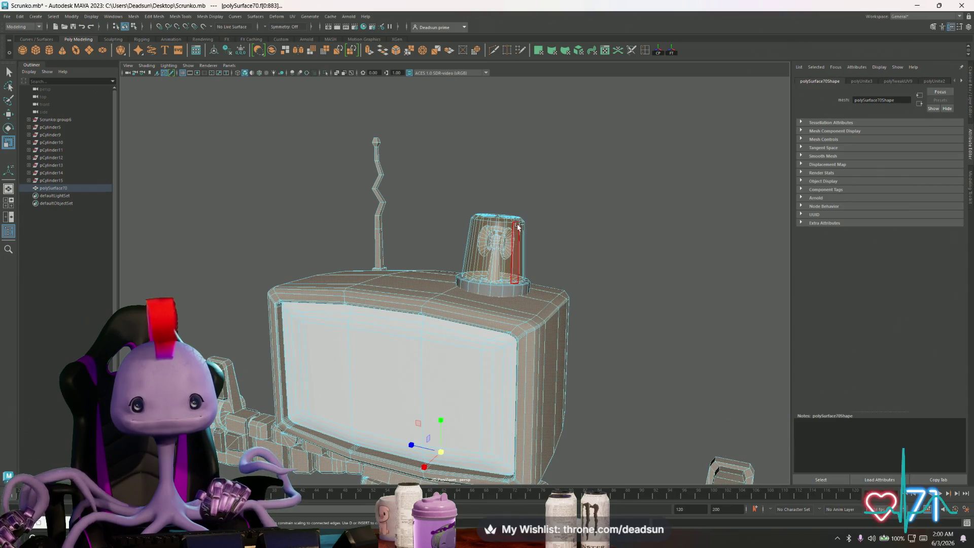
scroll(520, 265, "up", 5)
scroll(582, 326, "down", 2)
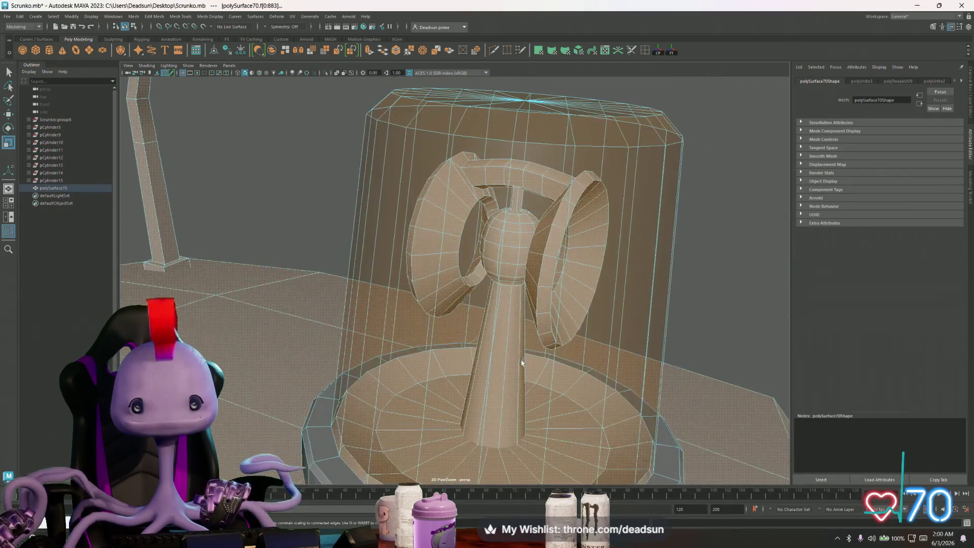
scroll(463, 345, "up", 2)
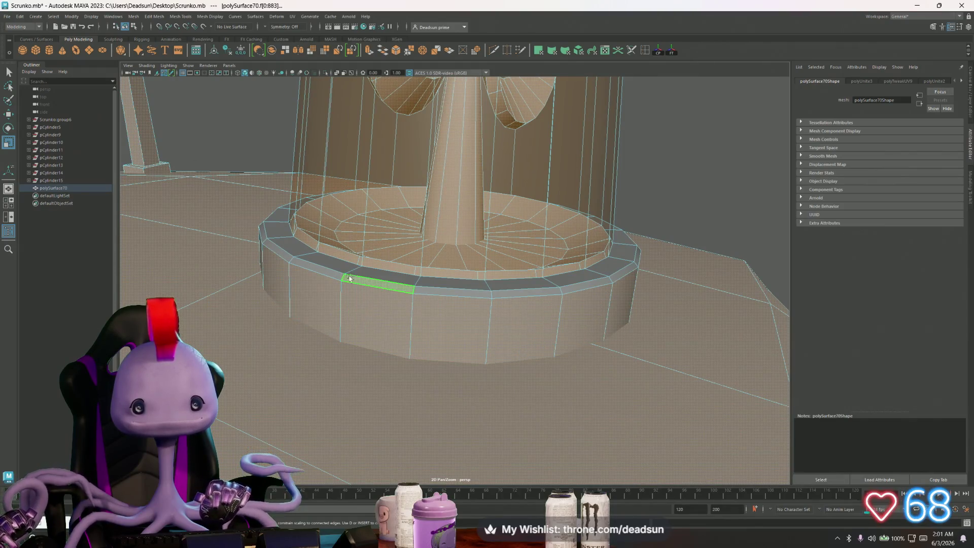
mouse_move(359, 293)
left_mouse_down("alt")
mouse_move(350, 320)
mouse_move(372, 322)
left_mouse_up("alt")
scroll(363, 304, "down", 10)
scroll(372, 322, "up", 8)
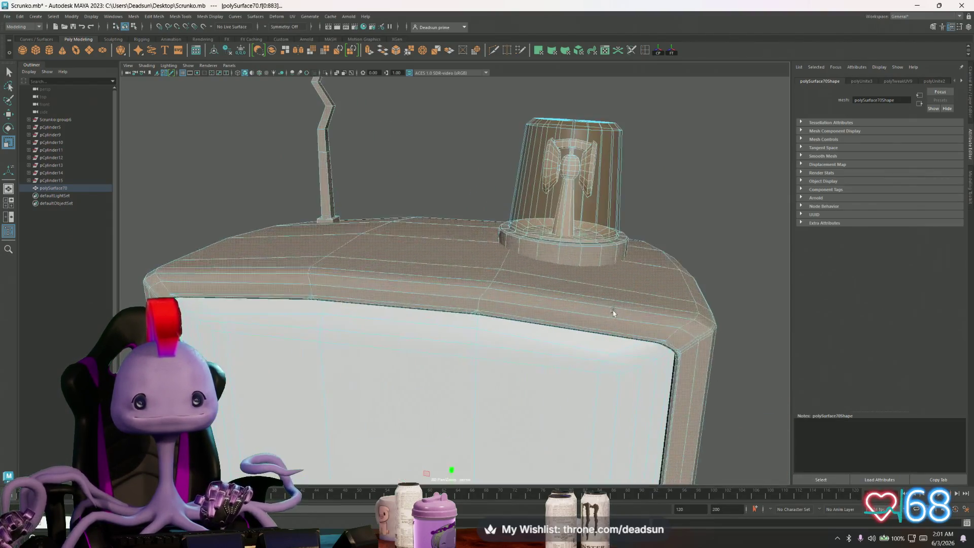
scroll(603, 238, "up", 2)
scroll(591, 219, "up", 2)
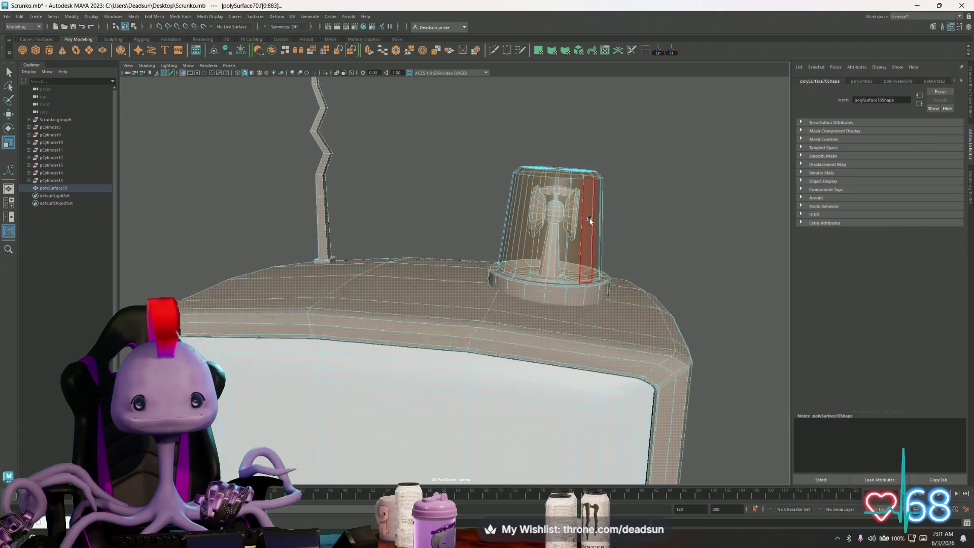
left_click_drag(591, 219, 588, 216, "alt")
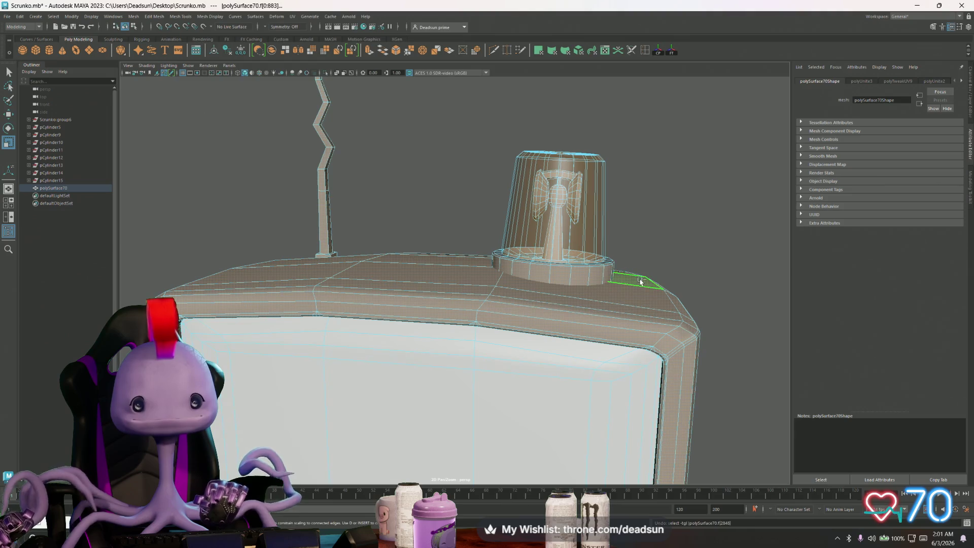
double_click(646, 298, "shift")
scroll(631, 330, "down", 6)
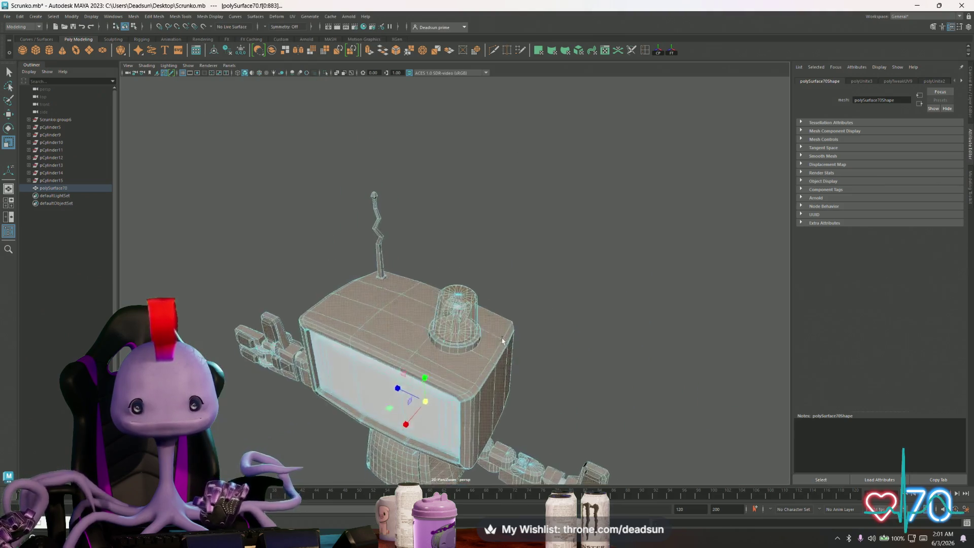
mouse_move(502, 340)
left_mouse_down("alt")
mouse_move(519, 311)
mouse_move(435, 272)
mouse_move(435, 252)
mouse_move(428, 266)
mouse_move(517, 336)
mouse_move(499, 318)
mouse_move(419, 344)
mouse_move(429, 325)
mouse_move(409, 318)
mouse_move(516, 310)
left_mouse_up("alt")
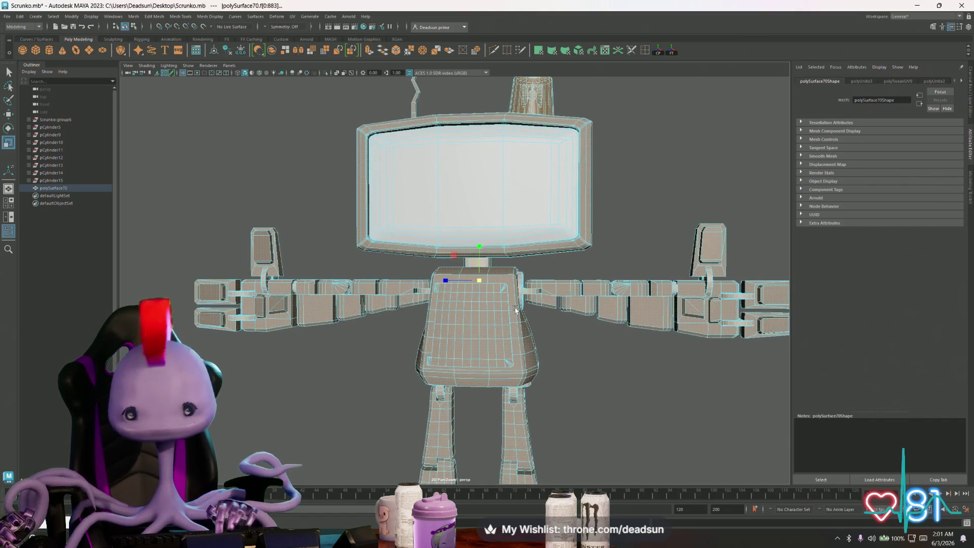
left_click_drag(516, 309, 505, 313, "alt")
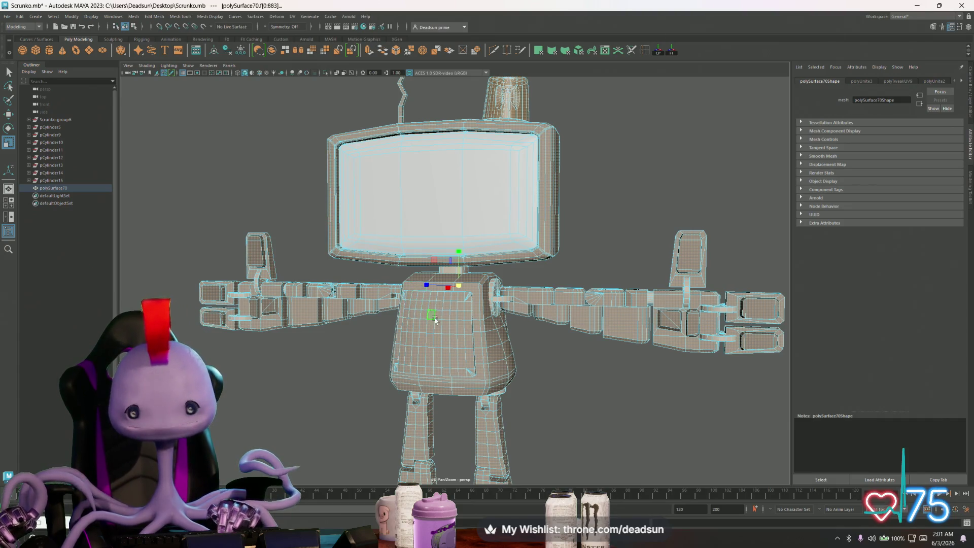
left_click_drag(432, 316, 443, 314, "alt")
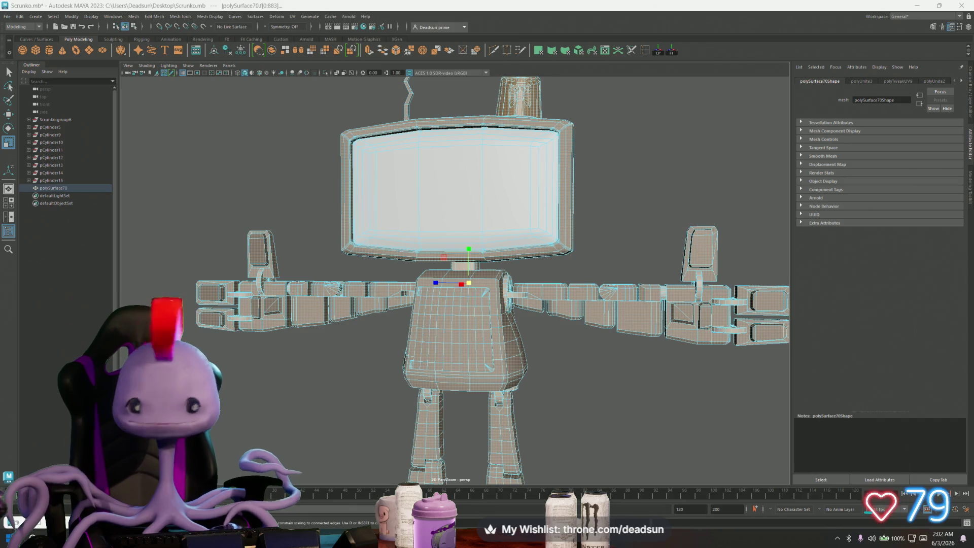
scroll(415, 298, "down", 5)
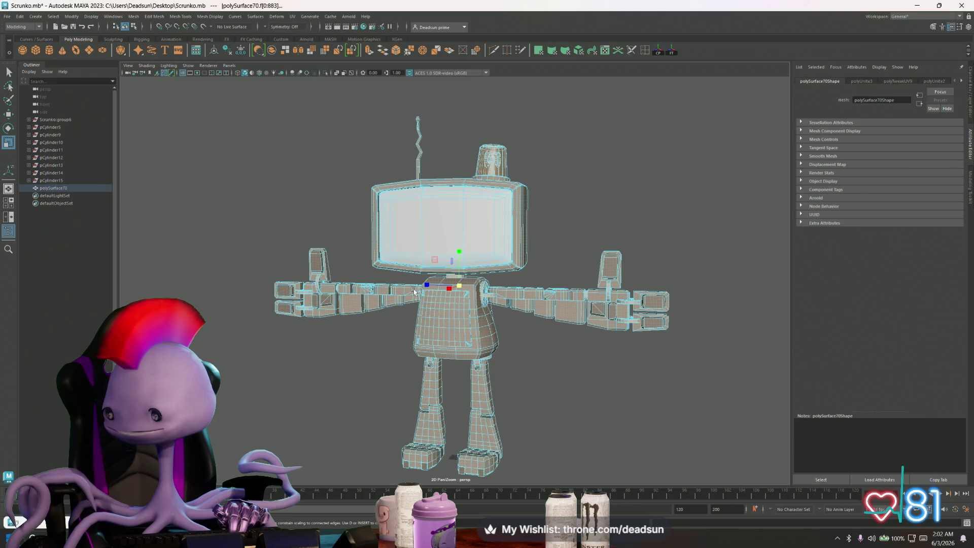
mouse_move(423, 198)
left_mouse_down()
mouse_move(393, 255)
mouse_move(463, 255)
mouse_move(426, 245)
left_mouse_up()
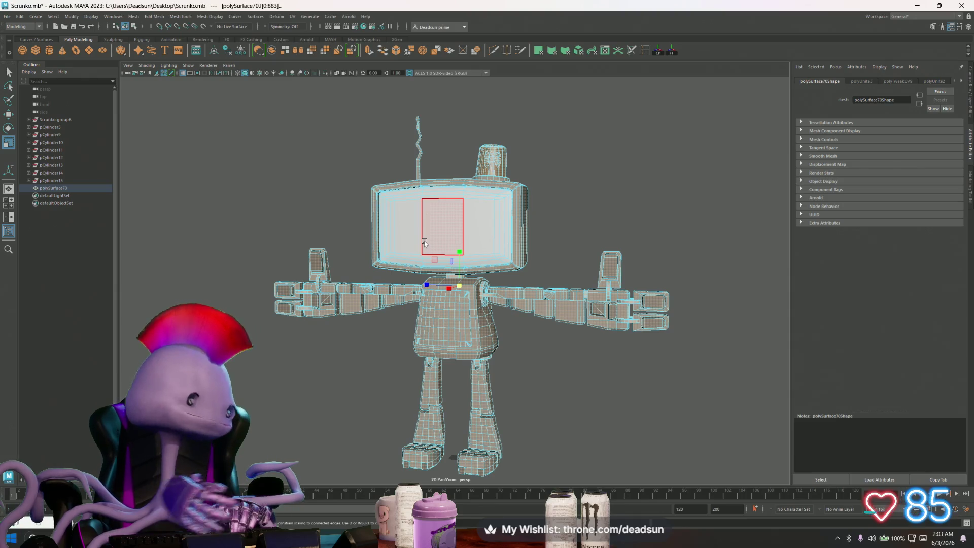
Assign the existing Scrunko:pasted__blinn8 material to a small face on the torso.
mouse_move(425, 241)
left_mouse_down()
mouse_move(389, 255)
mouse_move(423, 197)
mouse_move(412, 250)
left_mouse_up()
left_click_drag(510, 342, 436, 313, "alt")
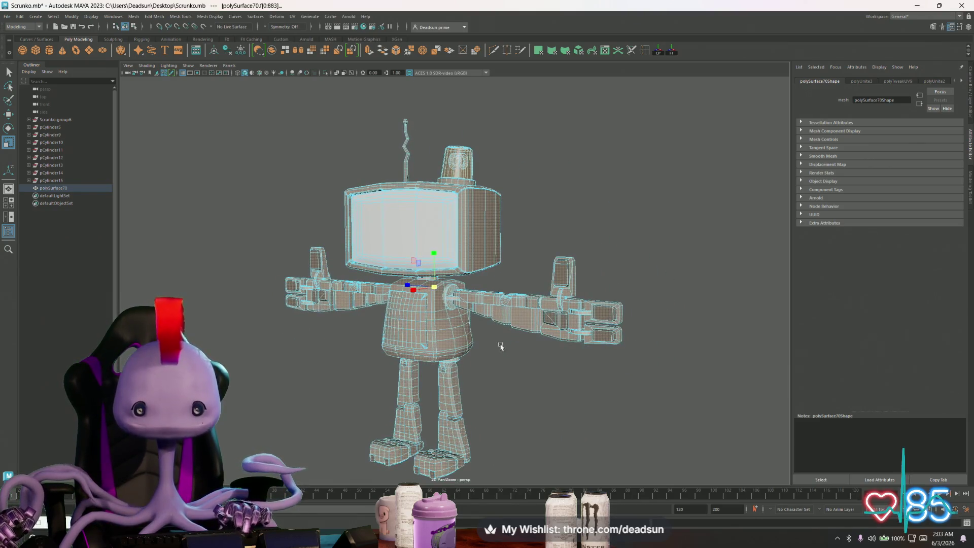
right_click(439, 311)
mouse_move(459, 514)
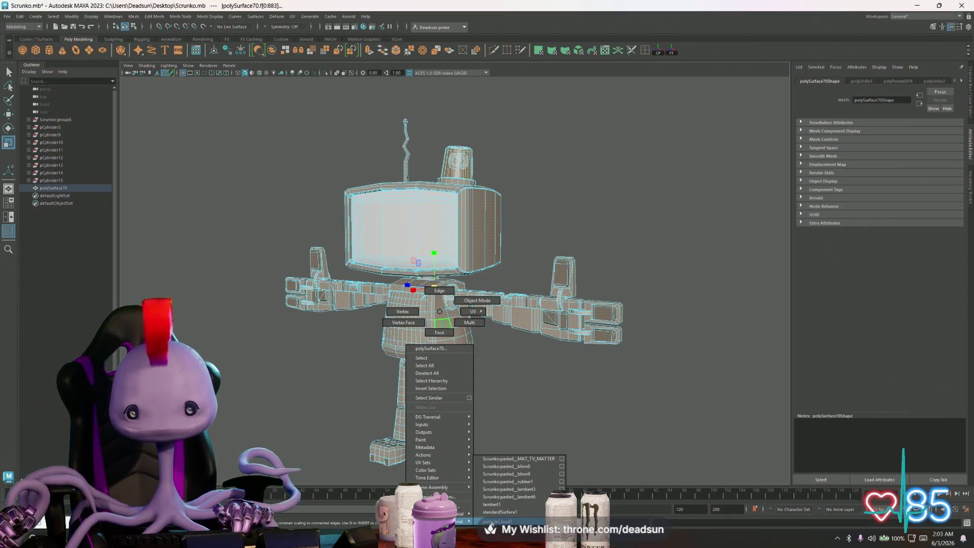
left_click(537, 470)
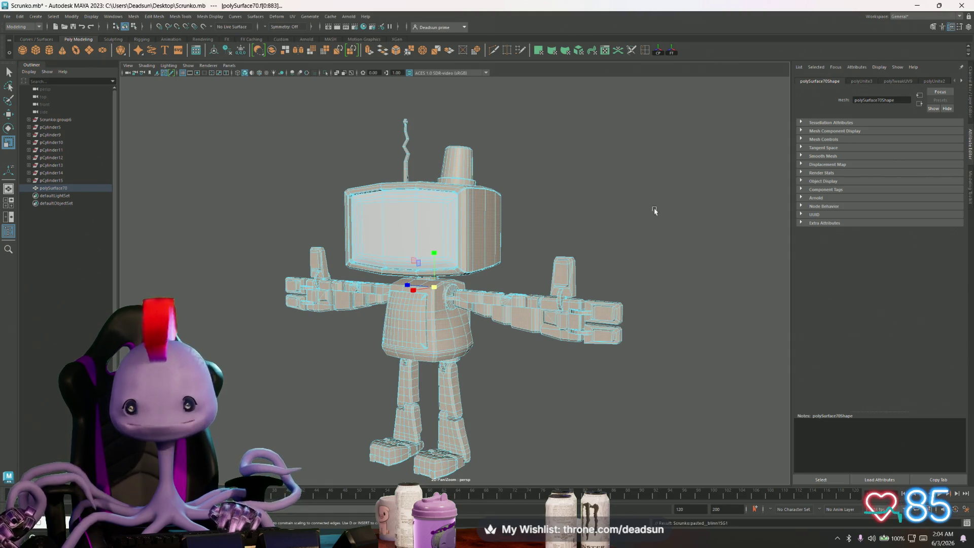
Lower the MAT_TV_MATTER blinn's Diffuse to about 0.45 in the Attribute Editor.
left_click(937, 83)
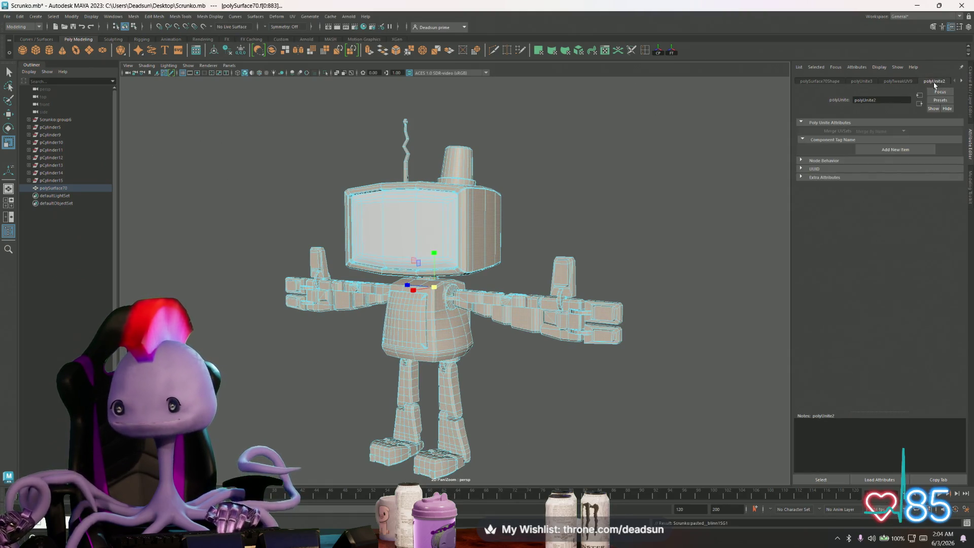
left_click(962, 82)
left_click(963, 82)
left_click(963, 82)
left_click(963, 82)
left_click(963, 82)
left_click(963, 82)
left_click(963, 82)
left_click(963, 81)
left_click(963, 82)
left_click(962, 81)
left_click(963, 81)
left_click(963, 82)
left_click(962, 81)
left_click(963, 81)
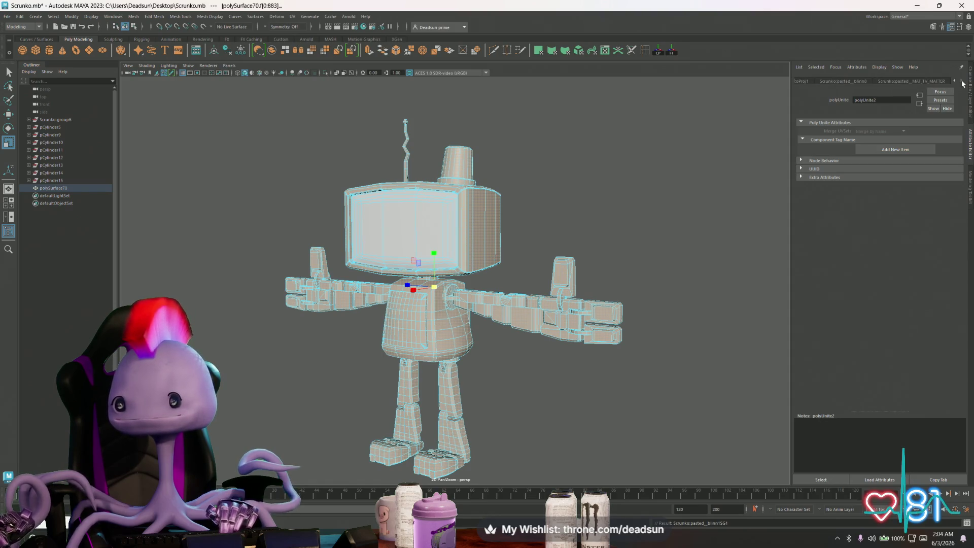
left_click(911, 81)
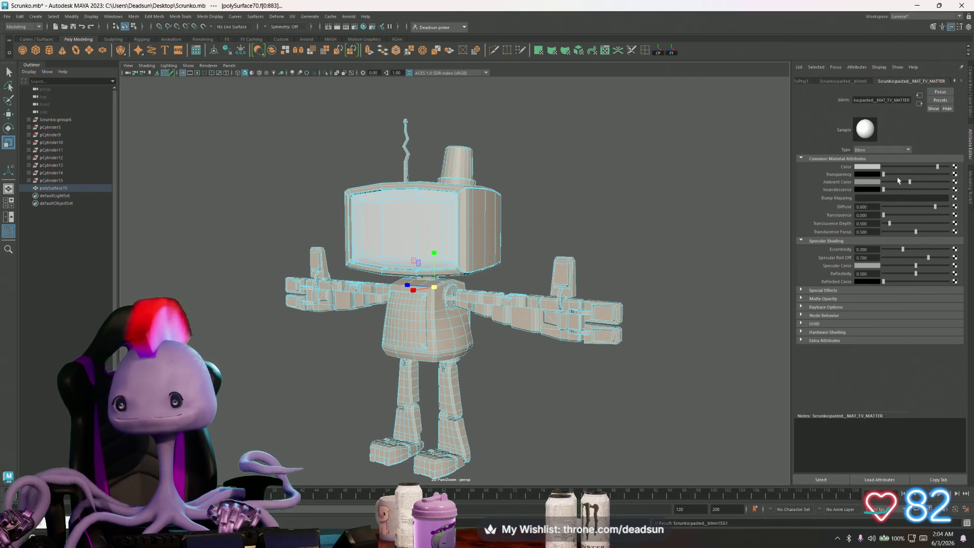
mouse_move(935, 206)
left_mouse_down()
mouse_move(890, 210)
mouse_move(924, 209)
mouse_move(908, 209)
left_mouse_up()
left_click(842, 81)
Clear the selection, select polySurface70 in Edge mode and pick an edge on the torso.
right_click_drag(401, 292, 401, 264)
mouse_move(406, 285)
left_mouse_down("alt")
mouse_move(460, 376)
mouse_move(502, 373)
mouse_move(432, 365)
left_mouse_up("alt")
scroll(386, 381, "up", 8)
left_click(354, 395)
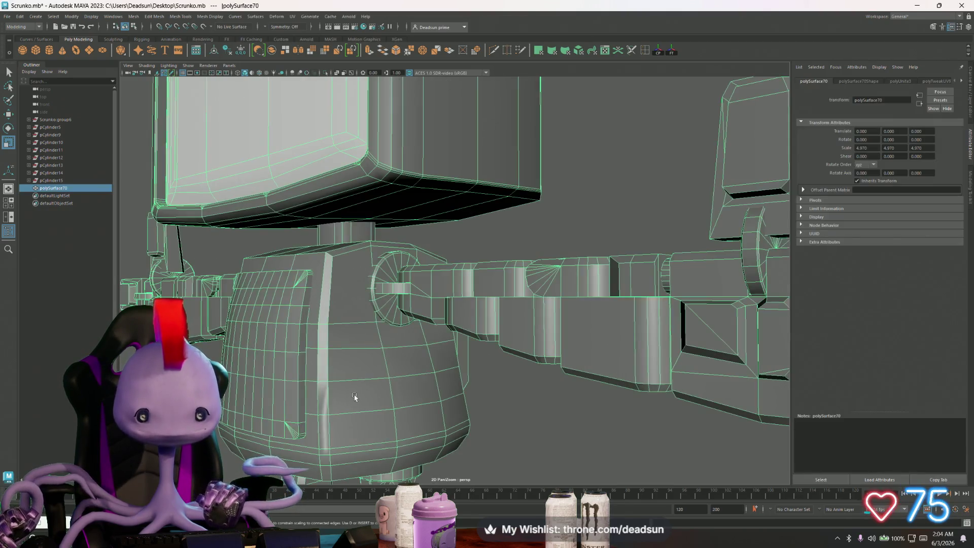
left_click_drag(353, 398, 435, 339, "alt")
right_click_drag(438, 287, 436, 271)
left_click(443, 269)
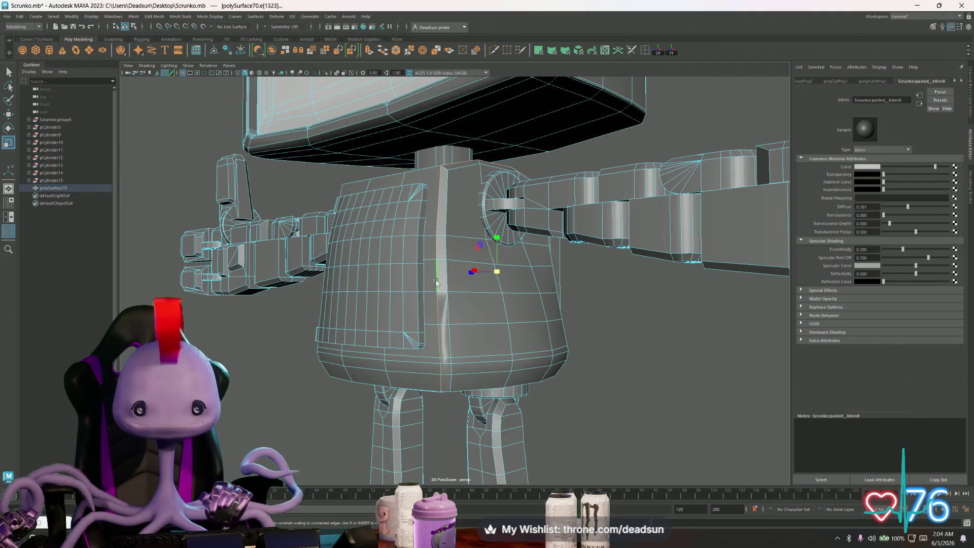
Select the adjoining torso side-panel edges e[1224] and e[1225].
mouse_move(398, 332)
left_mouse_down("alt")
mouse_move(573, 314)
mouse_move(478, 328)
mouse_move(461, 349)
mouse_move(480, 375)
mouse_move(311, 337)
left_mouse_up("alt")
left_click(593, 307)
left_click(467, 331)
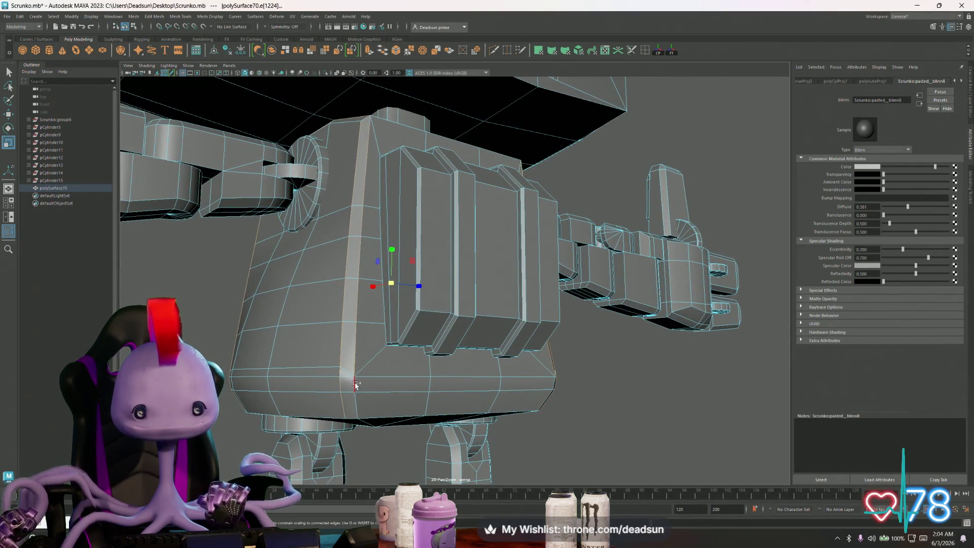
left_click_drag(435, 405, 533, 382, "alt")
left_click(533, 381, "shift")
mouse_move(453, 378)
left_mouse_down("alt")
mouse_move(447, 361)
mouse_move(502, 218)
left_mouse_up("alt")
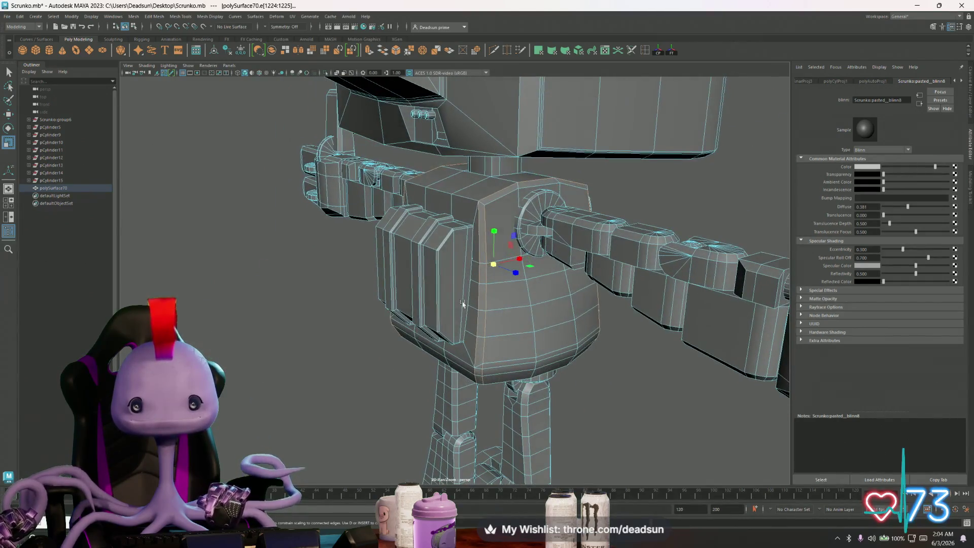
mouse_move(403, 242)
left_mouse_down("alt")
mouse_move(399, 231)
mouse_move(386, 241)
left_mouse_up("alt")
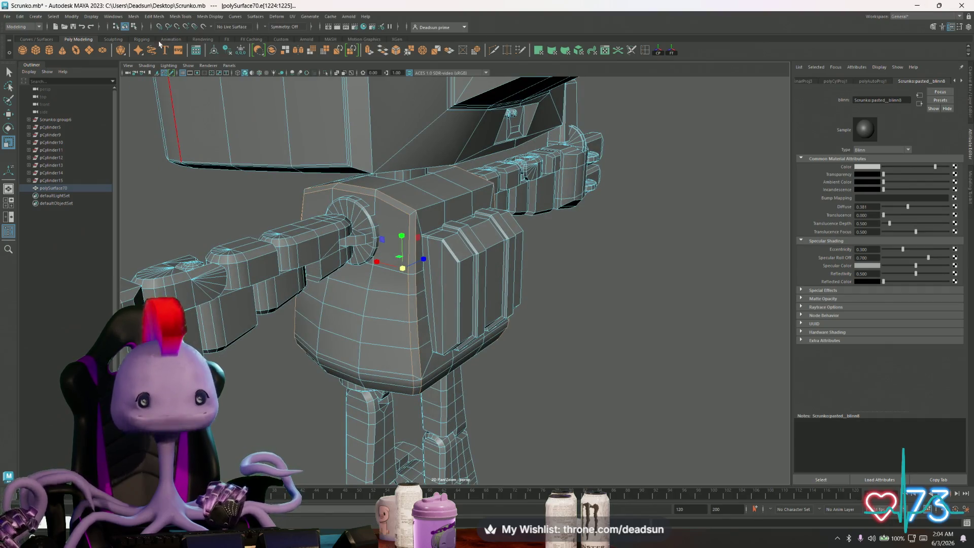
left_click(171, 17)
Apply Mesh Display > Harden Edge to the picked edges and clear the selection.
mouse_move(209, 16)
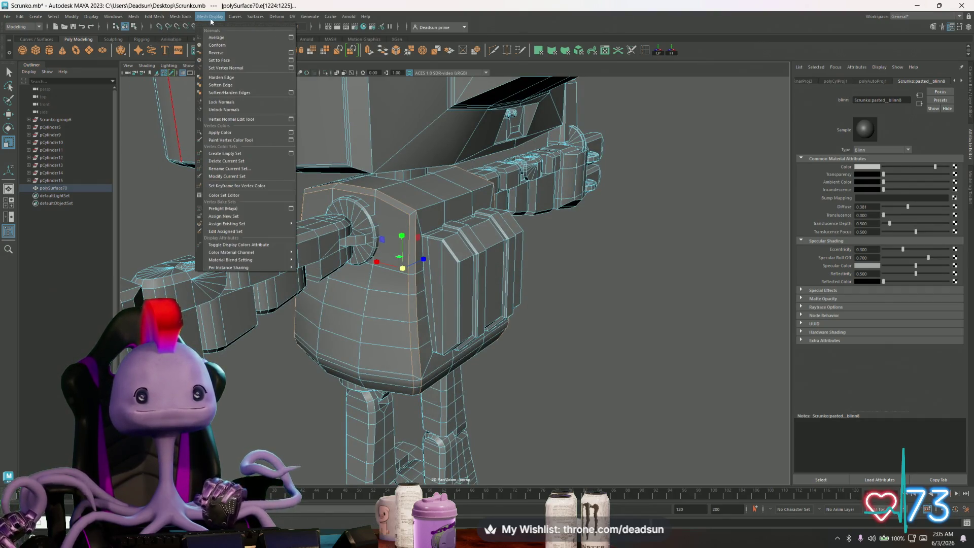
left_click(226, 81)
left_click_drag(355, 224, 442, 221, "alt")
left_click(566, 193)
mouse_move(566, 193)
left_mouse_down("alt")
mouse_move(513, 218)
mouse_move(353, 239)
mouse_move(297, 201)
mouse_move(291, 212)
mouse_move(384, 268)
mouse_move(352, 270)
mouse_move(484, 263)
mouse_move(409, 259)
mouse_move(558, 216)
mouse_move(583, 218)
mouse_move(631, 261)
mouse_move(747, 254)
mouse_move(753, 266)
mouse_move(740, 265)
mouse_move(773, 250)
mouse_move(764, 258)
left_mouse_up("alt")
Reselect polySurface70 and tumble around the robot to check the hardened side crease.
scroll(529, 305, "up", 5)
left_click(529, 305)
mouse_move(529, 305)
left_mouse_down("alt")
mouse_move(513, 284)
mouse_move(472, 298)
mouse_move(506, 310)
mouse_move(496, 317)
mouse_move(471, 316)
mouse_move(492, 307)
mouse_move(436, 296)
left_mouse_up("alt")
scroll(436, 297, "down", 10)
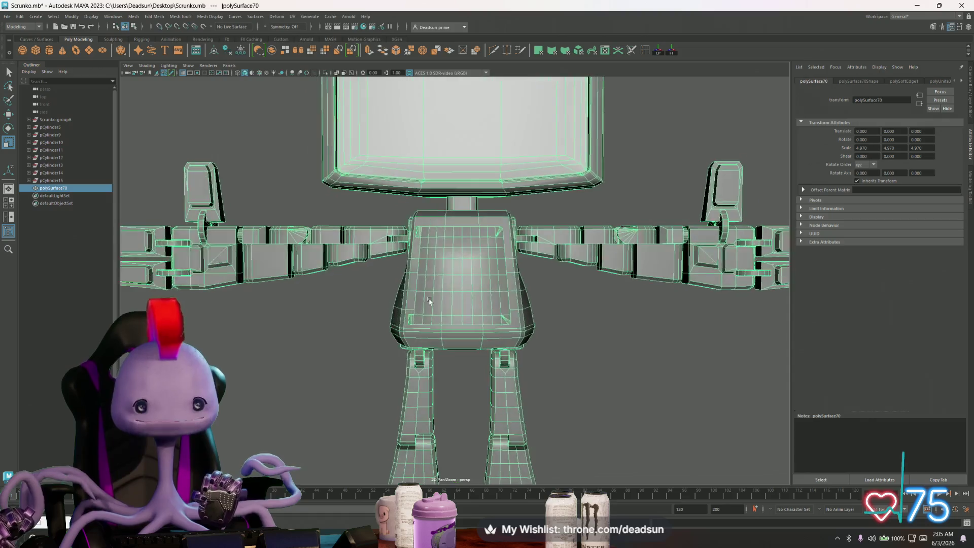
right_click(447, 263)
left_click(562, 196)
mouse_move(561, 196)
left_mouse_down("alt")
mouse_move(479, 291)
mouse_move(419, 307)
mouse_move(447, 284)
left_mouse_up("alt")
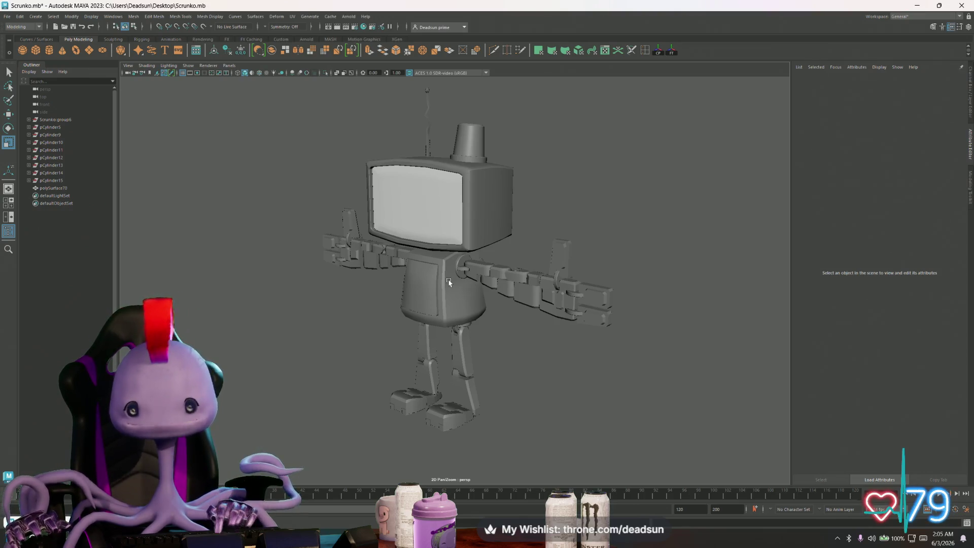
Frame the robot, switch polySurface70 back to Object Mode and reselect the whole mesh.
mouse_move(463, 254)
left_mouse_down("alt")
mouse_move(401, 323)
mouse_move(601, 260)
mouse_move(522, 315)
mouse_move(567, 299)
mouse_move(600, 310)
mouse_move(396, 332)
mouse_move(311, 292)
mouse_move(426, 279)
mouse_move(434, 261)
mouse_move(479, 267)
mouse_move(401, 350)
mouse_move(526, 349)
mouse_move(507, 345)
mouse_move(501, 354)
left_mouse_up("alt")
left_click(479, 268)
key("f")
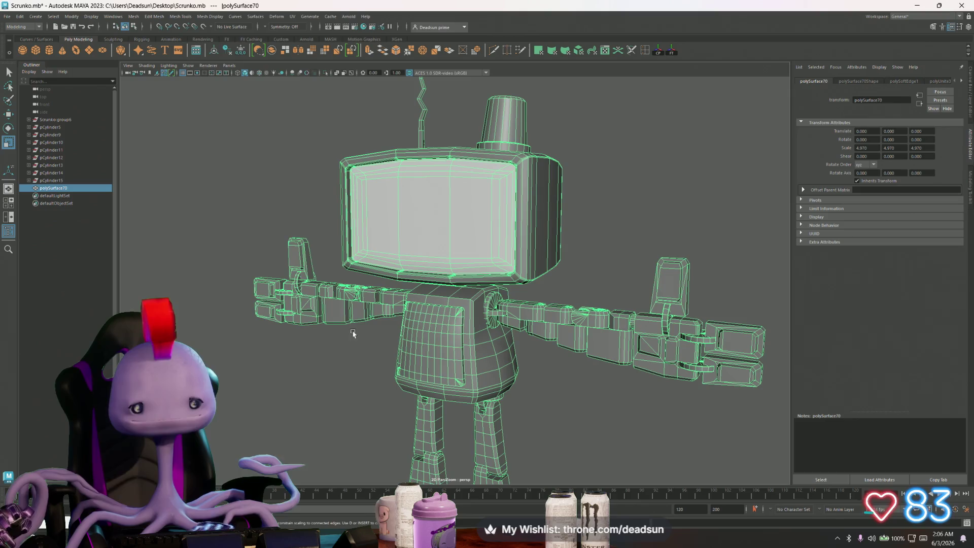
mouse_move(370, 375)
left_mouse_down("alt")
mouse_move(420, 317)
mouse_move(418, 249)
left_mouse_up("alt")
right_click_drag(418, 245, 431, 237)
left_click(644, 200)
mouse_move(644, 200)
left_mouse_down("alt")
mouse_move(603, 272)
mouse_move(504, 277)
mouse_move(452, 228)
left_mouse_up("alt")
left_click(452, 228)
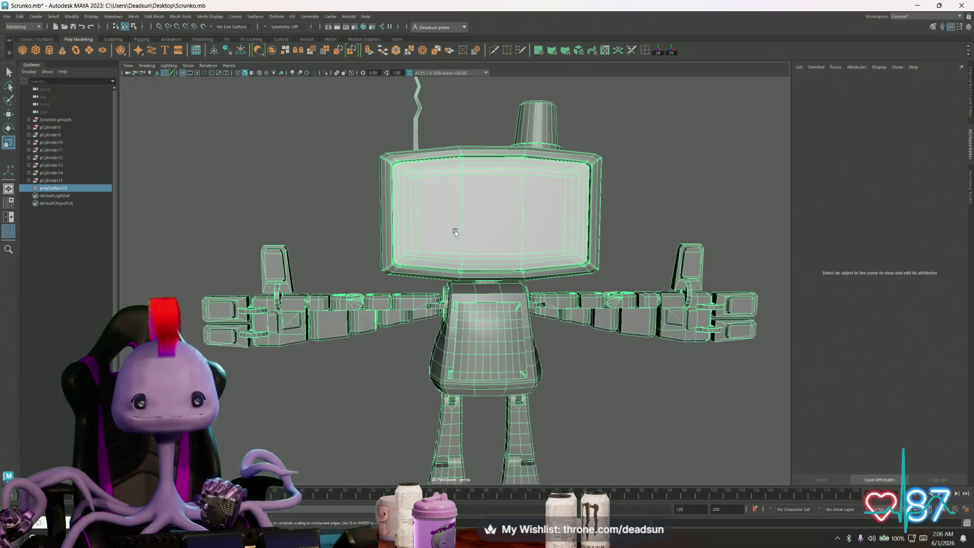
left_click(20, 17)
Delete all history via Edit > Delete All by Type > History, leaving the single Scrunko1 object.
mouse_move(87, 117)
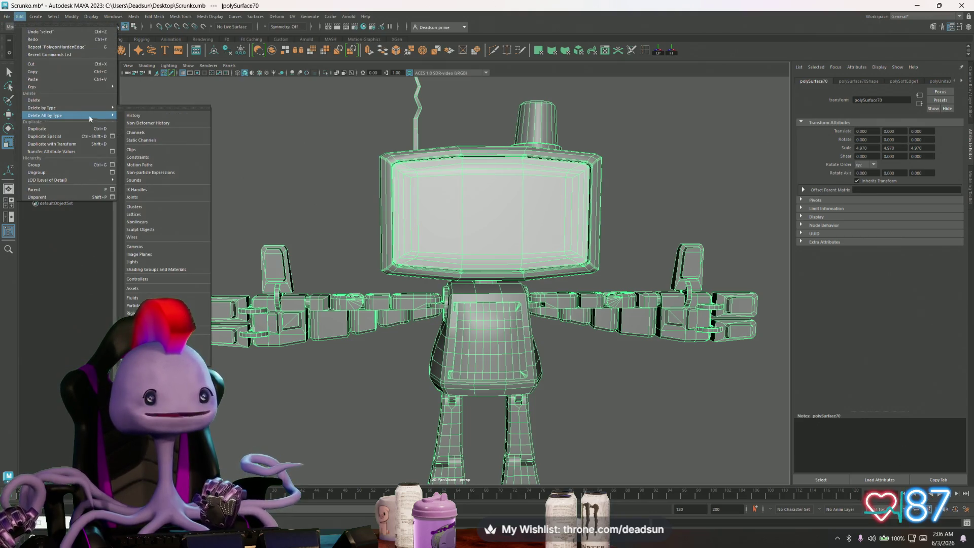
left_click(154, 116)
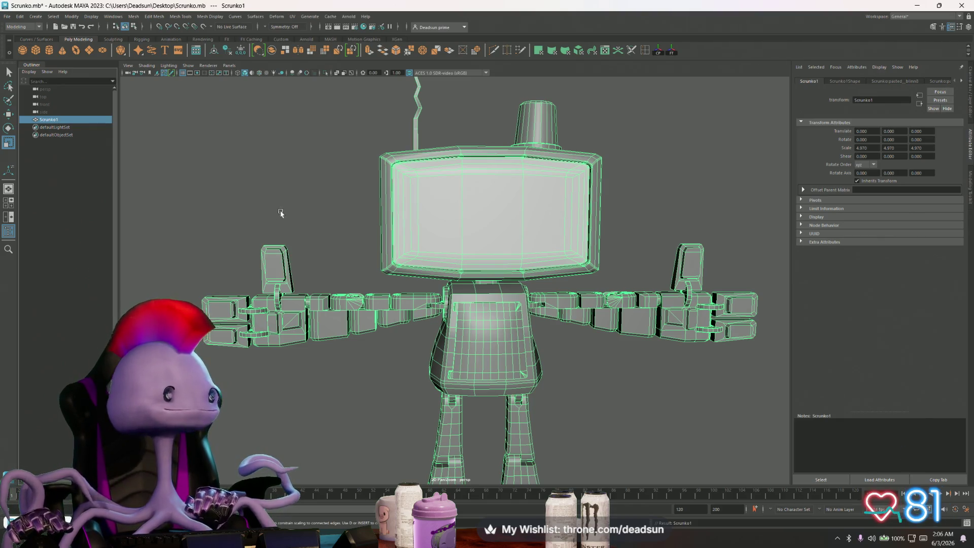
scroll(278, 213, "down", 5)
mouse_move(282, 214)
left_mouse_down("alt")
mouse_move(338, 234)
mouse_move(285, 340)
left_mouse_up("alt")
scroll(338, 234, "up", 5)
left_click(285, 339)
scroll(394, 303, "up", 2)
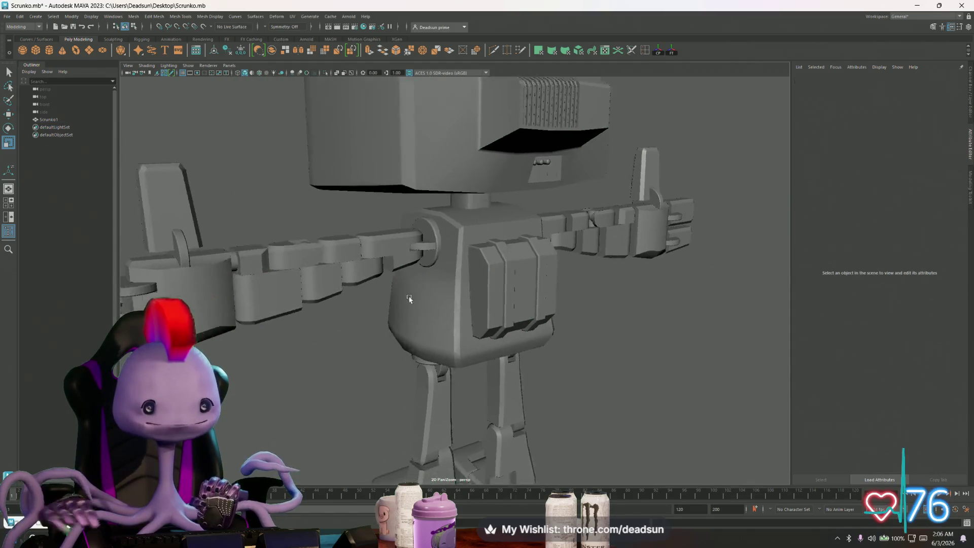
scroll(393, 303, "up", 10)
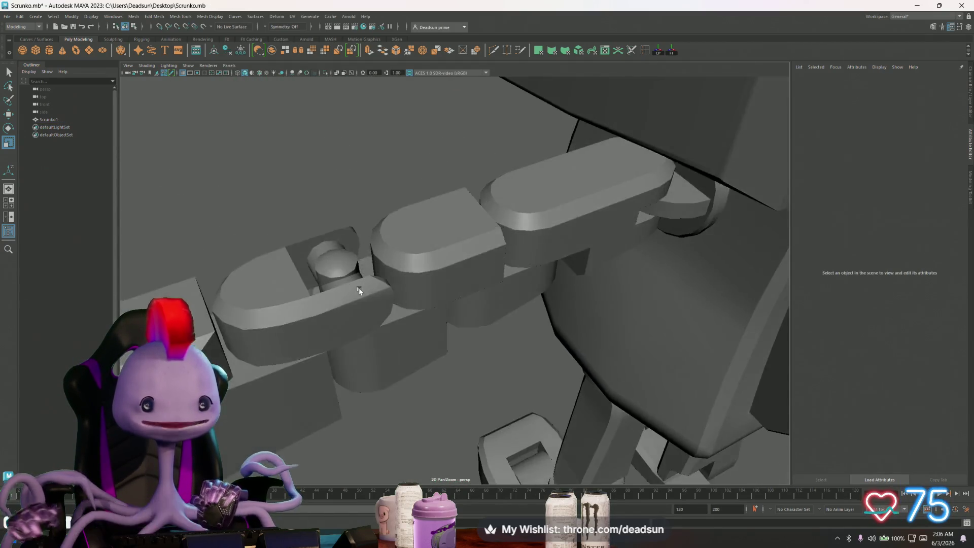
scroll(359, 289, "up", 5)
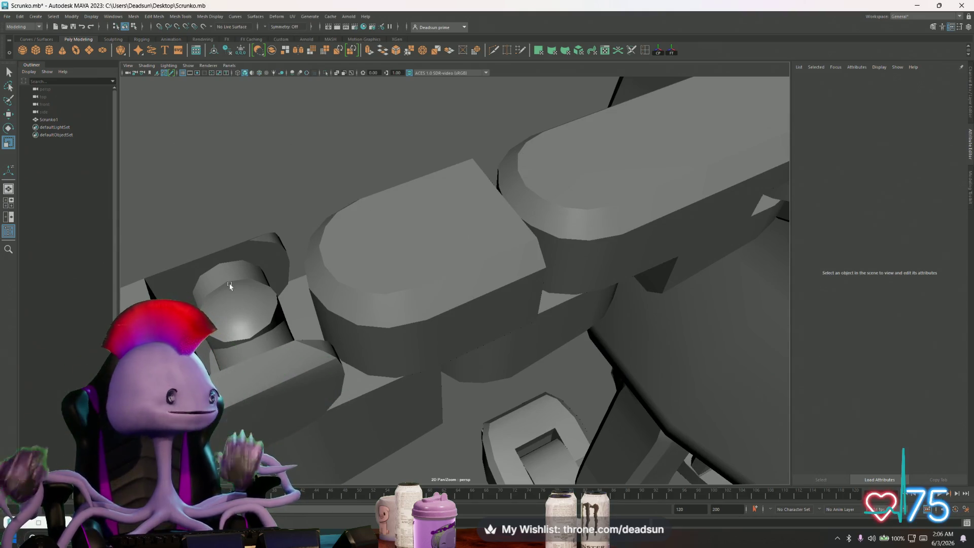
scroll(230, 287, "down", 6)
mouse_move(300, 211)
left_mouse_down("alt")
mouse_move(341, 265)
mouse_move(463, 242)
left_mouse_up("alt")
scroll(463, 241, "up", 3)
scroll(472, 247, "down", 8)
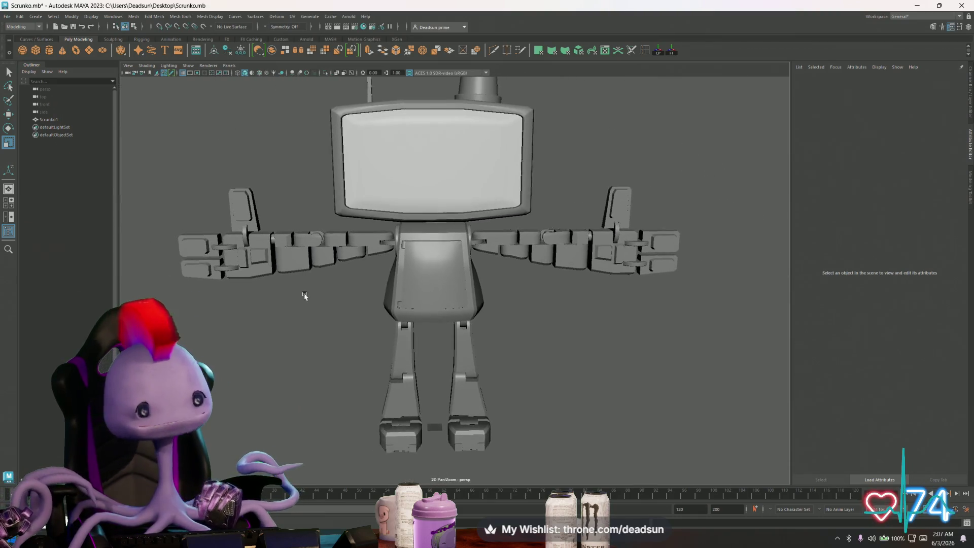
mouse_move(374, 308)
left_mouse_down("alt")
mouse_move(348, 311)
mouse_move(533, 309)
left_mouse_up("alt")
scroll(533, 355, "up", 8)
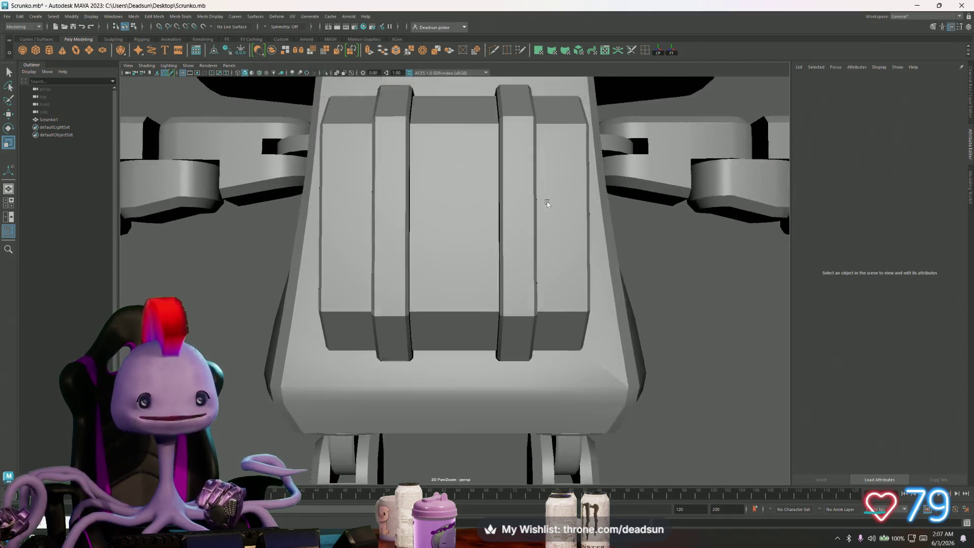
mouse_move(534, 376)
left_mouse_down("alt")
mouse_move(507, 330)
mouse_move(472, 304)
mouse_move(435, 312)
left_mouse_up("alt")
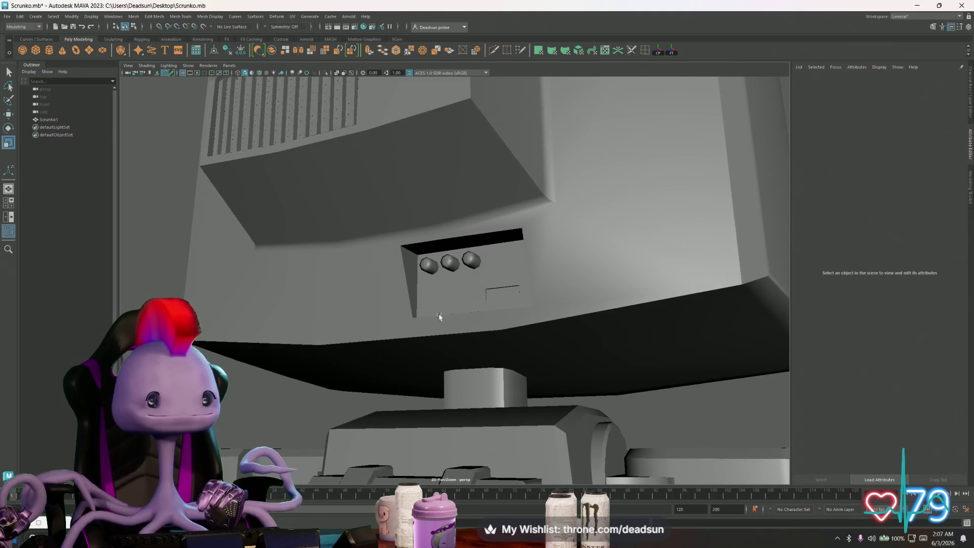
scroll(456, 274, "up", 5)
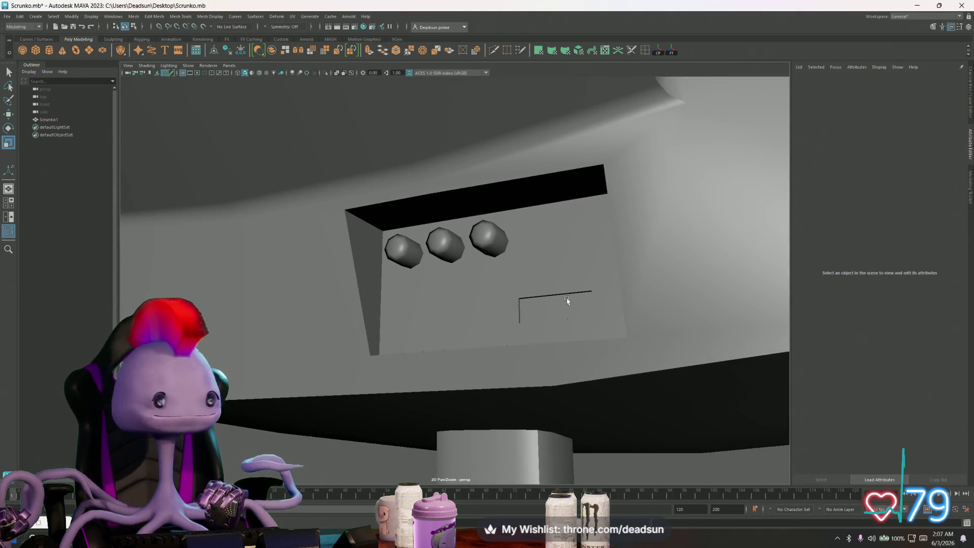
scroll(567, 299, "down", 5)
mouse_move(337, 270)
left_mouse_down("alt")
mouse_move(493, 281)
mouse_move(550, 344)
mouse_move(618, 333)
left_mouse_up("alt")
scroll(493, 281, "up", 3)
scroll(523, 312, "down", 4)
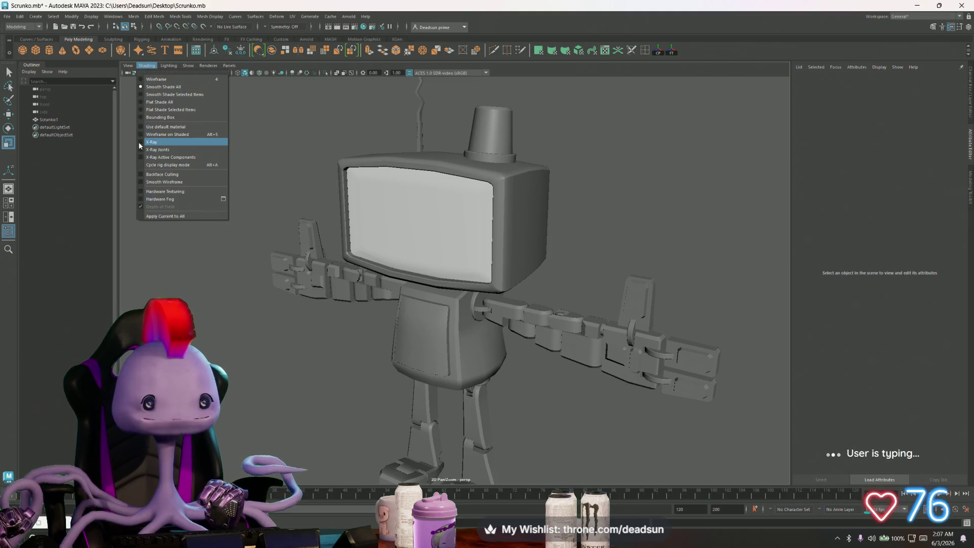
Turn on X-Ray shading and inspect the robot from the siren down to the feet.
left_click(139, 142)
scroll(317, 142, "up", 5)
left_click_drag(317, 142, 495, 297, "alt")
mouse_move(452, 188)
left_mouse_down("alt")
mouse_move(442, 252)
mouse_move(474, 252)
mouse_move(428, 248)
mouse_move(315, 285)
mouse_move(251, 285)
mouse_move(331, 311)
mouse_move(344, 328)
left_mouse_up("alt")
scroll(427, 249, "down", 10)
middle_click_drag(344, 329, 345, 263, "alt")
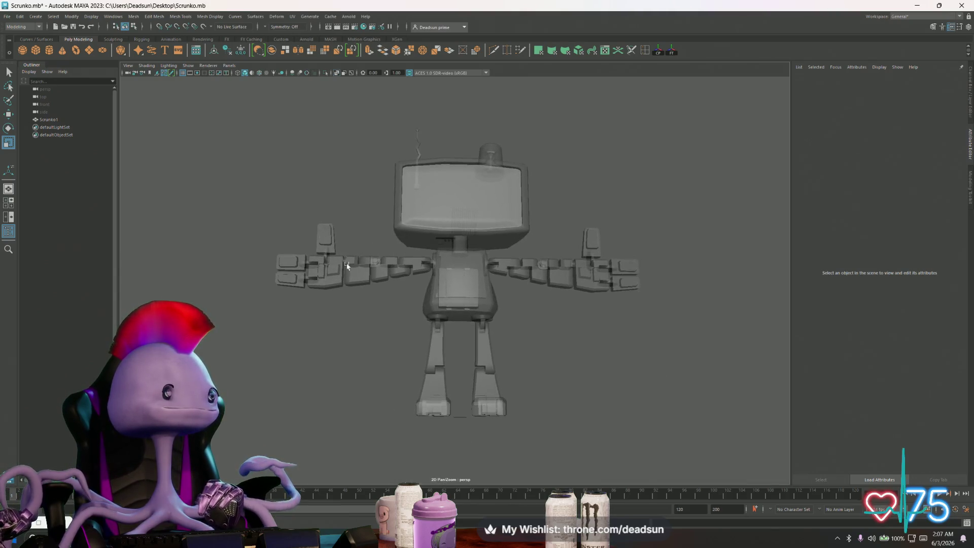
scroll(353, 298, "up", 5)
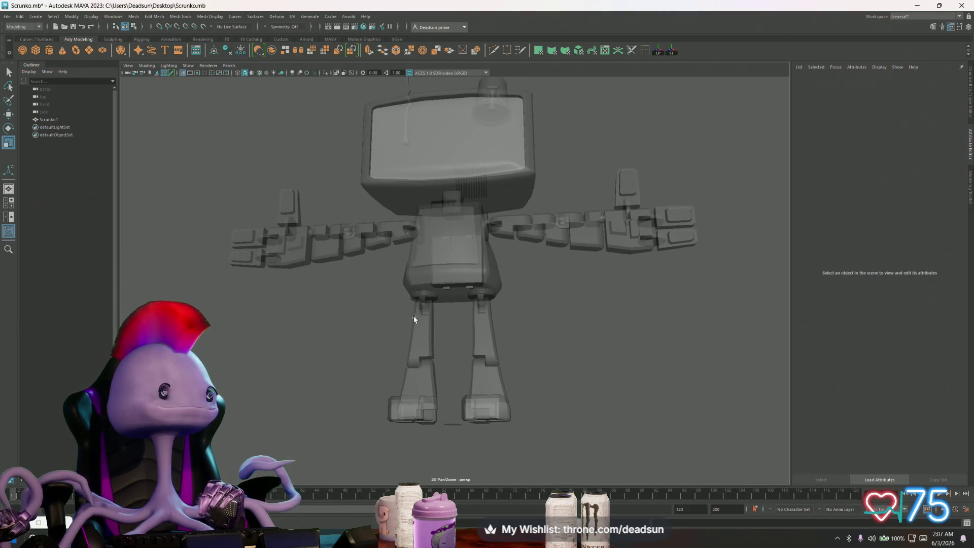
mouse_move(402, 331)
right_mouse_down("alt")
mouse_move(398, 303)
mouse_move(354, 274)
right_mouse_up("alt")
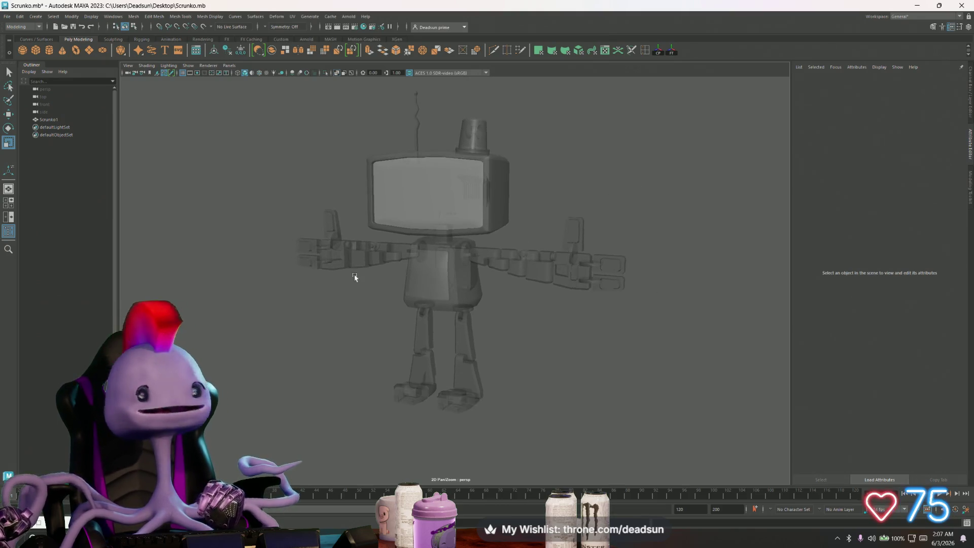
Turn X-Ray off, orbit the solid robot, then switch to the X profile in Firefox.
left_click(143, 66)
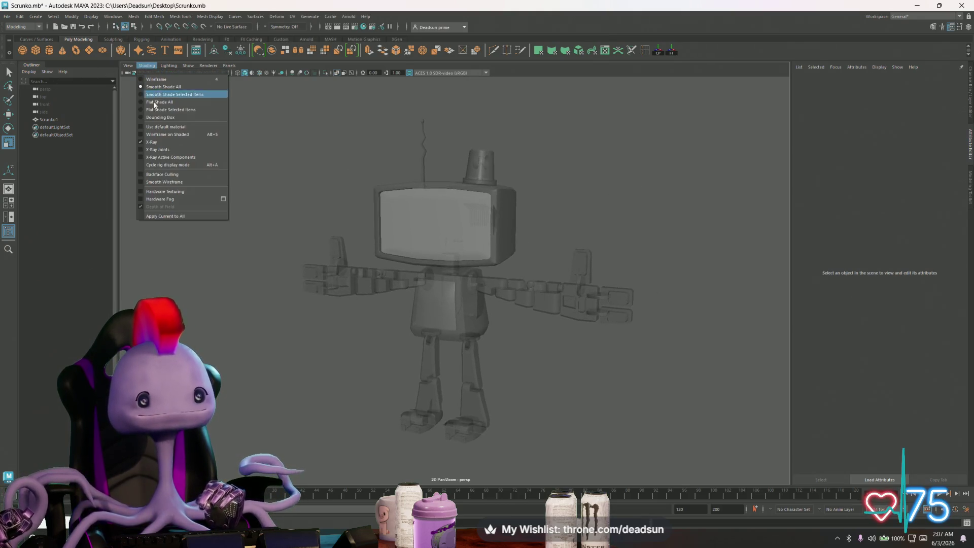
left_click(150, 143)
left_click_drag(303, 217, 403, 235, "alt")
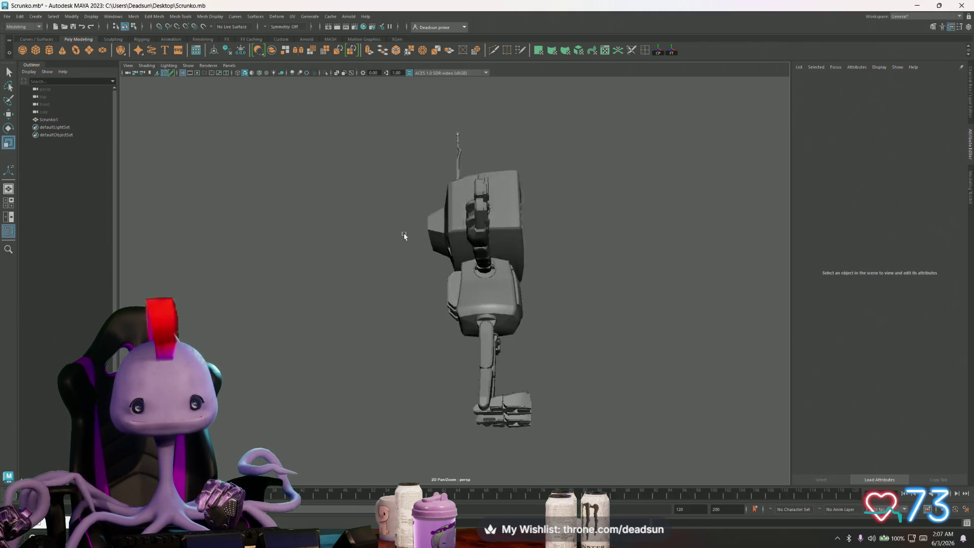
left_click_drag(469, 254, 571, 271, "alt")
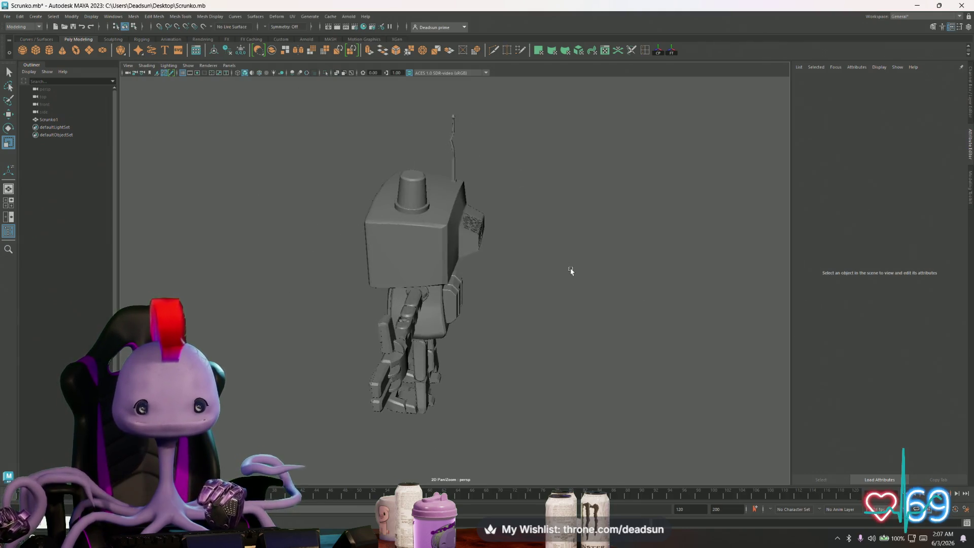
left_click_drag(360, 266, 274, 262, "alt")
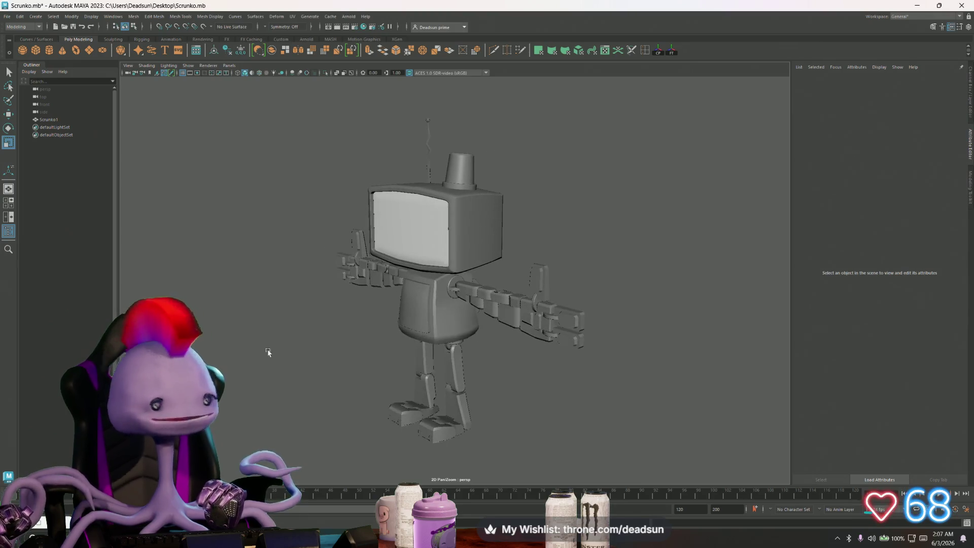
key("alt+Tab")
left_click(534, 251)
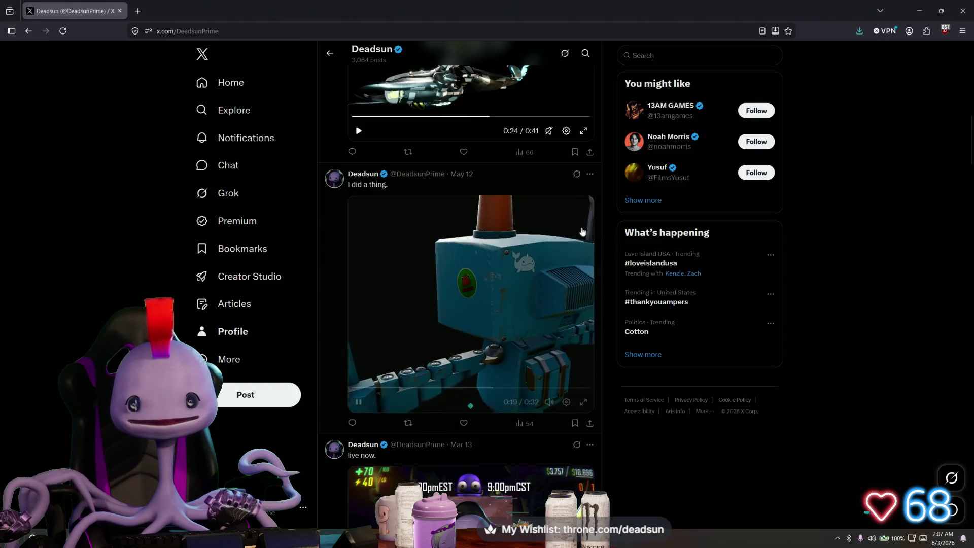
Watch the robot video post full screen, then exit full screen and minimize the browser.
left_click(584, 401)
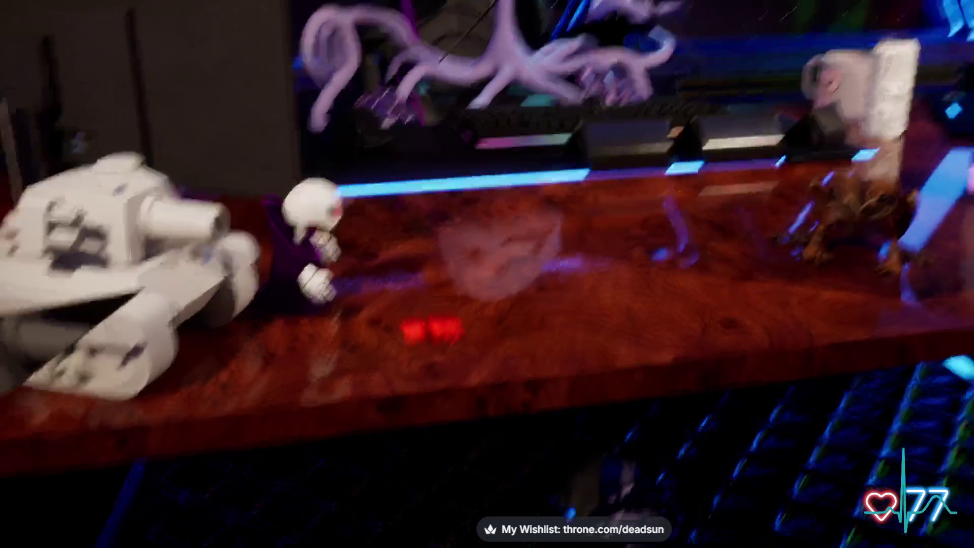
key("Escape")
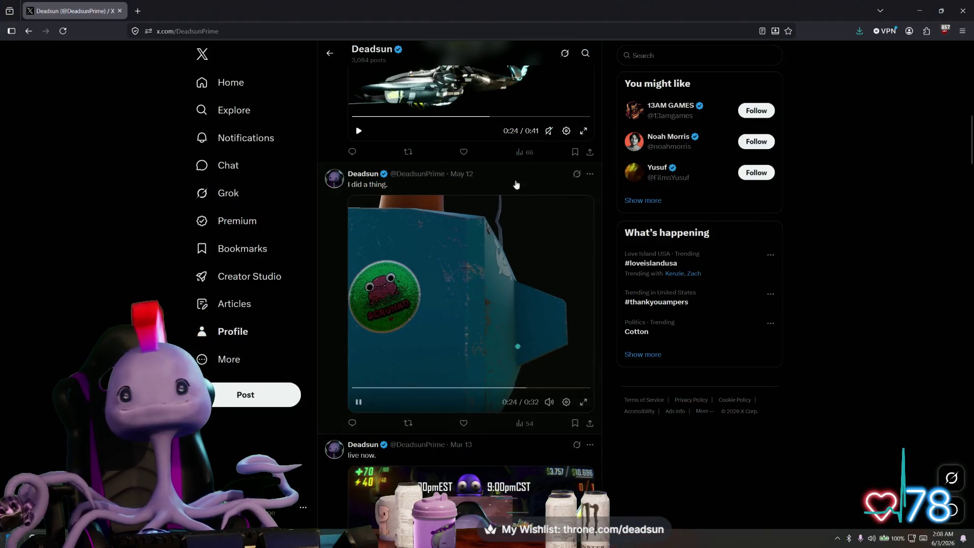
left_click(920, 10)
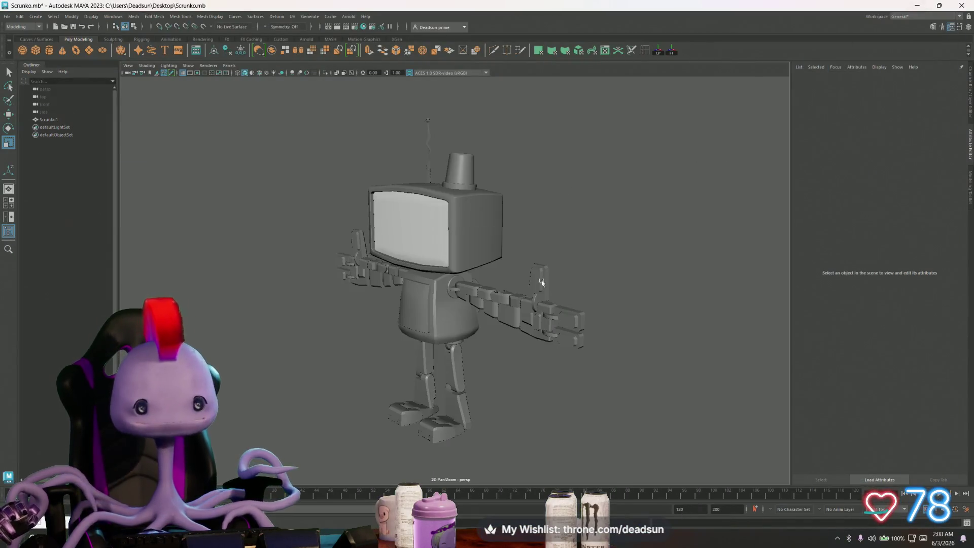
scroll(469, 340, "up", 5)
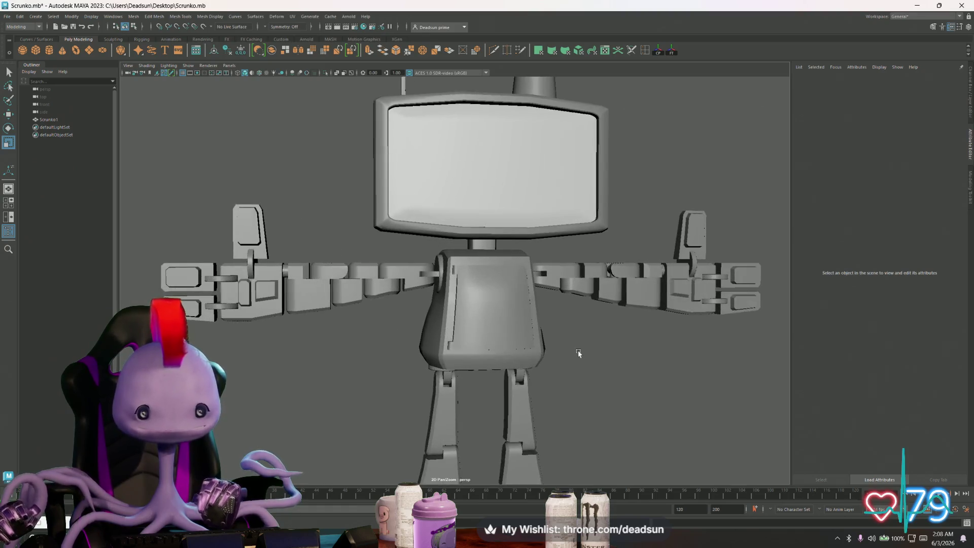
mouse_move(578, 348)
left_mouse_down("alt")
mouse_move(576, 386)
mouse_move(568, 355)
left_mouse_up("alt")
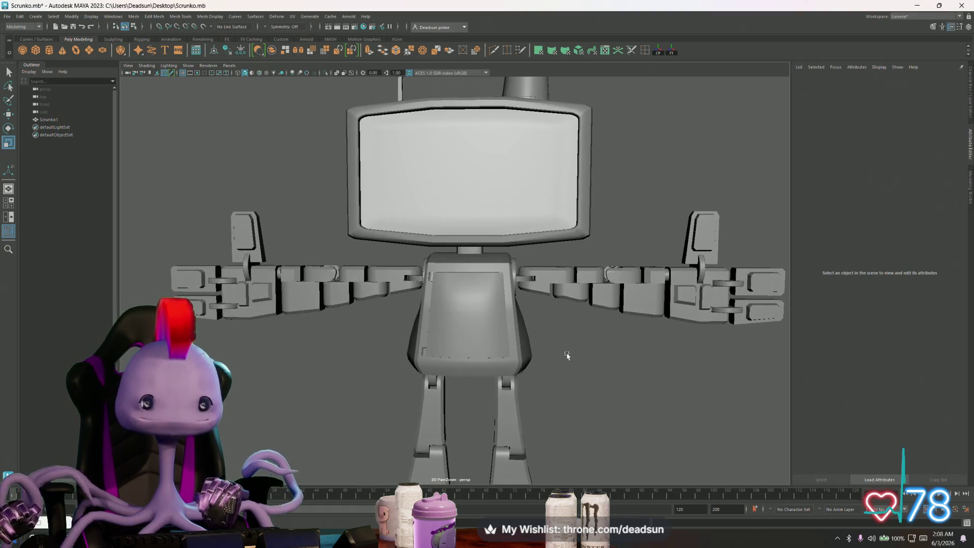
mouse_move(555, 319)
left_mouse_down("alt")
mouse_move(393, 328)
mouse_move(437, 320)
mouse_move(538, 334)
left_mouse_up("alt")
mouse_move(538, 333)
right_mouse_down("alt")
mouse_move(583, 358)
mouse_move(572, 351)
mouse_move(600, 350)
mouse_move(533, 340)
right_mouse_up("alt")
mouse_move(533, 340)
left_mouse_down("alt")
mouse_move(504, 331)
mouse_move(526, 298)
mouse_move(535, 337)
mouse_move(499, 350)
left_mouse_up("alt")
scroll(535, 337, "up", 10)
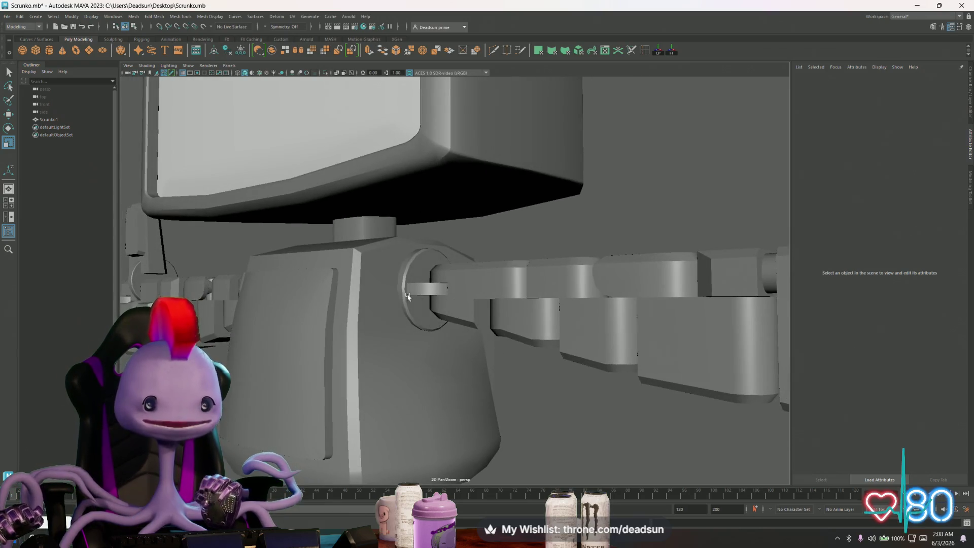
left_click_drag(433, 283, 452, 311, "alt")
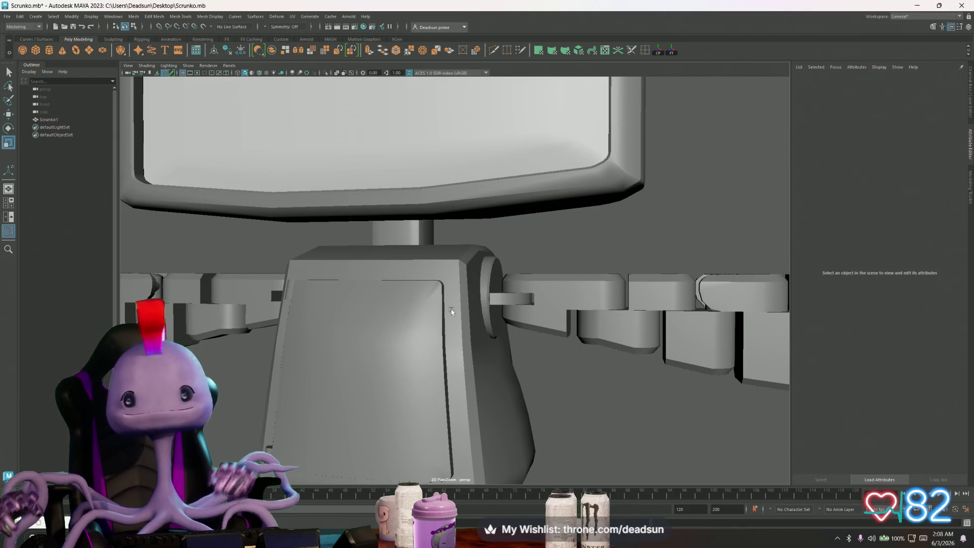
left_click_drag(609, 251, 498, 314, "alt")
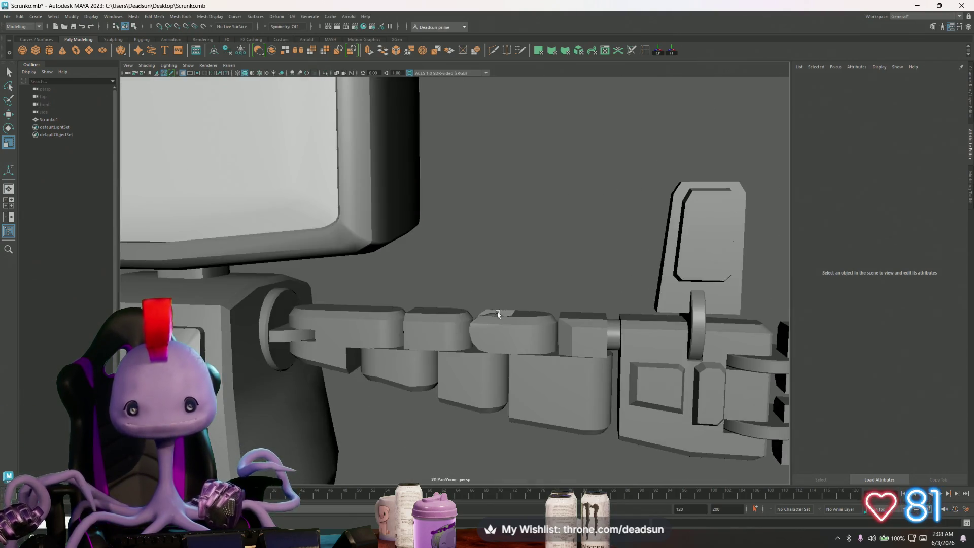
scroll(617, 403, "down", 8)
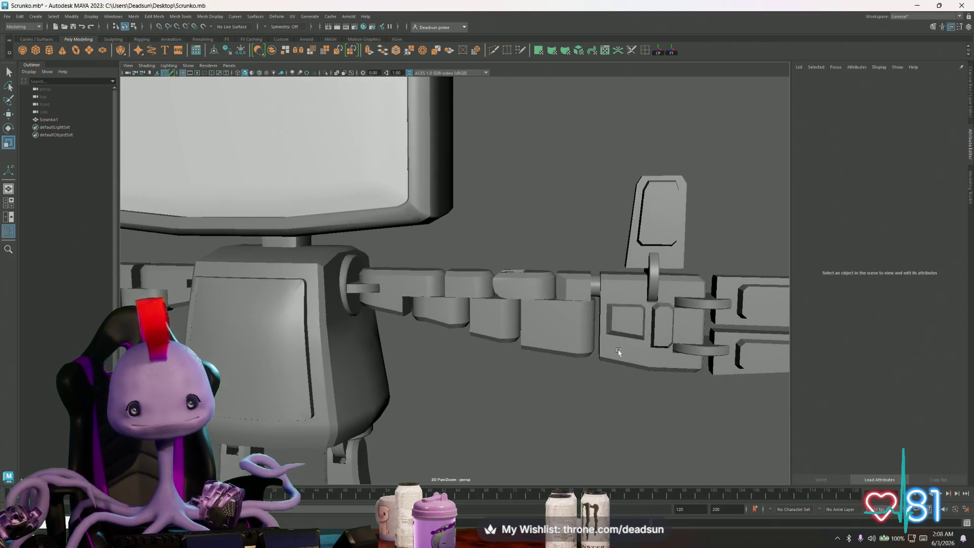
mouse_move(619, 334)
left_mouse_down("alt")
mouse_move(654, 310)
mouse_move(625, 322)
mouse_move(628, 335)
mouse_move(654, 325)
mouse_move(594, 337)
mouse_move(670, 337)
mouse_move(638, 326)
mouse_move(583, 341)
mouse_move(600, 351)
mouse_move(587, 361)
mouse_move(609, 345)
mouse_move(565, 329)
mouse_move(488, 333)
mouse_move(485, 350)
mouse_move(497, 341)
mouse_move(452, 329)
left_mouse_up("alt")
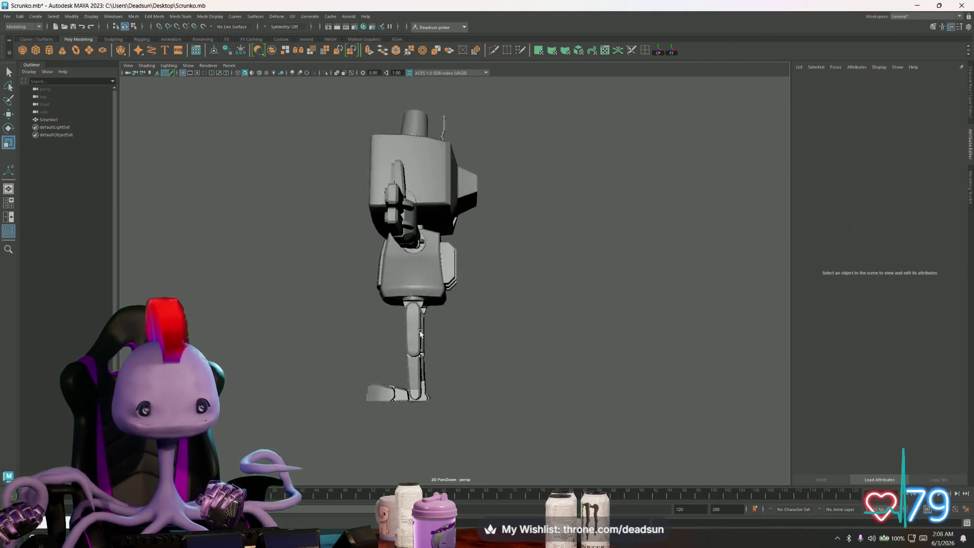
Inspect the robot's arm, legs and torso from several angles, then save Scrunko.mb.
scroll(450, 337, "up", 10)
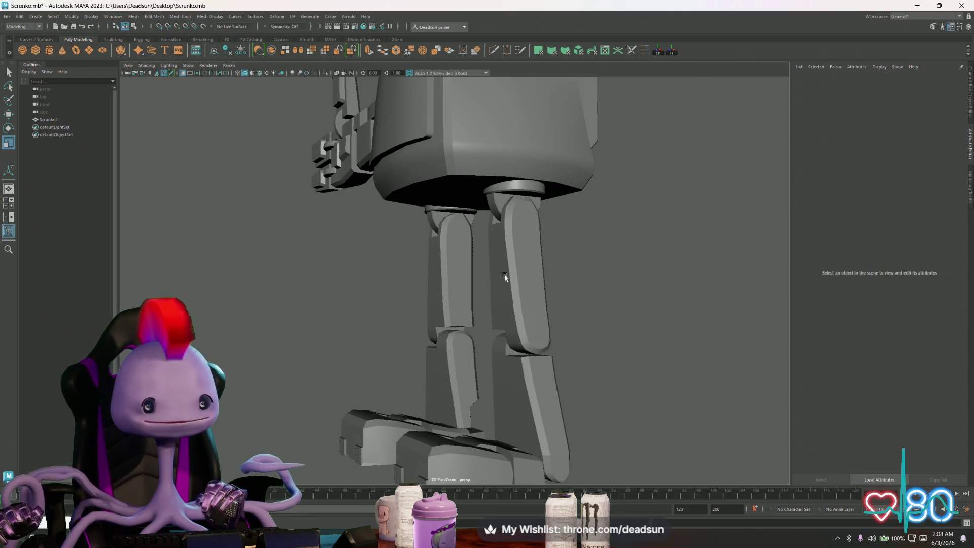
scroll(501, 264, "down", 10)
mouse_move(500, 370)
left_mouse_down("alt")
mouse_move(497, 390)
mouse_move(478, 406)
mouse_move(487, 413)
mouse_move(439, 386)
left_mouse_up("alt")
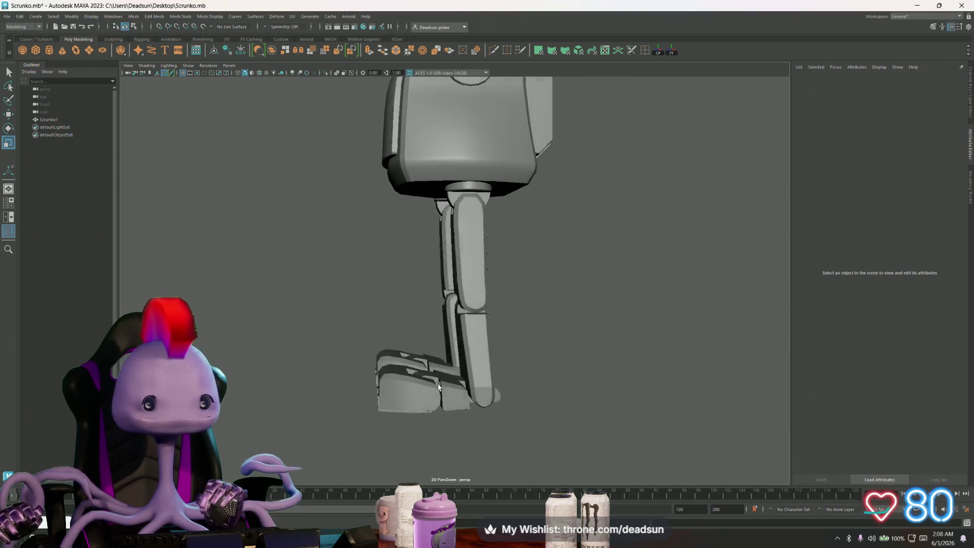
mouse_move(433, 340)
left_mouse_down("alt")
mouse_move(513, 387)
mouse_move(660, 361)
mouse_move(515, 374)
mouse_move(420, 320)
mouse_move(463, 326)
mouse_move(492, 389)
mouse_move(452, 382)
left_mouse_up("alt")
scroll(514, 374, "down", 5)
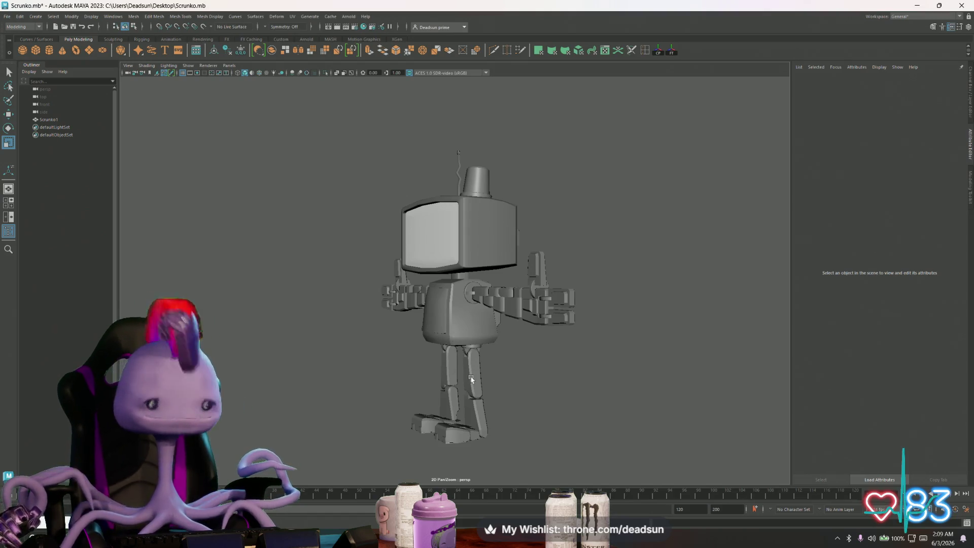
mouse_move(459, 373)
left_mouse_down("alt")
mouse_move(661, 381)
mouse_move(631, 359)
mouse_move(515, 369)
mouse_move(579, 391)
mouse_move(661, 385)
mouse_move(665, 400)
mouse_move(659, 425)
mouse_move(643, 342)
mouse_move(424, 374)
mouse_move(511, 365)
mouse_move(517, 374)
mouse_move(441, 364)
mouse_move(460, 388)
left_mouse_up("alt")
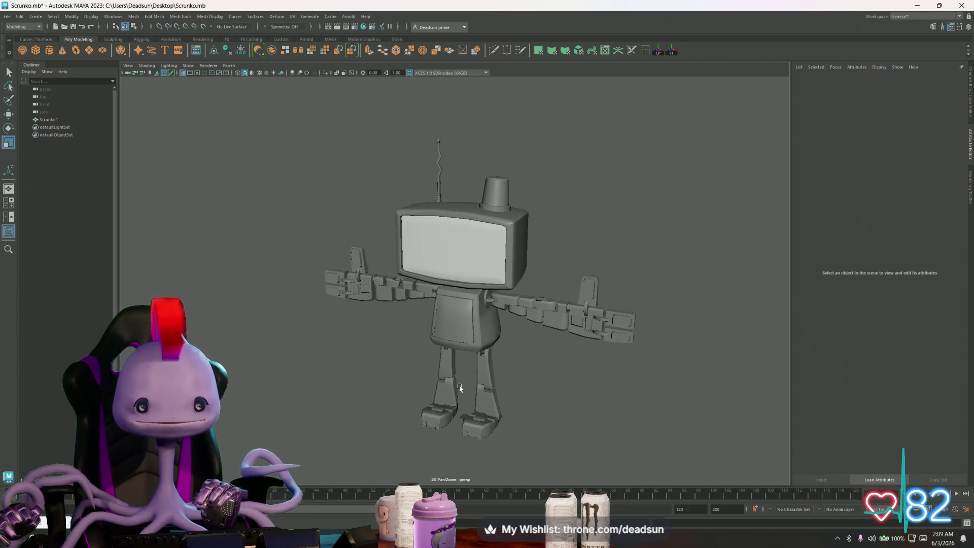
left_click(7, 17)
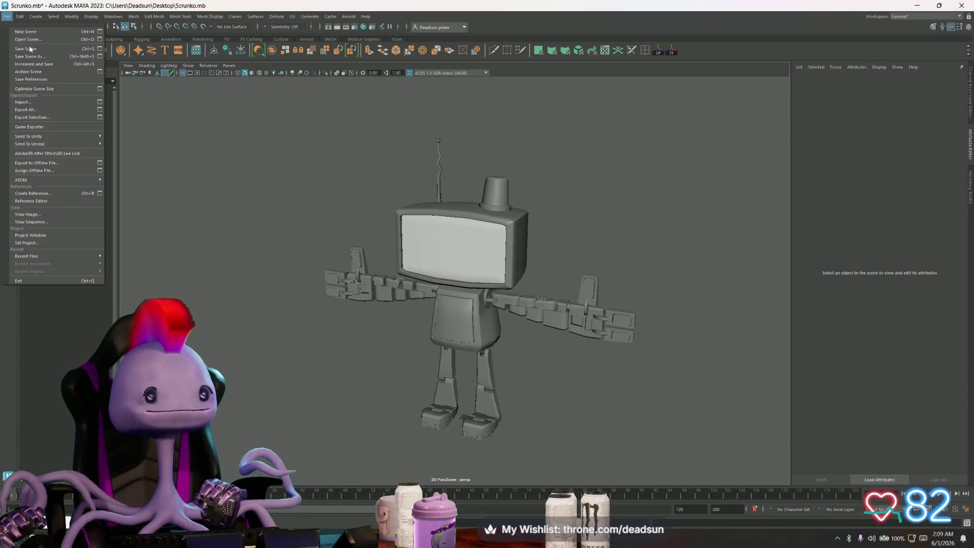
left_click(30, 49)
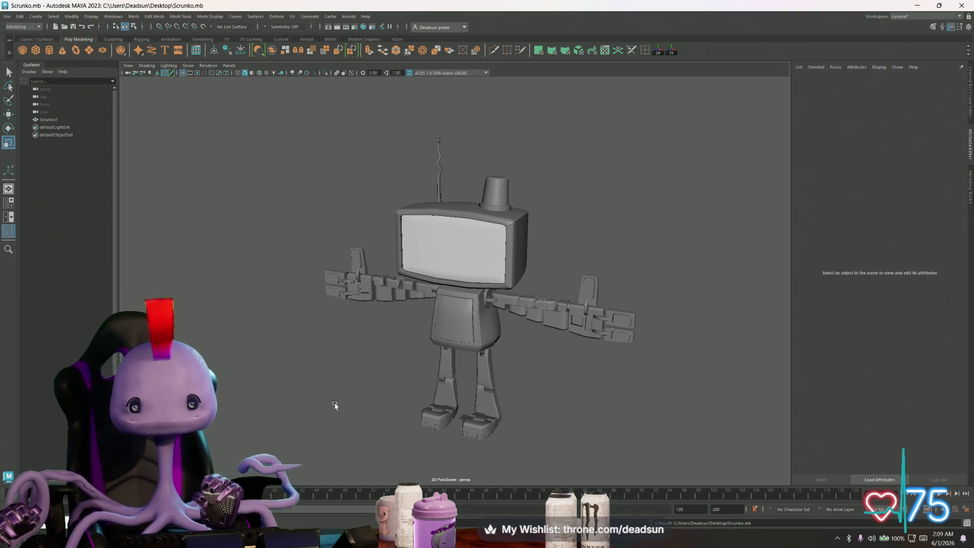
Tumble to a front view of the robot and search Windows for 'pro'.
mouse_move(420, 392)
left_mouse_down("alt")
mouse_move(522, 378)
mouse_move(340, 404)
mouse_move(355, 378)
mouse_move(353, 394)
mouse_move(337, 393)
mouse_move(348, 374)
mouse_move(339, 396)
mouse_move(281, 409)
mouse_move(236, 391)
mouse_move(254, 358)
mouse_move(239, 409)
mouse_move(311, 401)
left_mouse_up("alt")
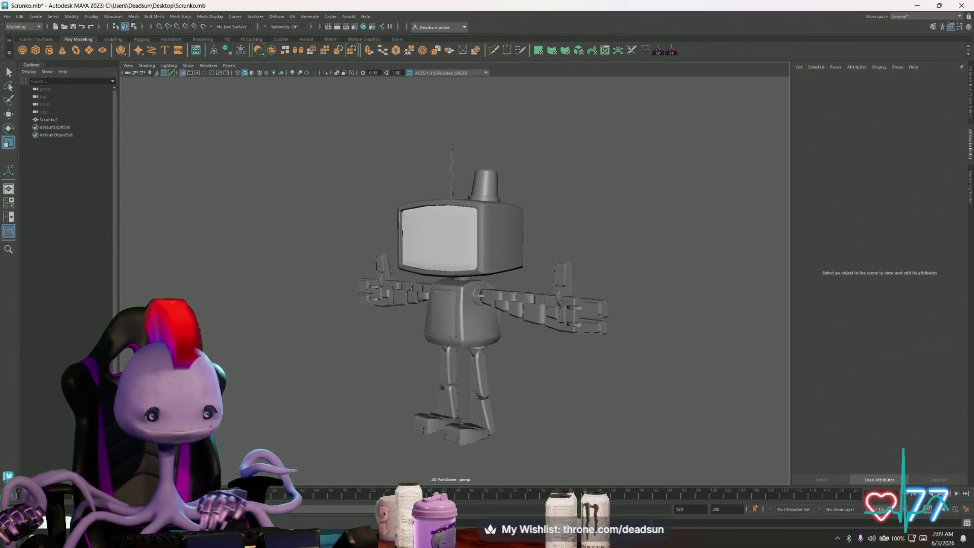
key("super")
type("pro")
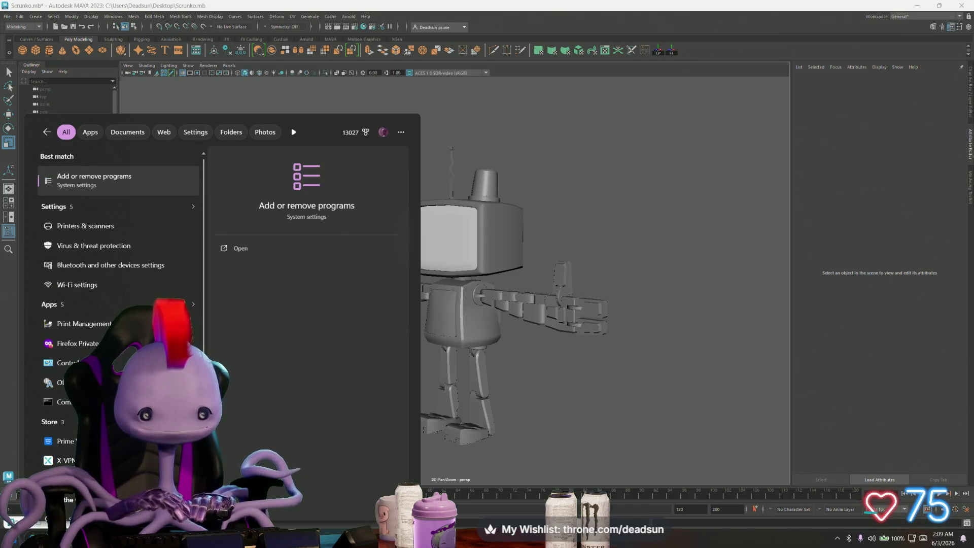
Narrow the Windows search and open Priorities.docx.
key("BackSpace")
type("io")
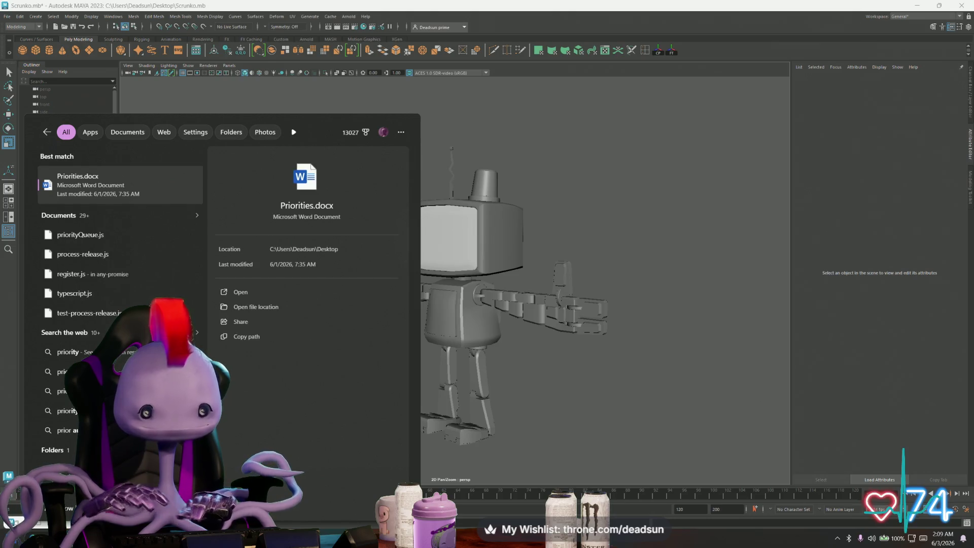
left_click(126, 178)
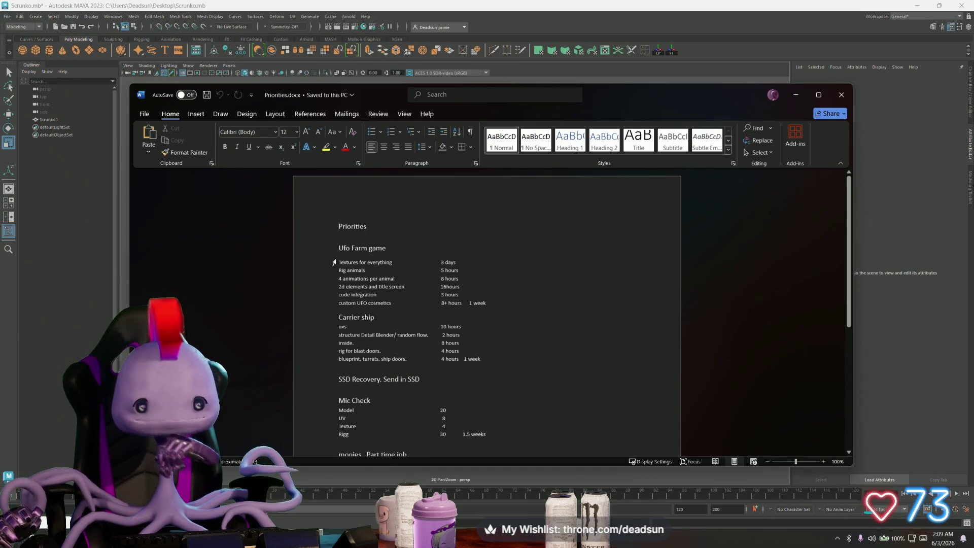
Review the Ufo Farm game section and insert an empty line above it.
mouse_move(340, 250)
left_mouse_down()
mouse_move(459, 283)
mouse_move(504, 307)
left_mouse_up()
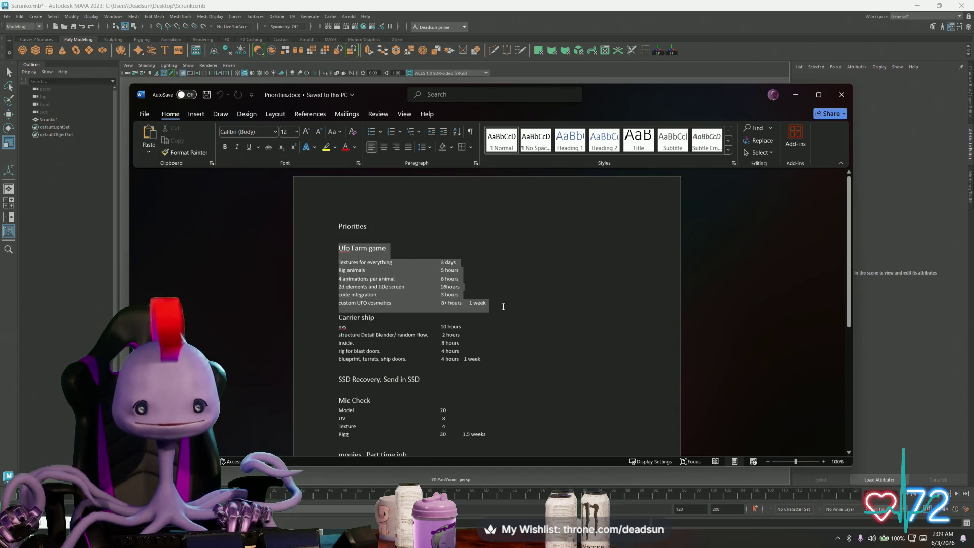
scroll(505, 300, "down", 8)
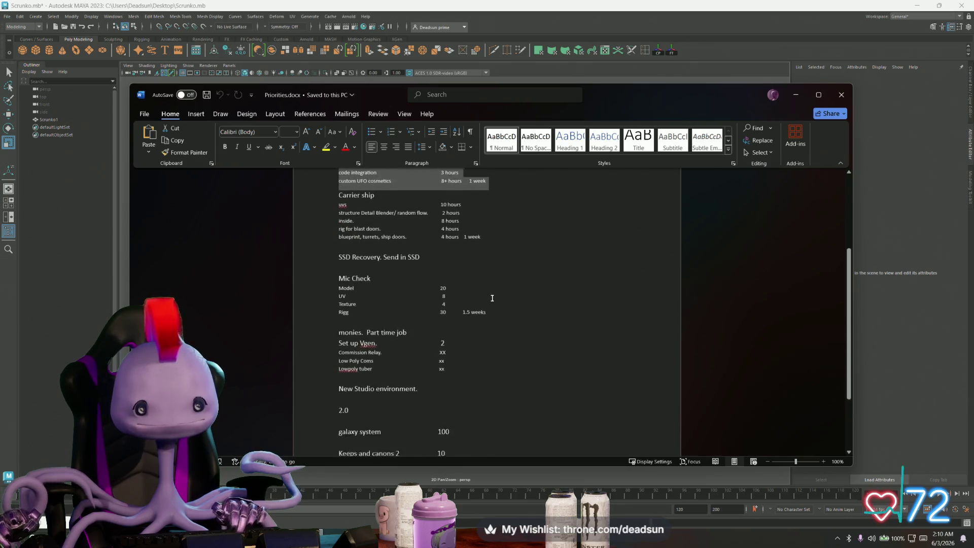
scroll(384, 340, "up", 5)
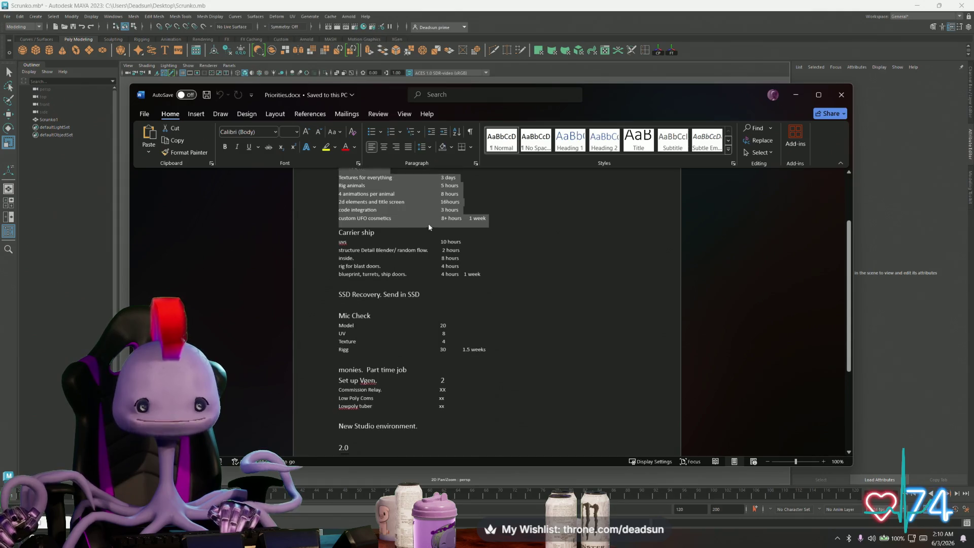
scroll(429, 227, "up", 2)
left_click(504, 290)
scroll(492, 289, "up", 2)
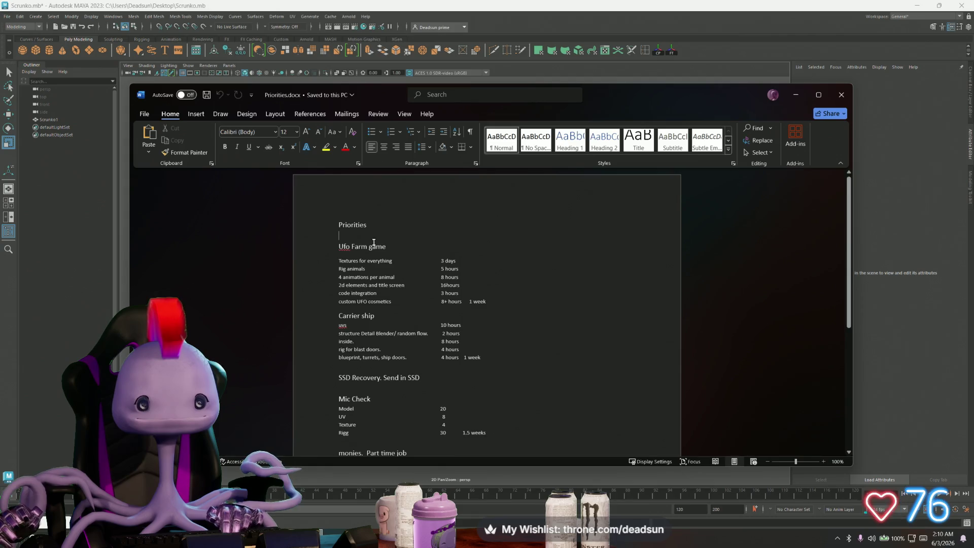
scroll(449, 267, "down", 5)
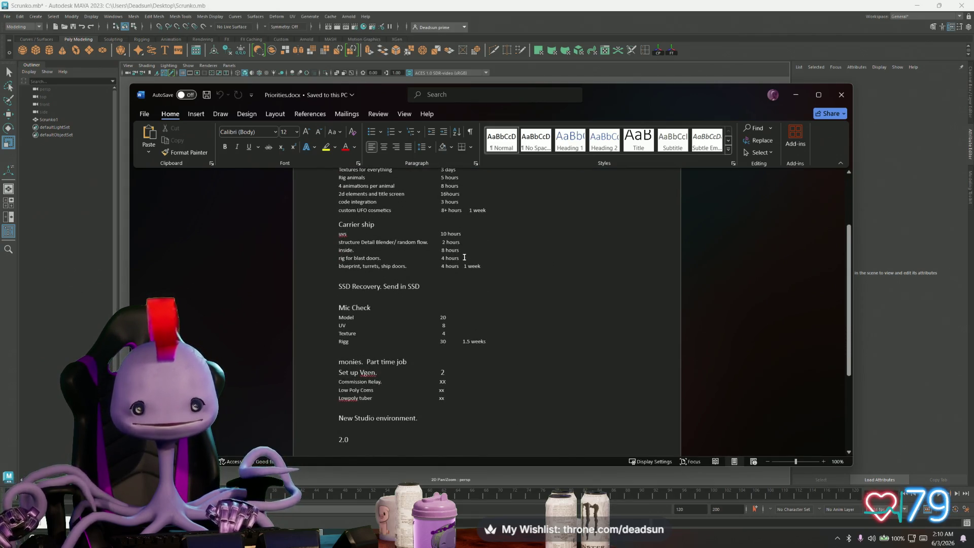
scroll(471, 263, "up", 4)
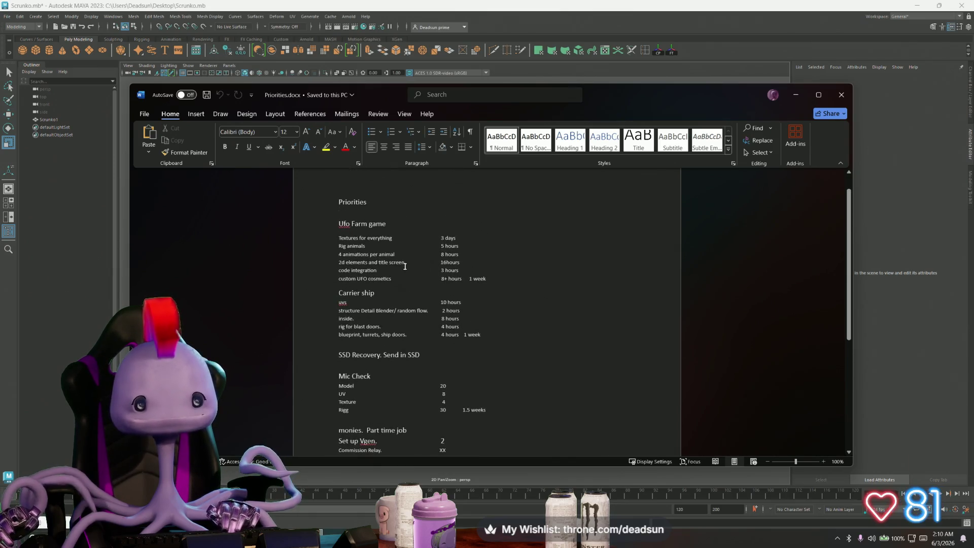
key("Return")
type("Scunko")
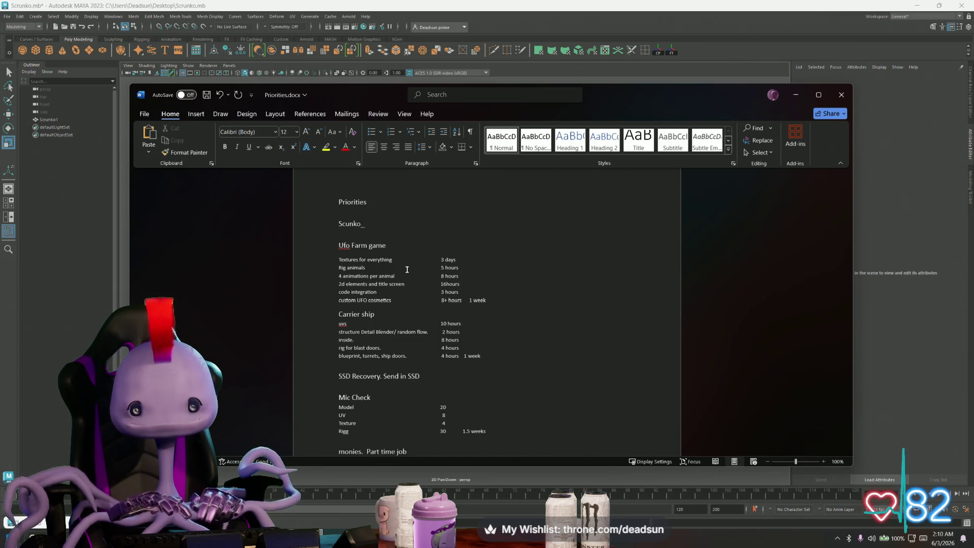
List texture, rig. and import under Scunko, with texture estimated at 3hrs.
key("Return")
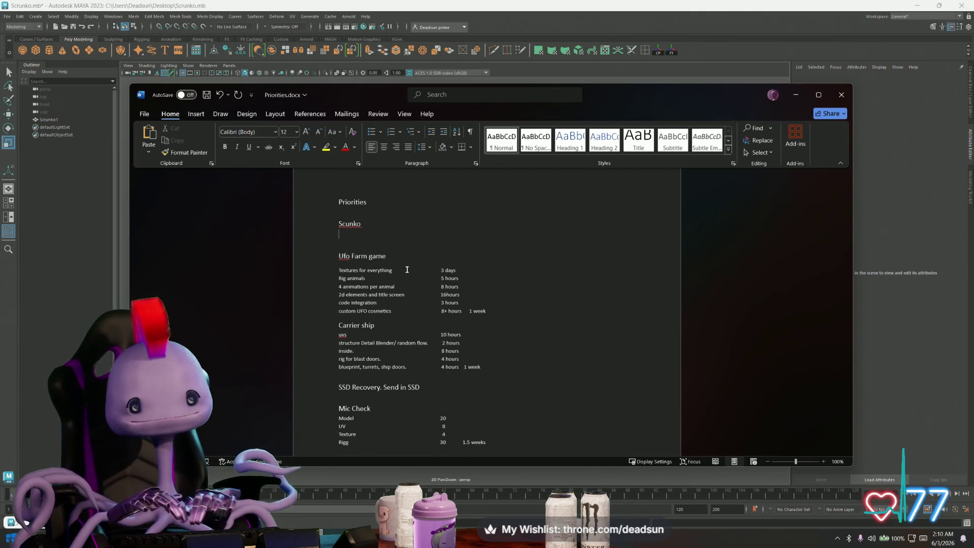
type("texture")
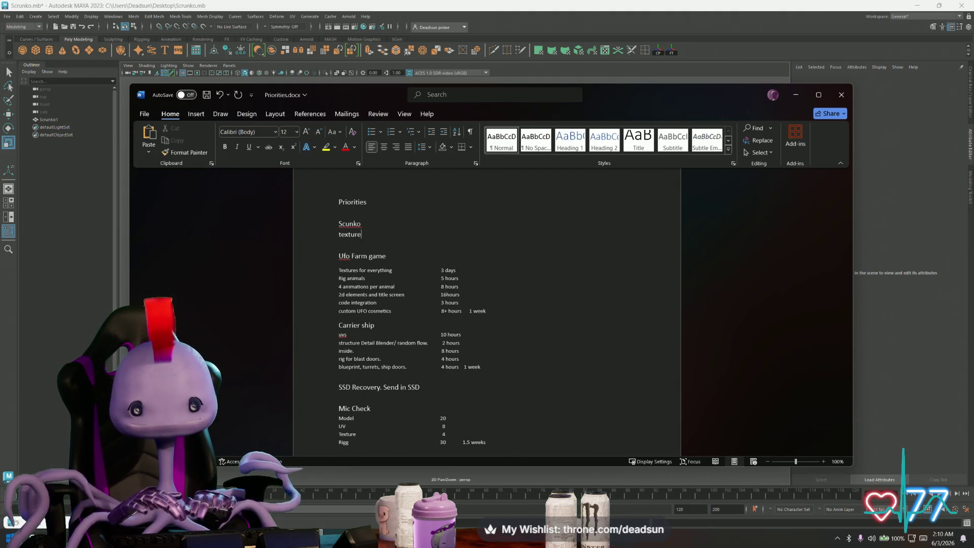
key("Return")
type("rig.")
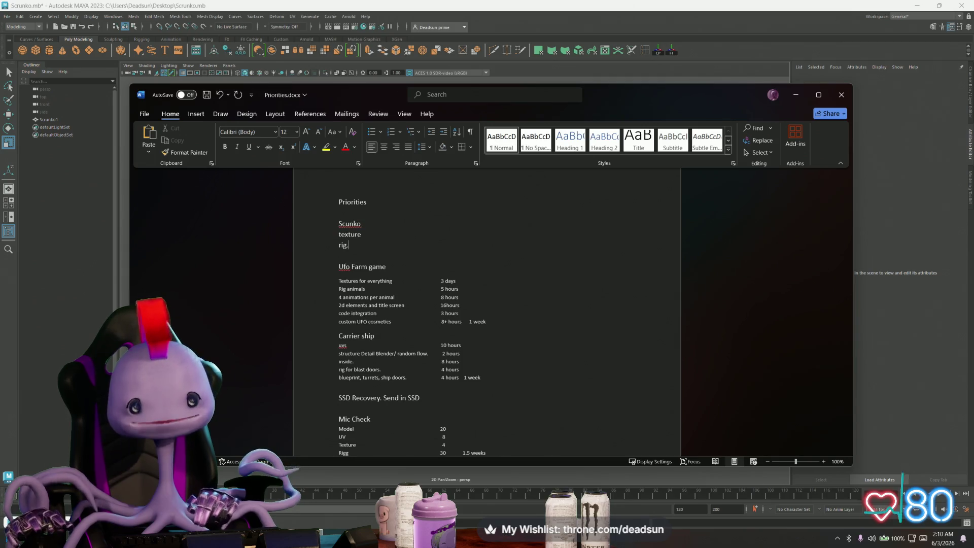
key("Return")
type("import")
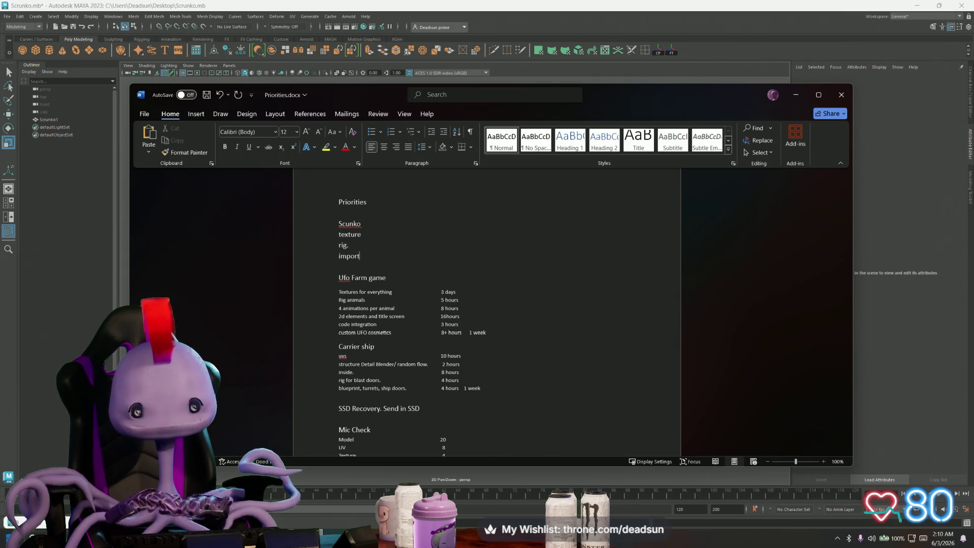
key("Return")
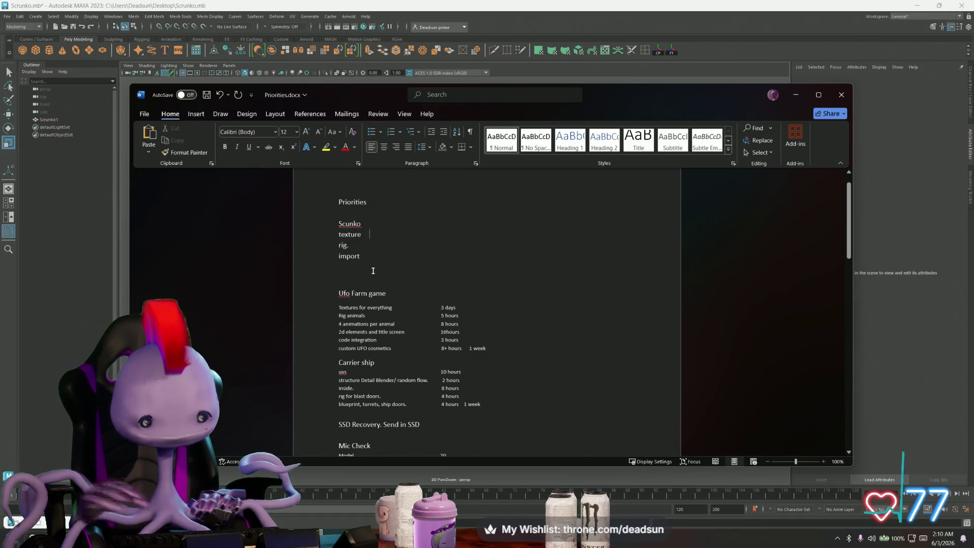
type("3hrs")
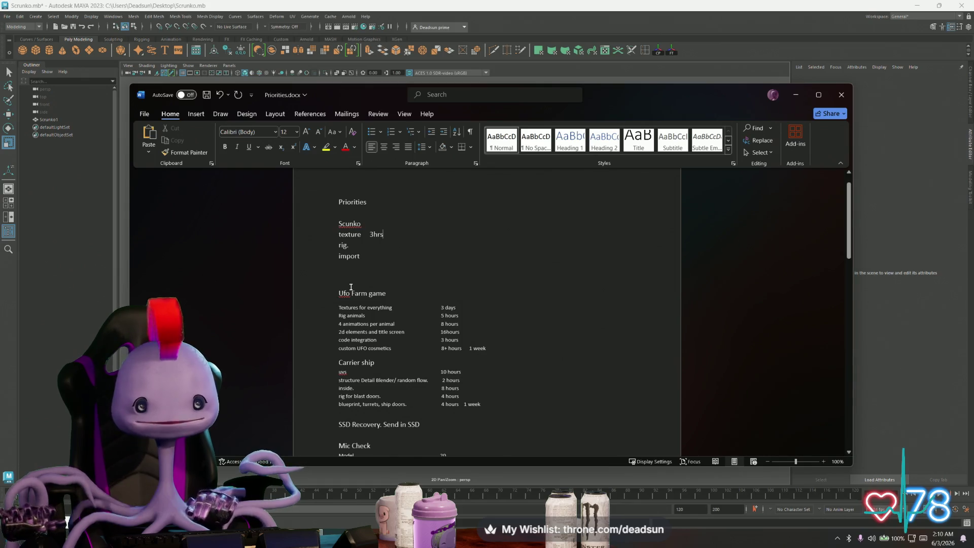
Add tab-aligned hour estimates to the rig. (4hrs) and import (1hr) lines.
left_click(366, 247)
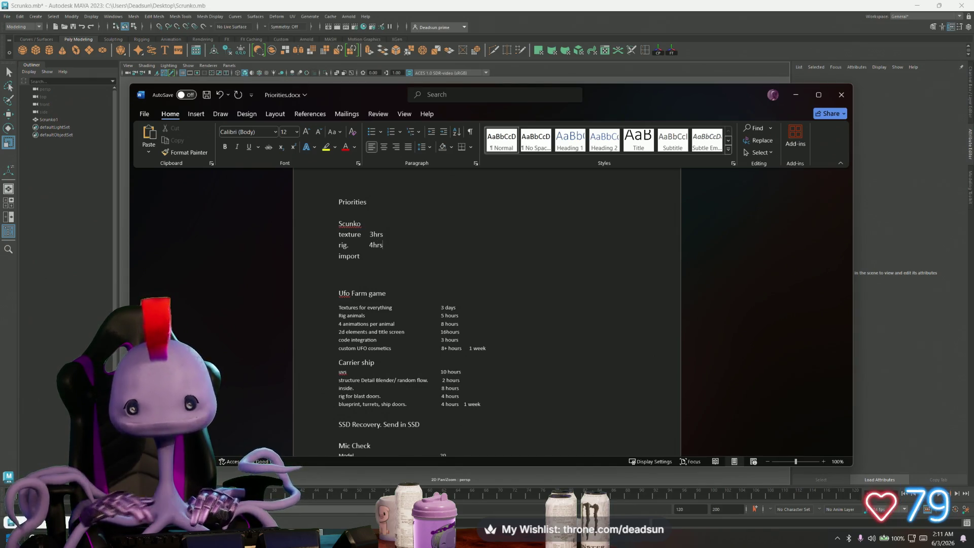
left_click(371, 254)
key("Tab")
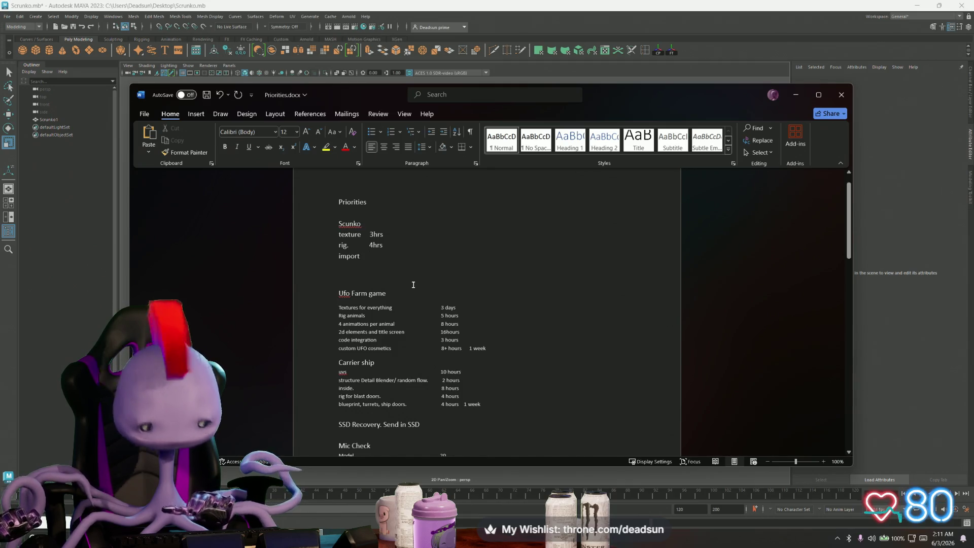
type("1hr")
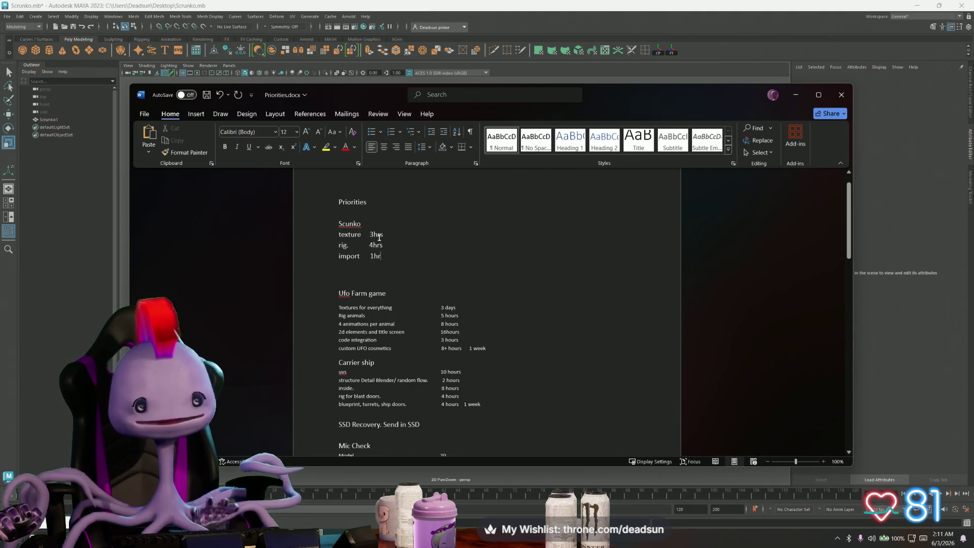
left_click_drag(381, 257, 374, 234)
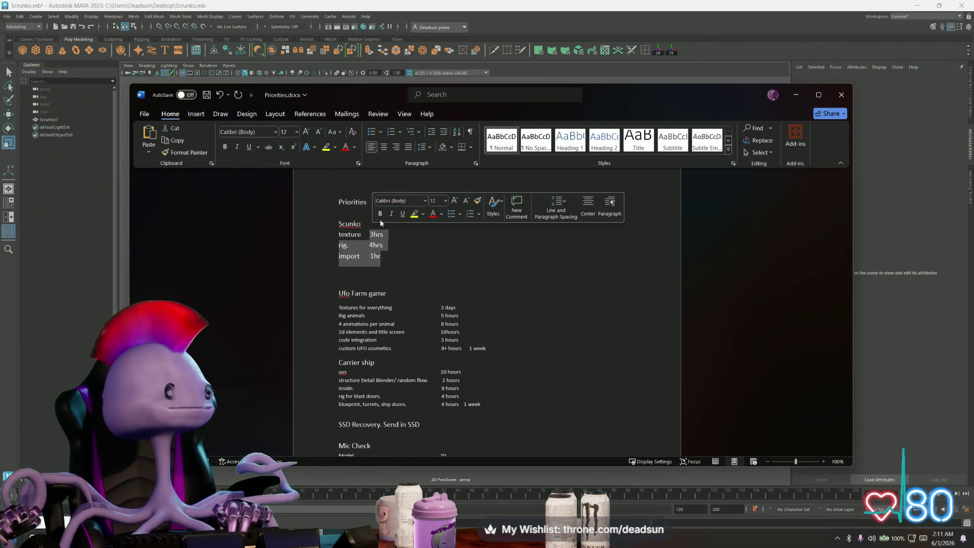
left_click(401, 255)
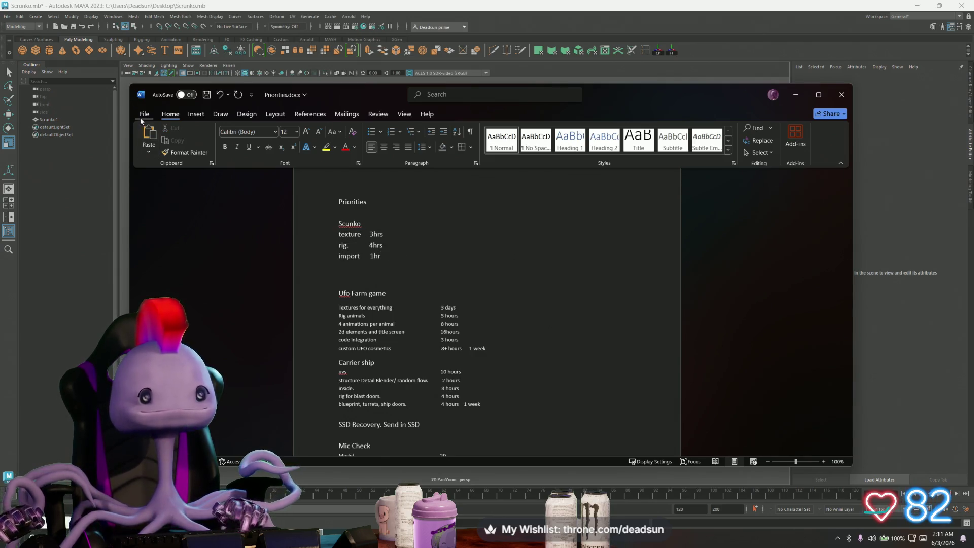
Save Priorities.docx and minimize Word.
left_click(144, 113)
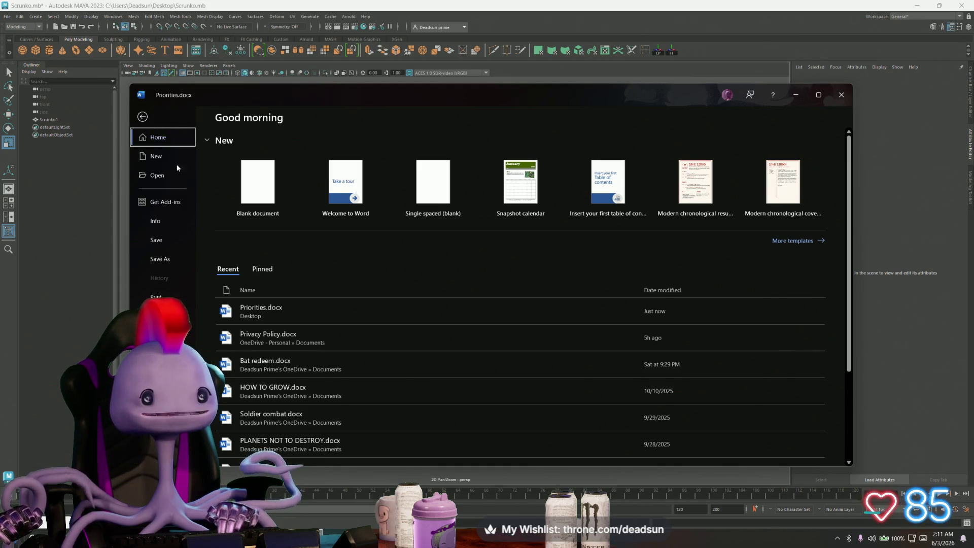
left_click(143, 117)
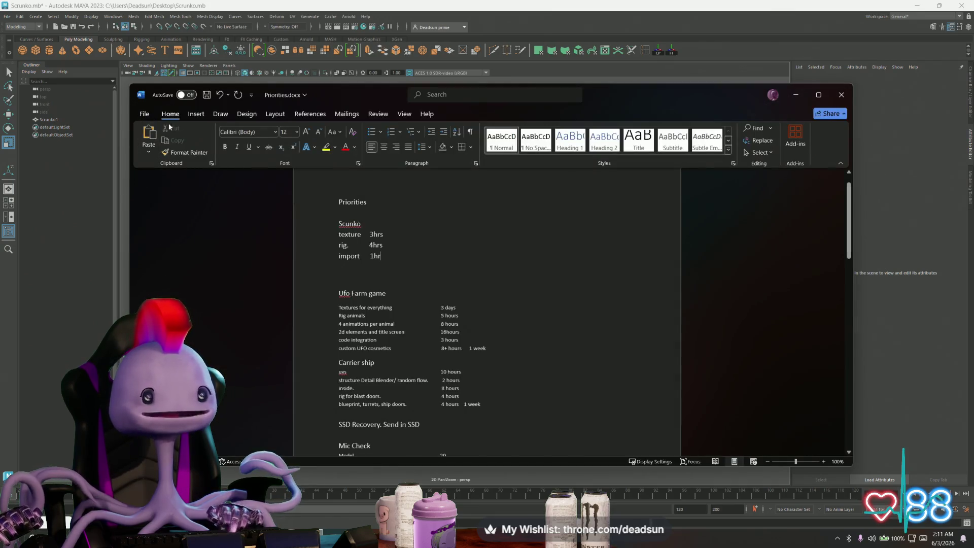
left_click(207, 95)
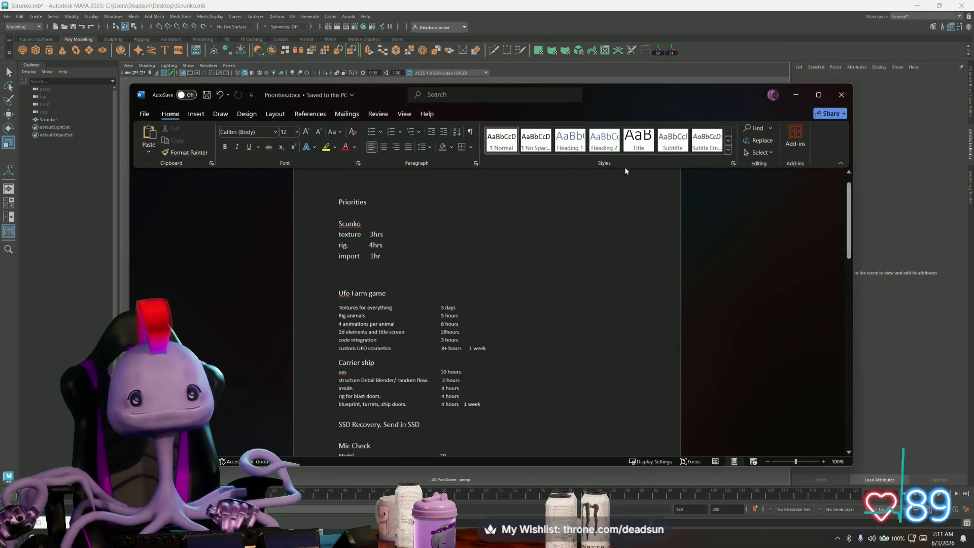
left_click(796, 95)
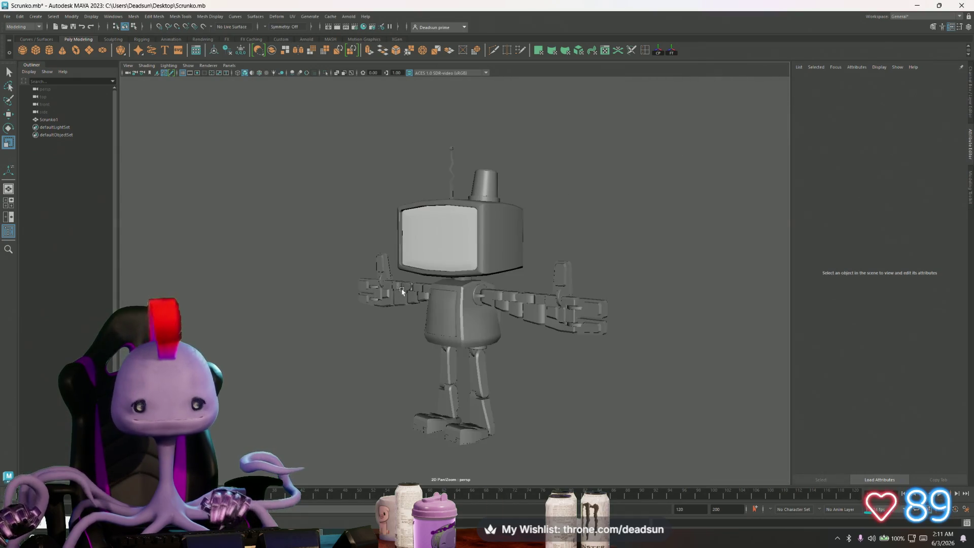
mouse_move(334, 285)
left_mouse_down("alt")
mouse_move(297, 253)
mouse_move(200, 266)
mouse_move(220, 280)
mouse_move(302, 278)
mouse_move(356, 291)
left_mouse_up("alt")
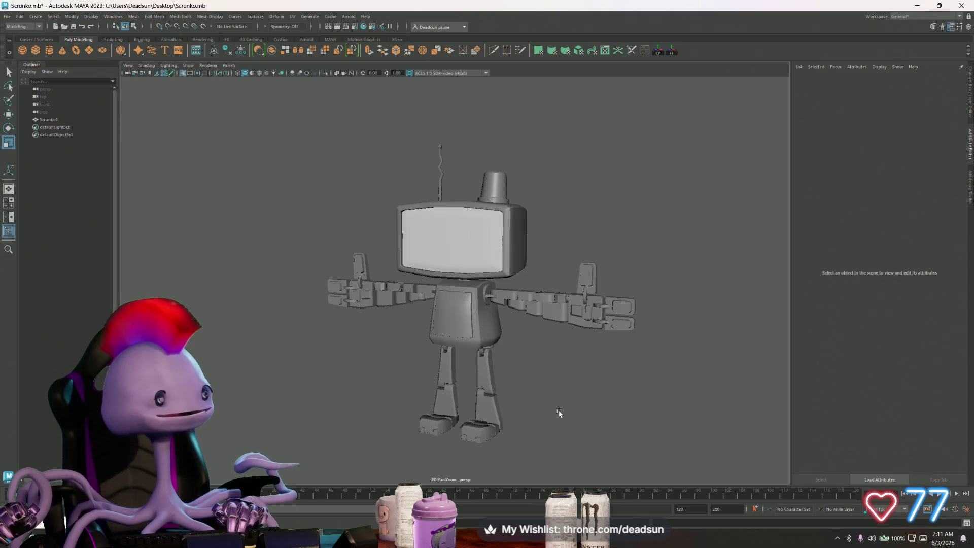
mouse_move(518, 324)
left_mouse_down("alt")
mouse_move(578, 350)
mouse_move(471, 302)
mouse_move(447, 345)
mouse_move(374, 374)
mouse_move(550, 363)
mouse_move(755, 370)
mouse_move(707, 361)
mouse_move(509, 363)
mouse_move(655, 374)
mouse_move(528, 354)
mouse_move(603, 376)
mouse_move(655, 372)
mouse_move(535, 361)
left_mouse_up("alt")
scroll(522, 333, "down", 3)
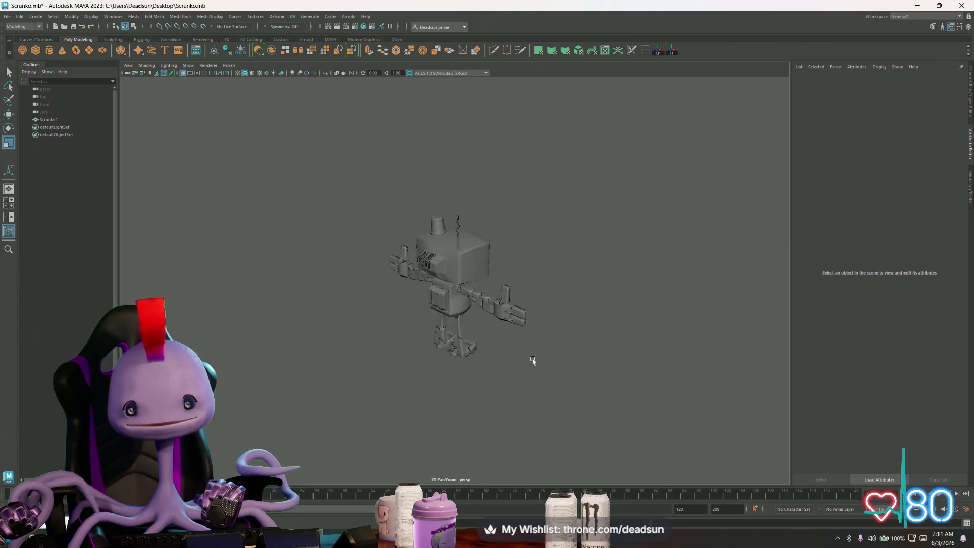
mouse_move(400, 351)
left_mouse_down("alt")
mouse_move(362, 343)
mouse_move(383, 364)
mouse_move(408, 354)
mouse_move(407, 363)
mouse_move(376, 360)
mouse_move(452, 359)
mouse_move(439, 365)
left_mouse_up("alt")
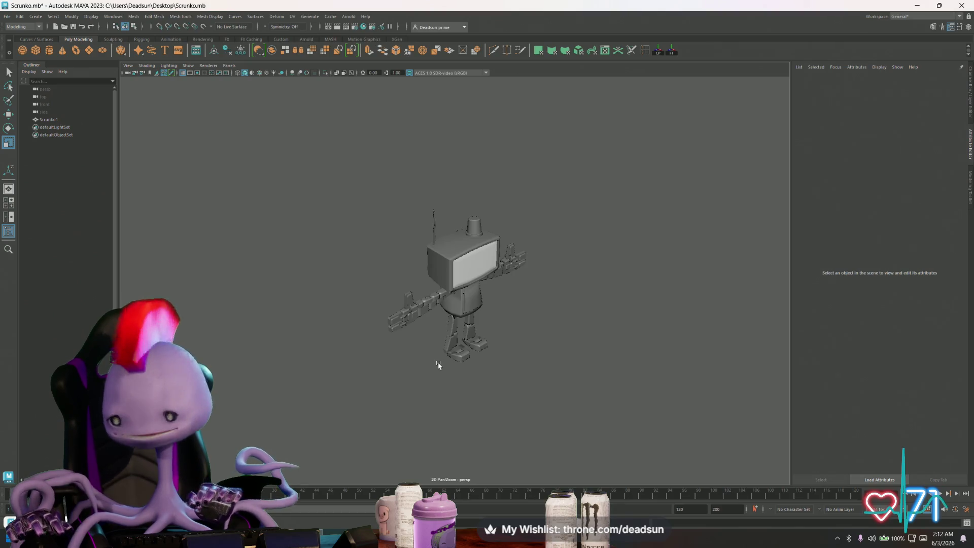
mouse_move(458, 239)
left_mouse_down("alt")
mouse_move(515, 276)
mouse_move(511, 176)
left_mouse_up("alt")
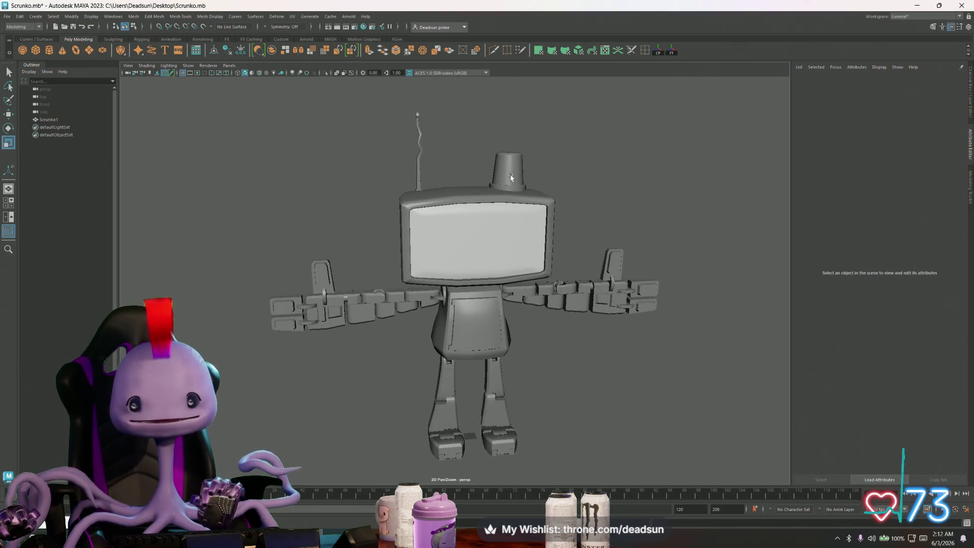
mouse_move(450, 225)
left_mouse_down("alt")
mouse_move(624, 230)
mouse_move(483, 228)
mouse_move(454, 242)
left_mouse_up("alt")
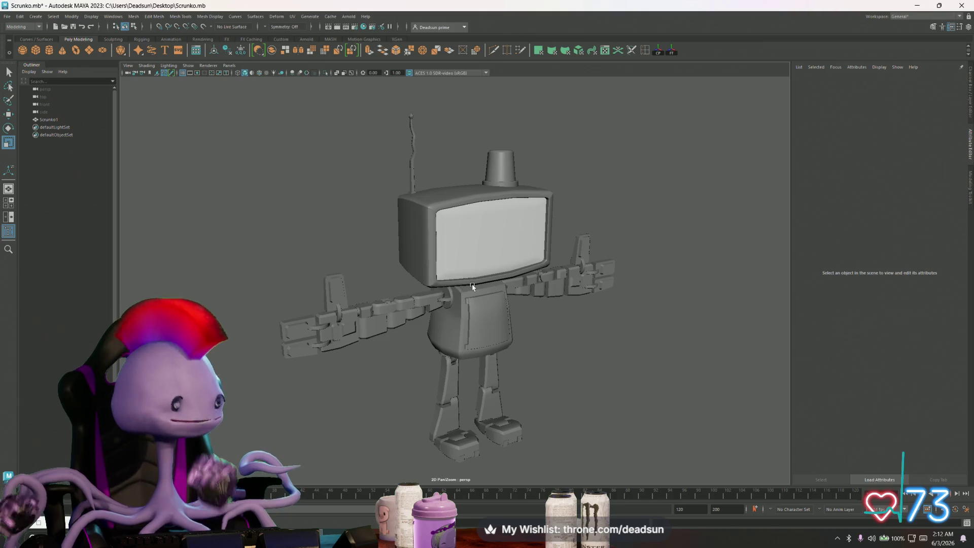
left_click_drag(469, 284, 406, 320, "alt")
scroll(395, 330, "down", 5)
scroll(516, 360, "up", 10)
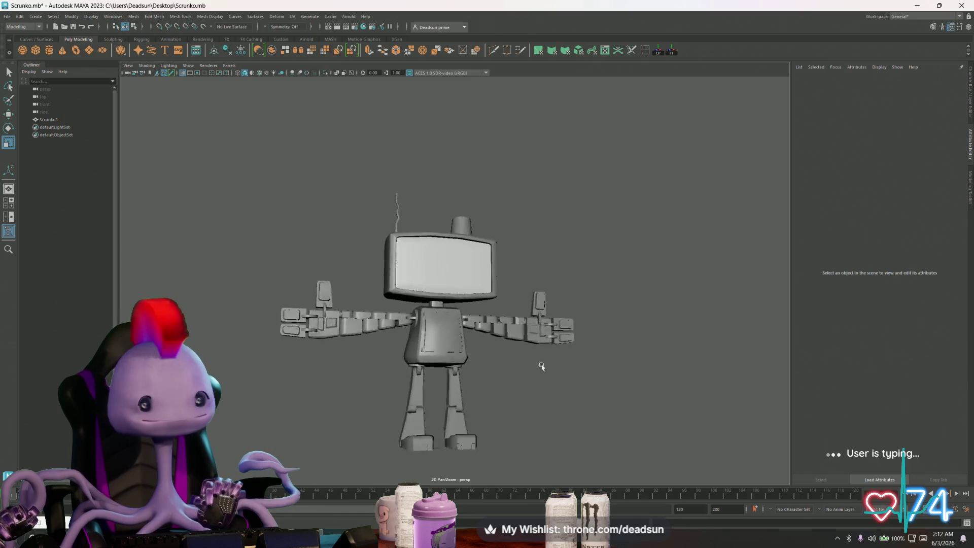
middle_click_drag(414, 329, 457, 354, "alt")
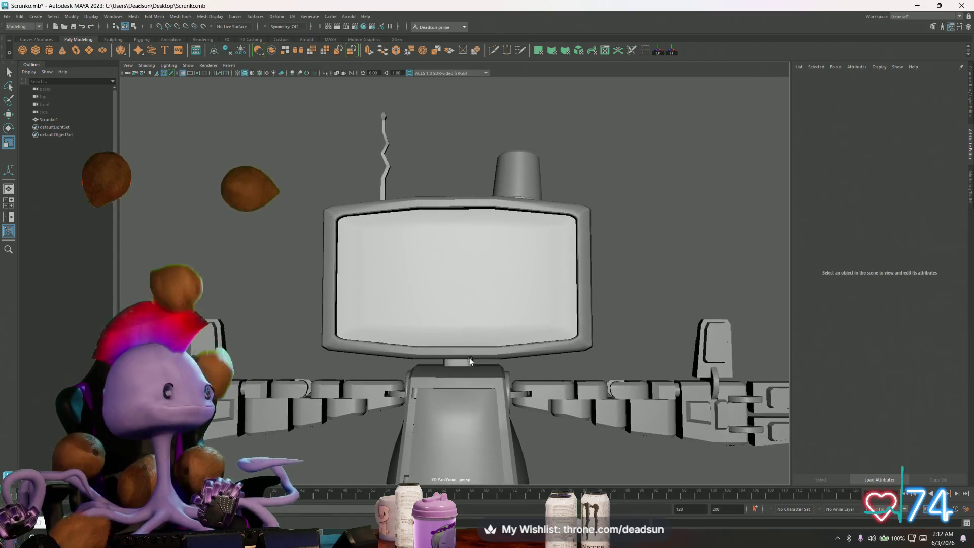
scroll(543, 329, "down", 5)
mouse_move(508, 325)
left_mouse_down("alt")
mouse_move(392, 315)
mouse_move(410, 318)
left_mouse_up("alt")
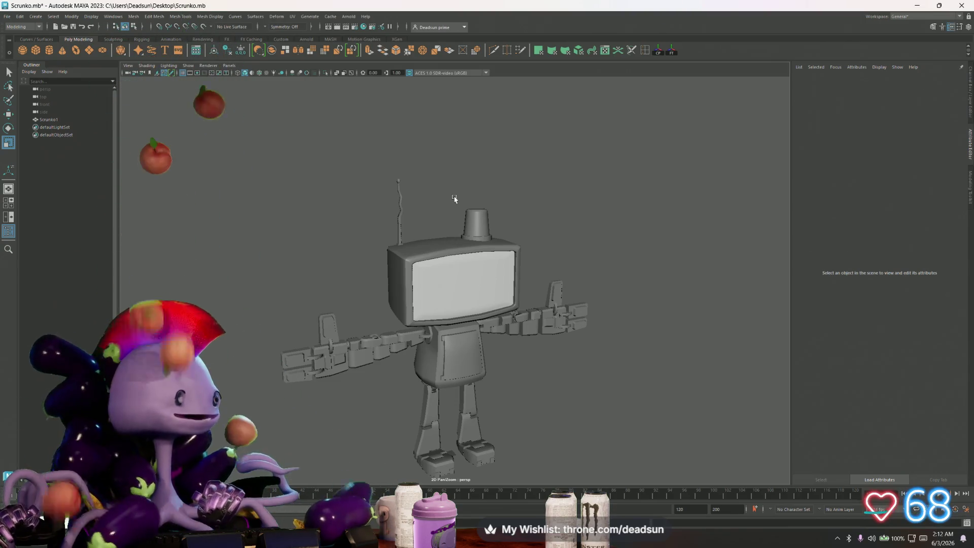
left_click_drag(507, 229, 545, 261, "alt")
scroll(546, 260, "down", 3)
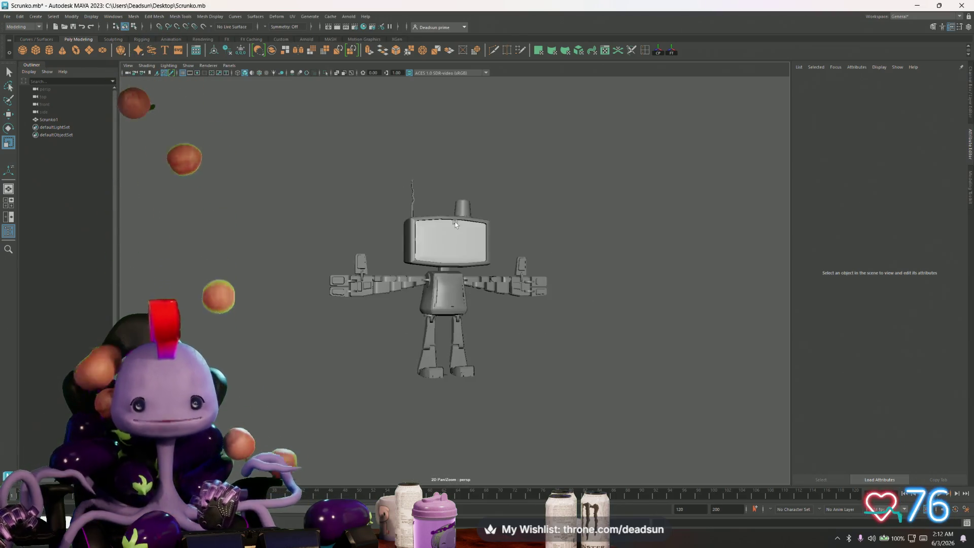
mouse_move(455, 223)
middle_mouse_down("alt")
mouse_move(570, 250)
mouse_move(542, 255)
middle_mouse_up("alt")
mouse_move(542, 255)
left_mouse_down("alt")
mouse_move(551, 250)
mouse_move(523, 259)
mouse_move(556, 284)
mouse_move(542, 285)
left_mouse_up("alt")
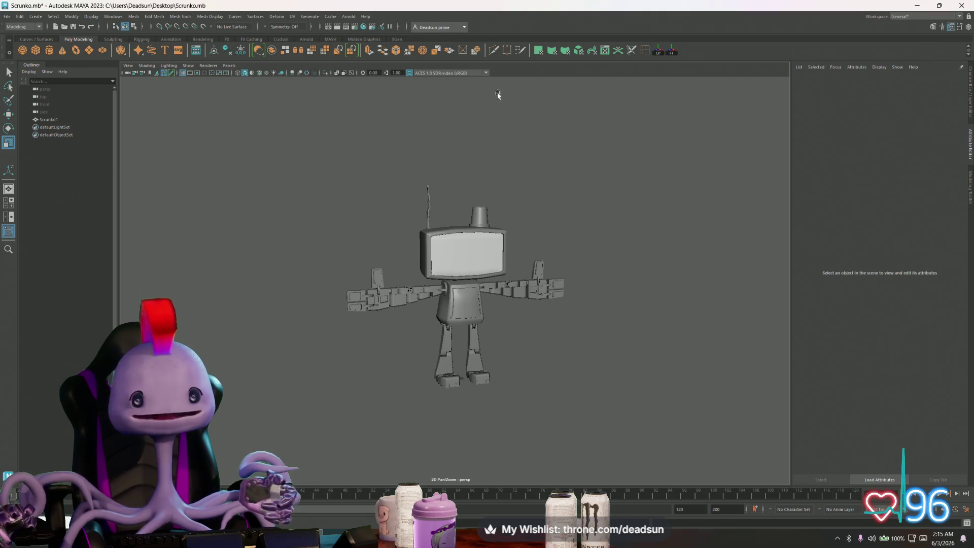
Save Scrunko.mb, select the robot, and browse the Windows and Mesh menus.
left_click(7, 16)
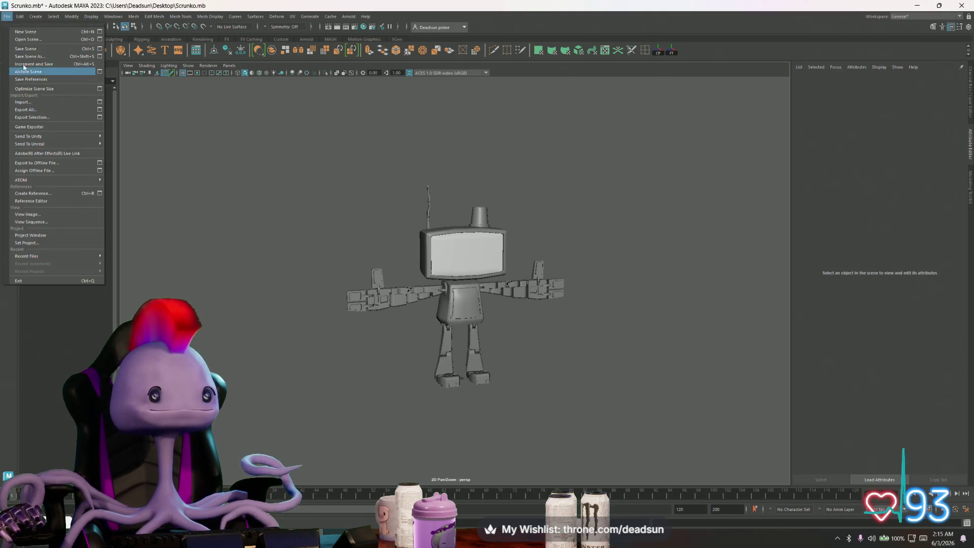
left_click(44, 56)
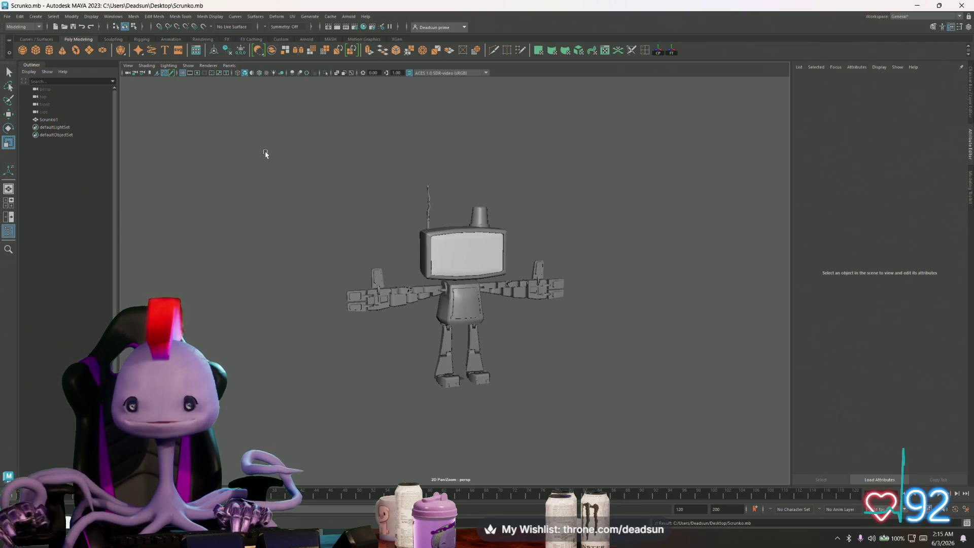
left_click(459, 279)
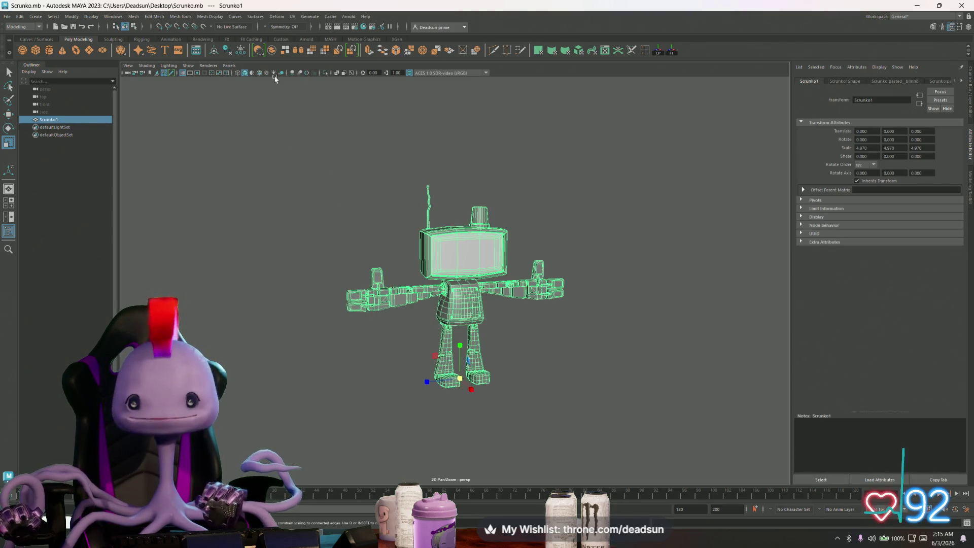
left_click(118, 18)
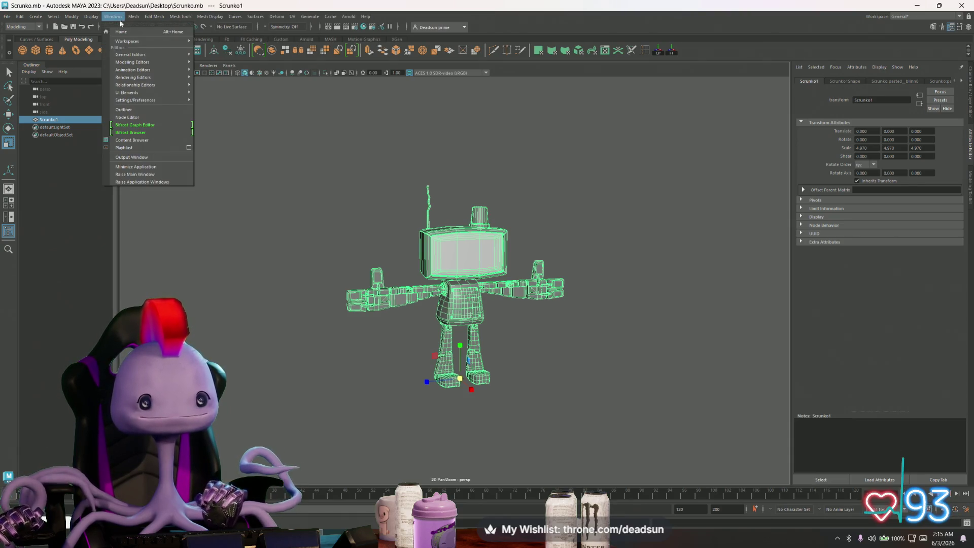
mouse_move(134, 16)
mouse_move(202, 151)
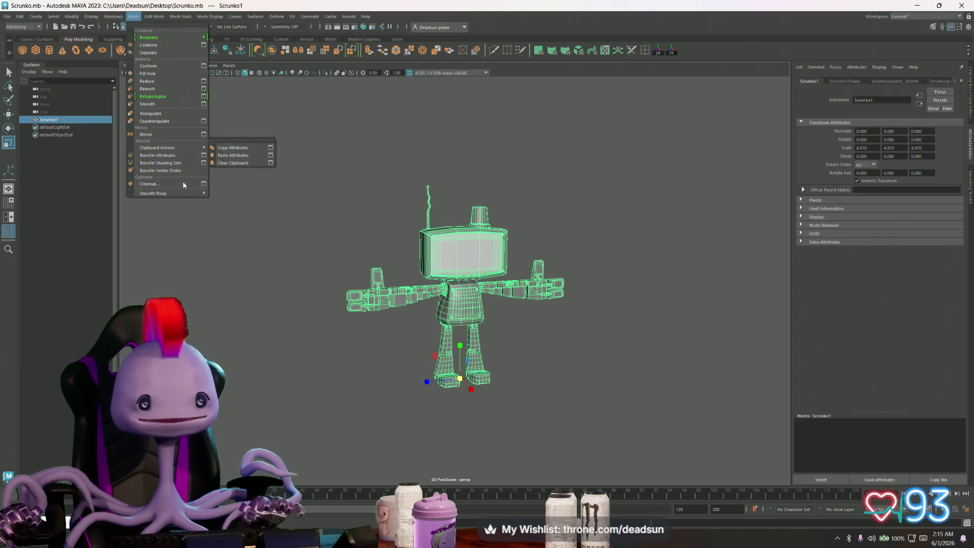
Open the Mesh > Cleanup option box for the robot mesh.
left_click(203, 184)
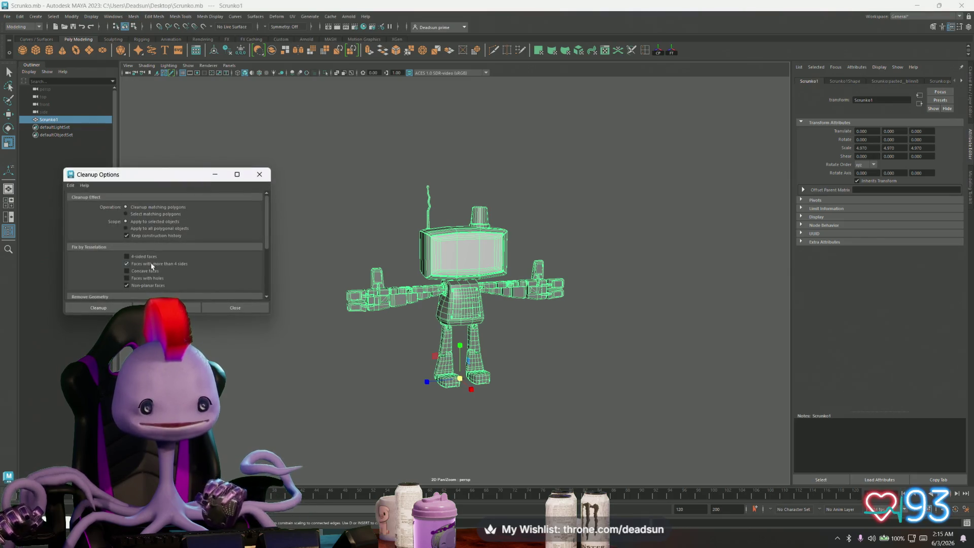
Run Cleanup on the robot once, then undo it.
scroll(154, 274, "down", 3)
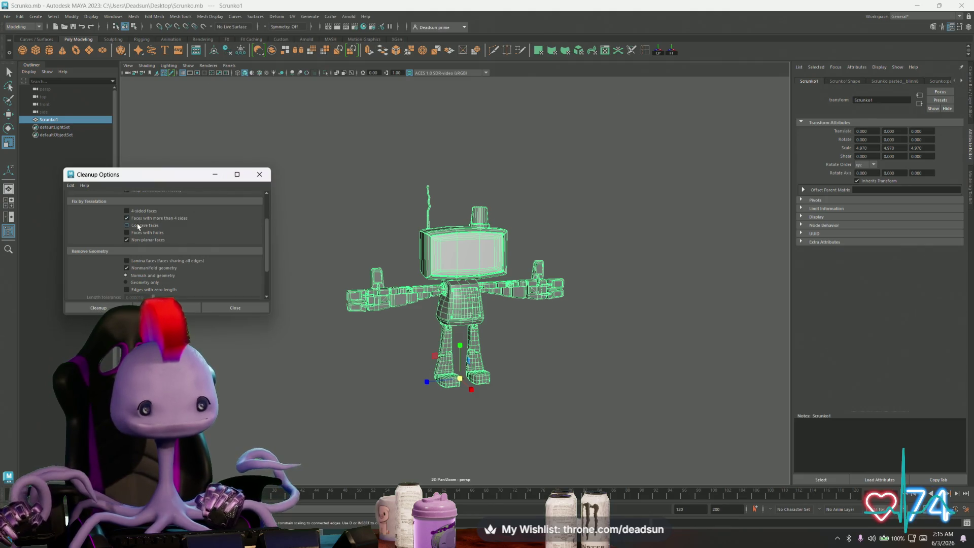
scroll(142, 235, "down", 2)
scroll(142, 234, "up", 3)
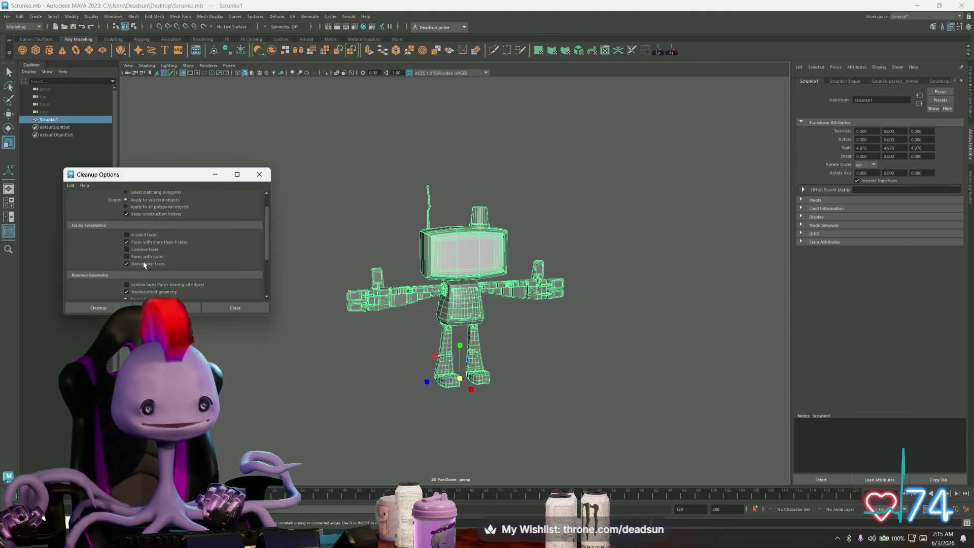
scroll(143, 271, "down", 4)
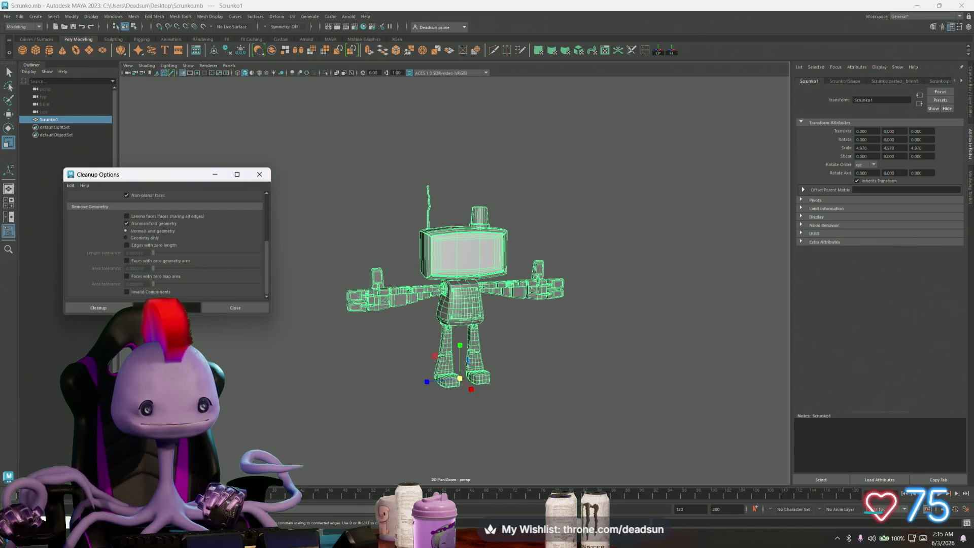
left_click(167, 307)
scroll(328, 353, "up", 5)
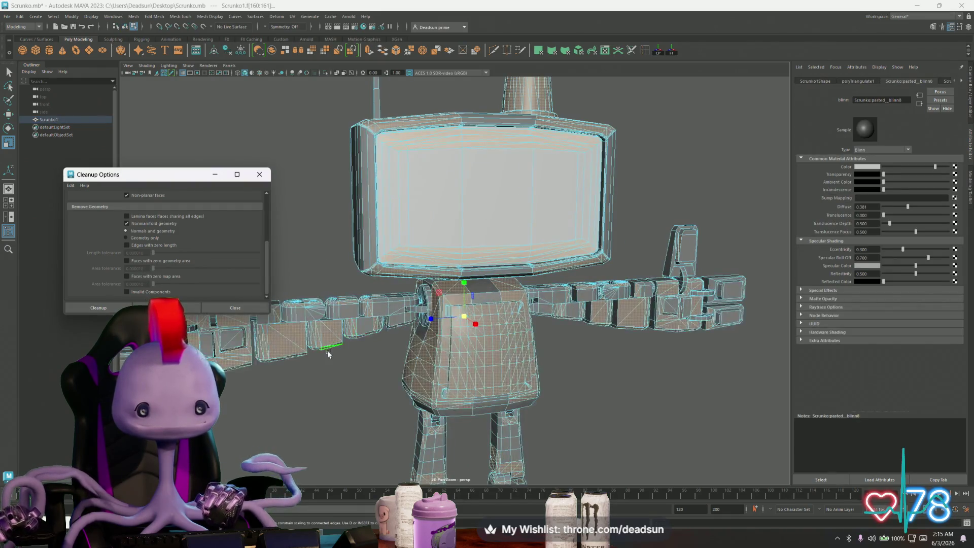
scroll(570, 339, "up", 5)
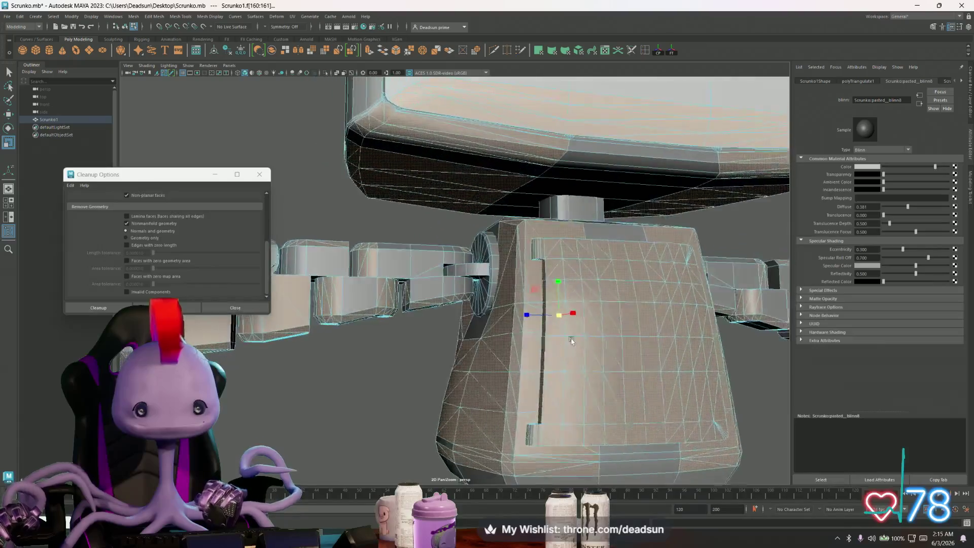
scroll(570, 339, "down", 5)
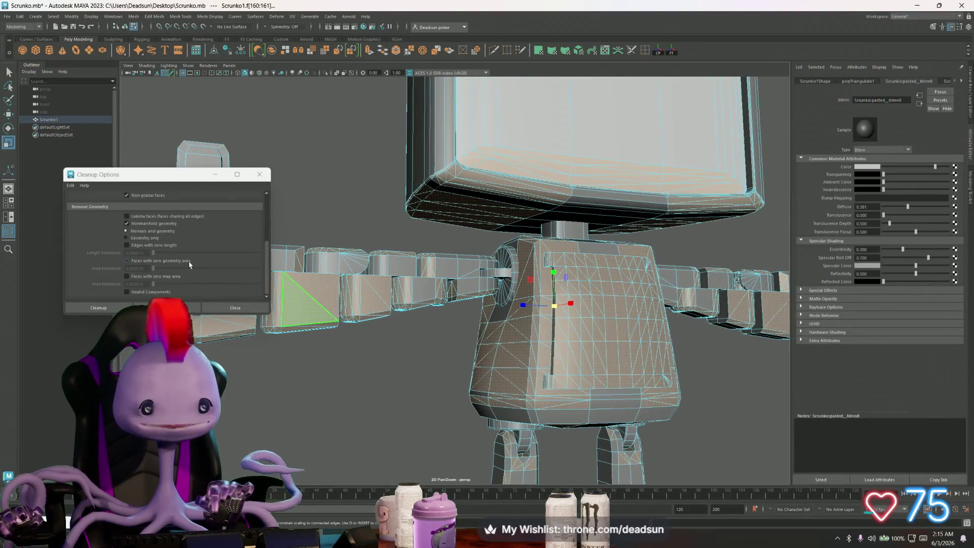
key("ctrl+z")
scroll(152, 244, "up", 3)
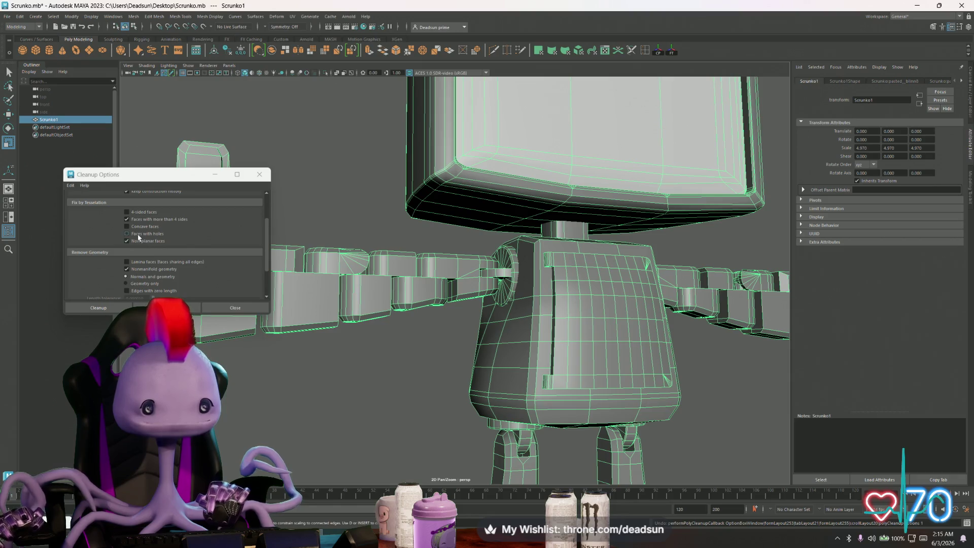
left_click_drag(284, 303, 270, 316, "alt")
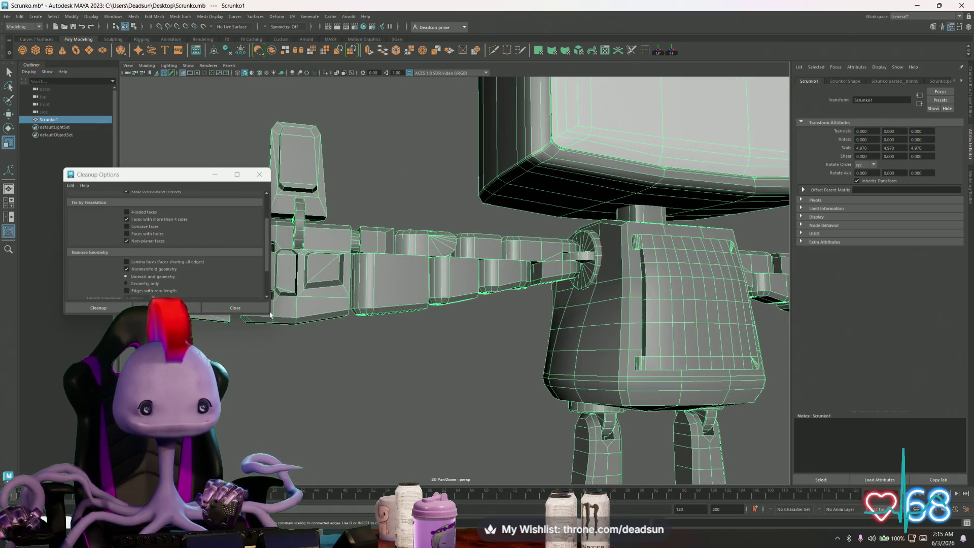
Enable Nonmanifold geometry and rerun the cleanup, orbiting to check the result.
left_click(127, 270)
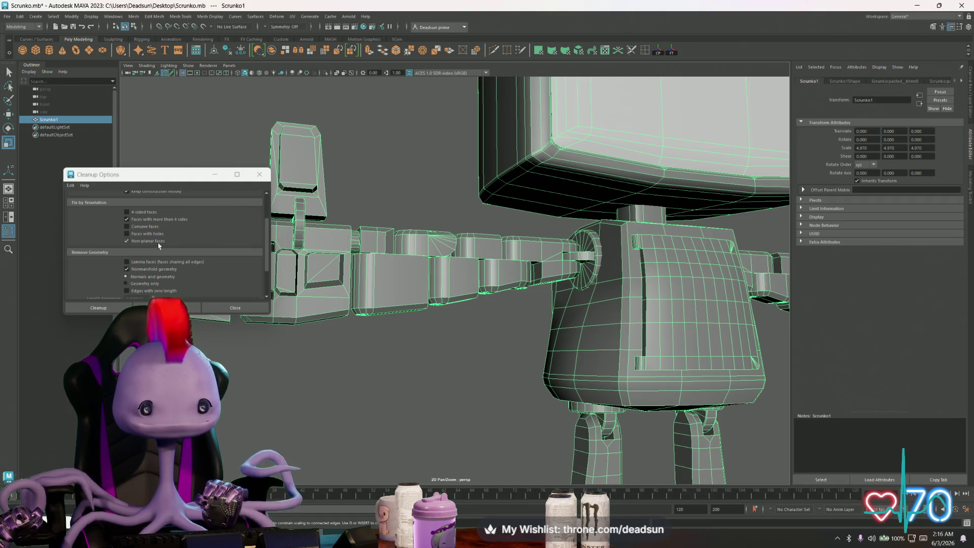
scroll(143, 242, "up", 1)
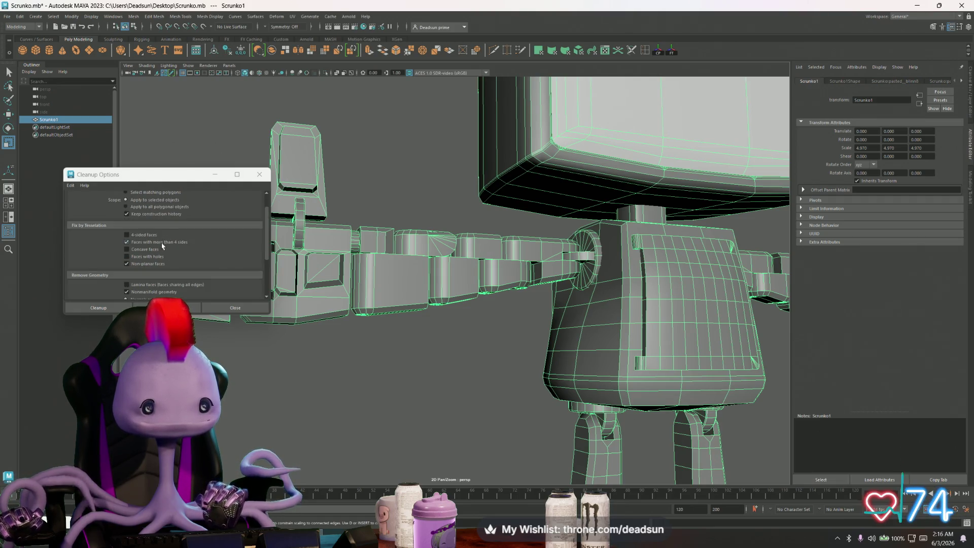
scroll(163, 247, "up", 1)
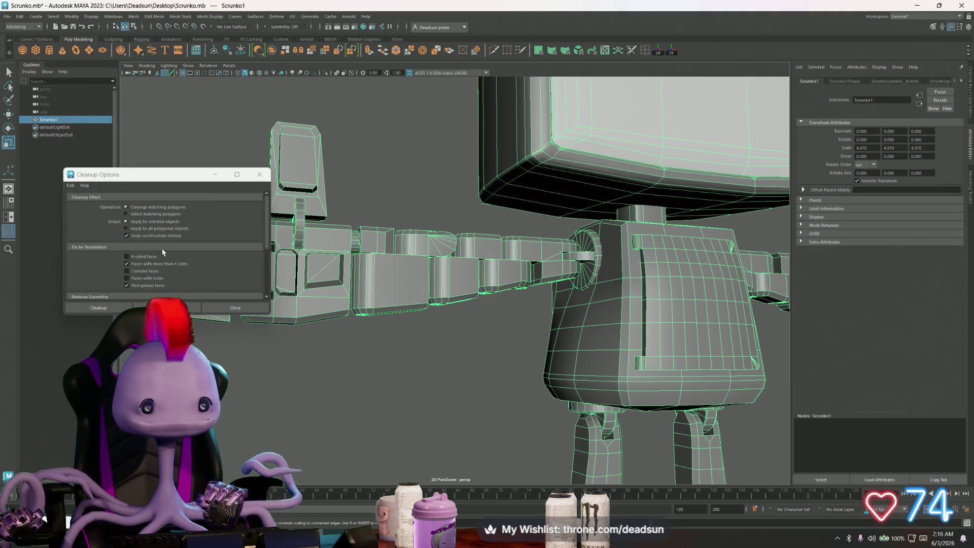
left_click(167, 308)
mouse_move(355, 285)
left_mouse_down("alt")
mouse_move(434, 265)
mouse_move(512, 271)
mouse_move(539, 315)
mouse_move(415, 308)
left_mouse_up("alt")
scroll(513, 323, "up", 8)
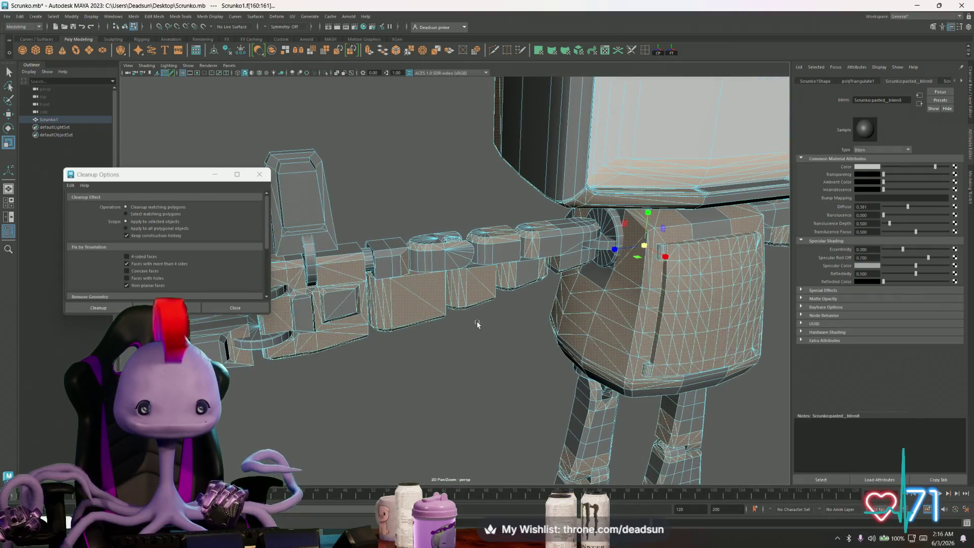
scroll(481, 325, "up", 6)
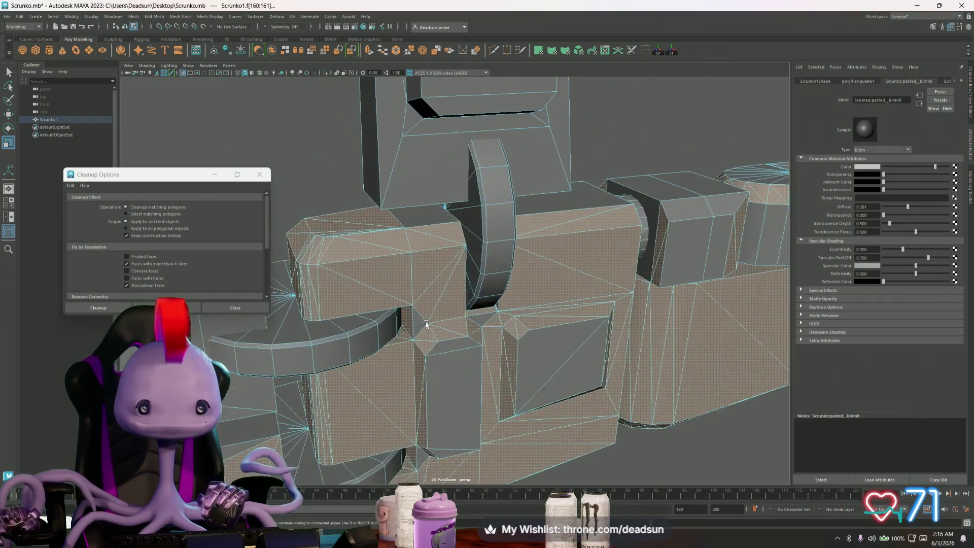
Select the whole robot mesh, inspect the arms, and run the cleanup again.
left_click(480, 325)
mouse_move(481, 324)
left_mouse_down("alt")
mouse_move(435, 333)
mouse_move(422, 279)
mouse_move(426, 325)
left_mouse_up("alt")
scroll(504, 332, "down", 5)
scroll(511, 287, "down", 3)
mouse_move(511, 288)
left_mouse_down("alt")
mouse_move(638, 282)
mouse_move(456, 330)
mouse_move(420, 343)
mouse_move(422, 358)
mouse_move(431, 322)
mouse_move(557, 276)
left_mouse_up("alt")
scroll(431, 322, "down", 3)
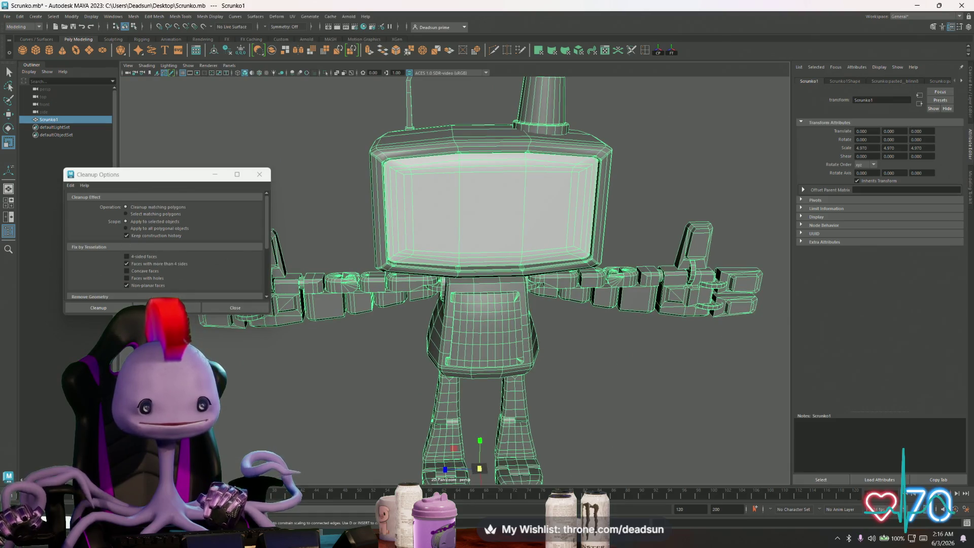
left_click(167, 308)
Open the UV Editor and display the robot's UV layout in object mode.
left_click(292, 16)
left_click(311, 34)
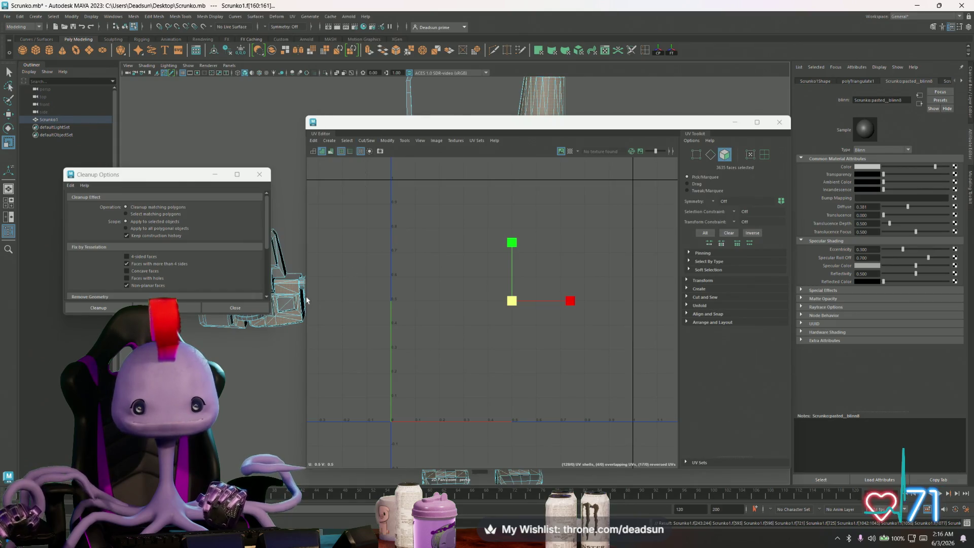
left_click(294, 283)
right_click_drag(407, 271, 486, 258, "alt")
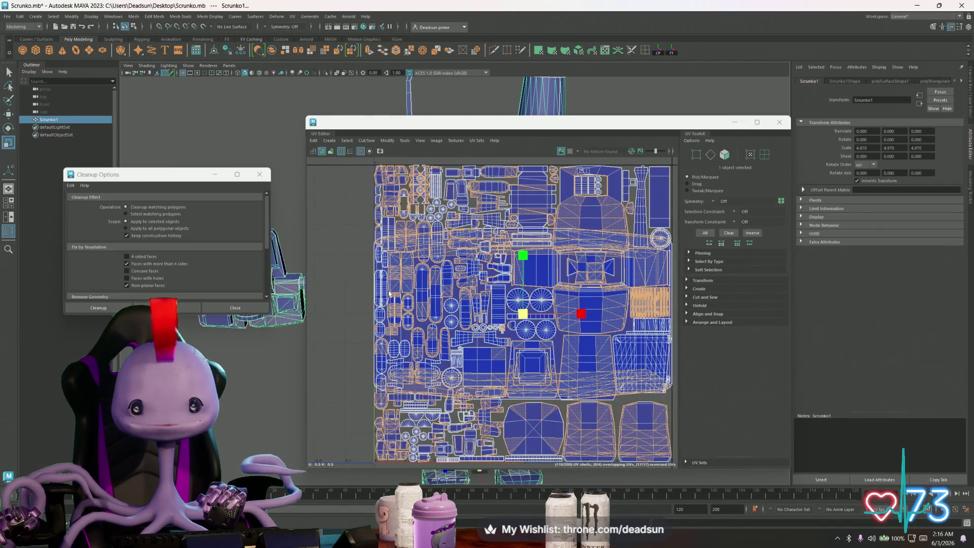
scroll(293, 193, "up", 5)
right_click_drag(262, 128, 272, 121)
left_click(268, 125)
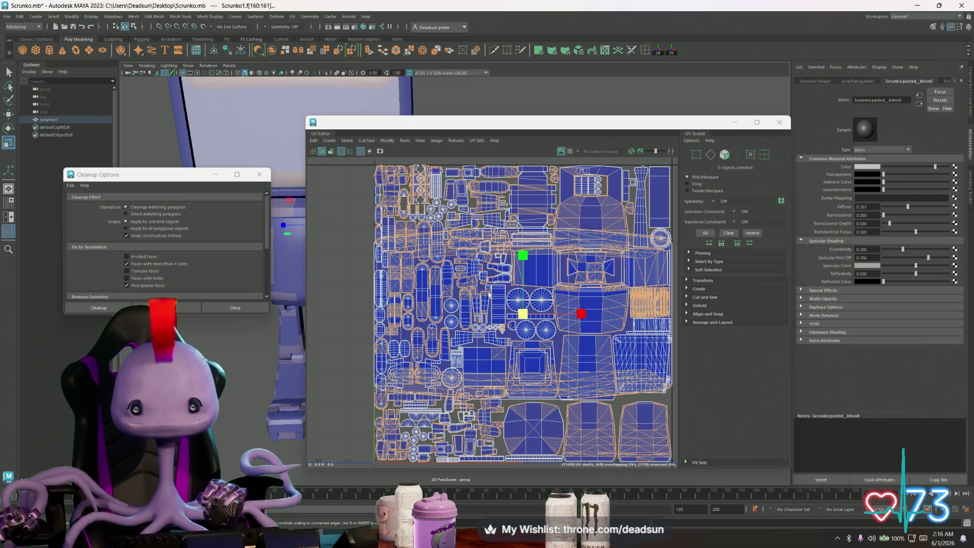
key("F8")
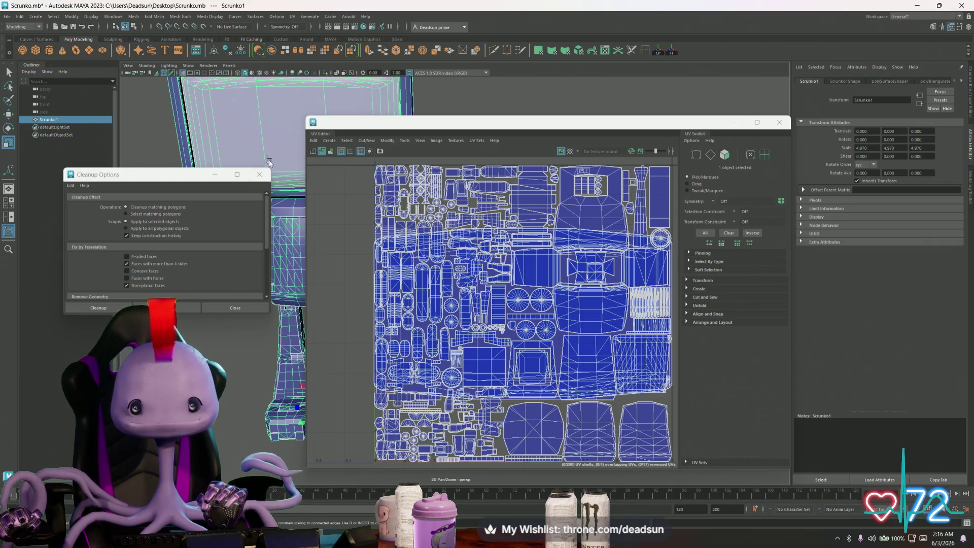
Pan and zoom around the robot's UV shells to inspect them.
scroll(472, 315, "up", 5)
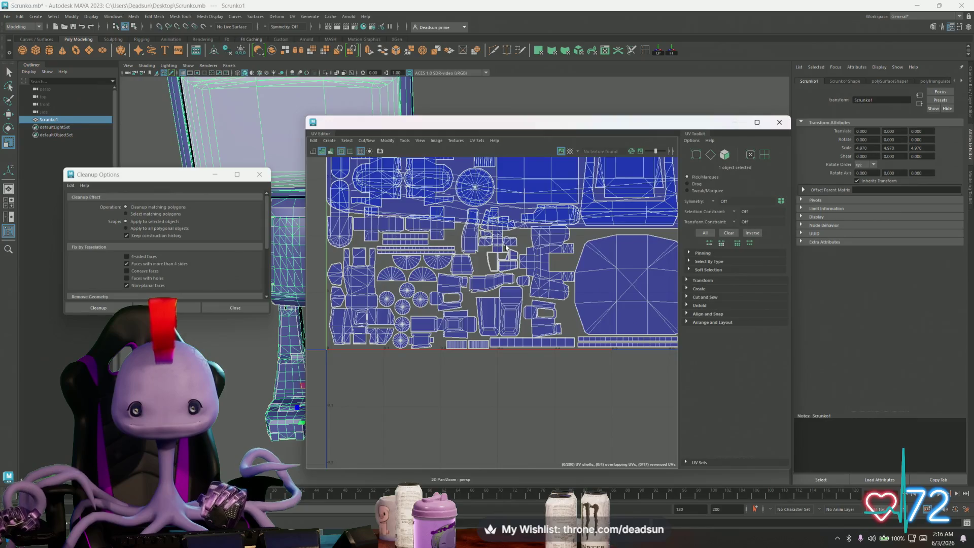
scroll(506, 247, "up", 4)
scroll(445, 415, "up", 2)
middle_click_drag(445, 414, 501, 425, "alt")
scroll(460, 399, "down", 6)
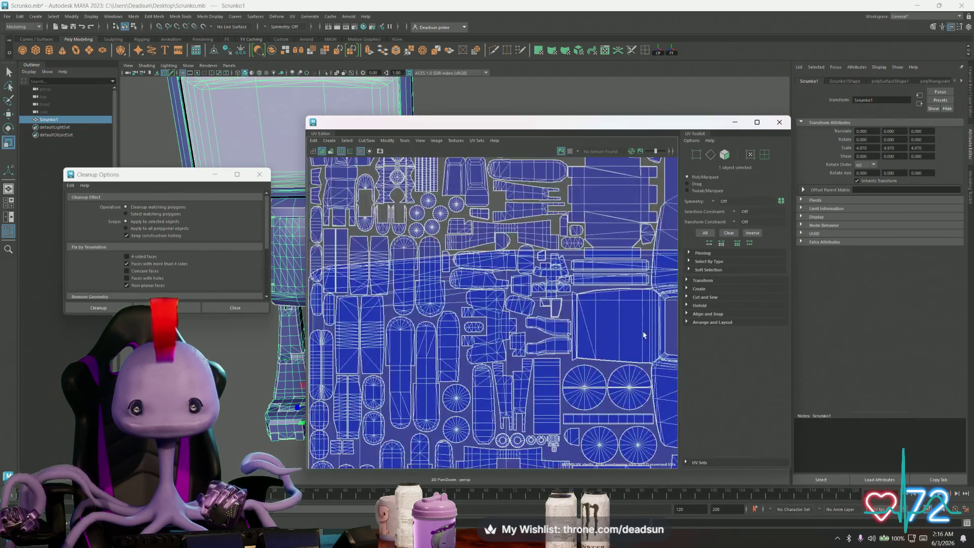
middle_click_drag(567, 407, 538, 223, "alt")
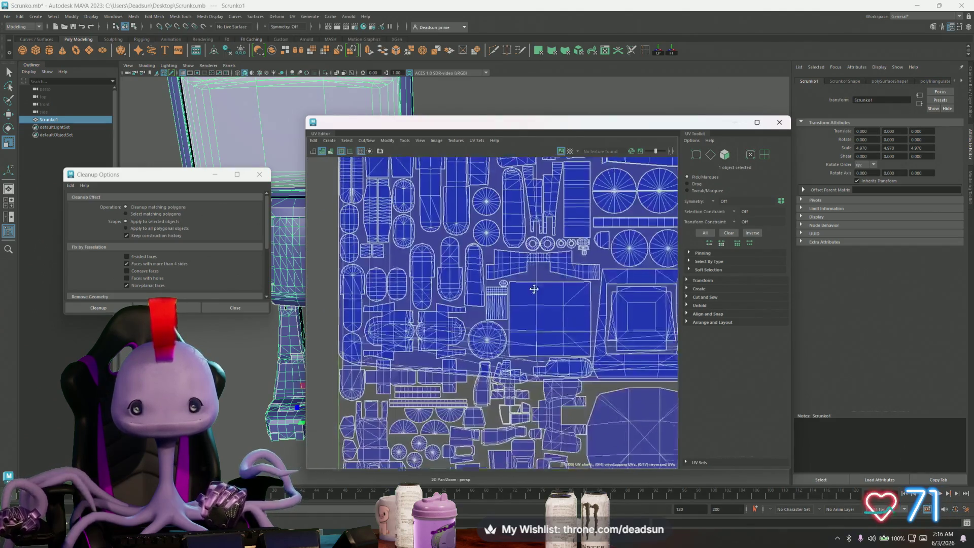
scroll(495, 303, "down", 3)
middle_click_drag(496, 303, 465, 344, "alt")
Close the UV Editor and Cleanup Options, then reframe the whole robot.
left_click(780, 122)
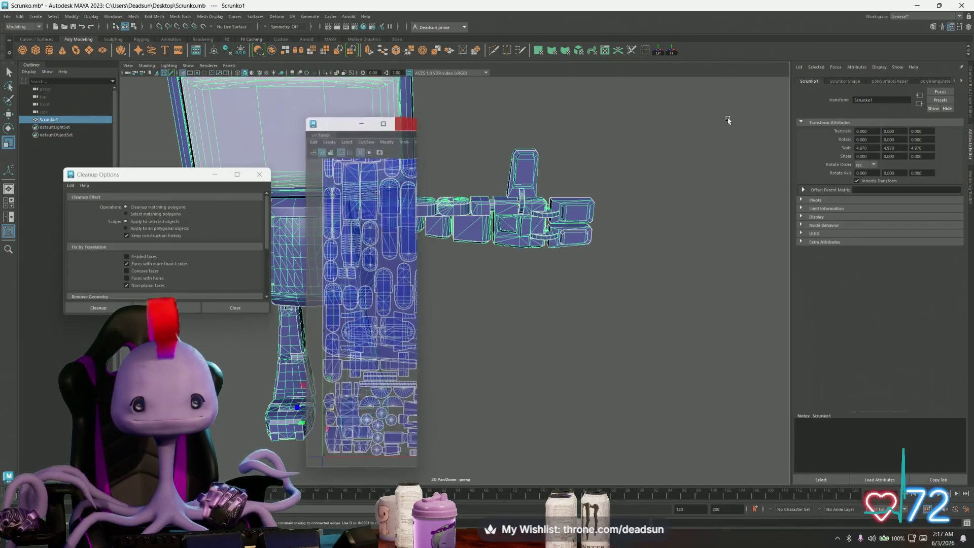
left_click(259, 174)
scroll(255, 314, "down", 5)
mouse_move(261, 315)
left_mouse_down("alt")
mouse_move(361, 337)
mouse_move(387, 330)
mouse_move(360, 319)
left_mouse_up("alt")
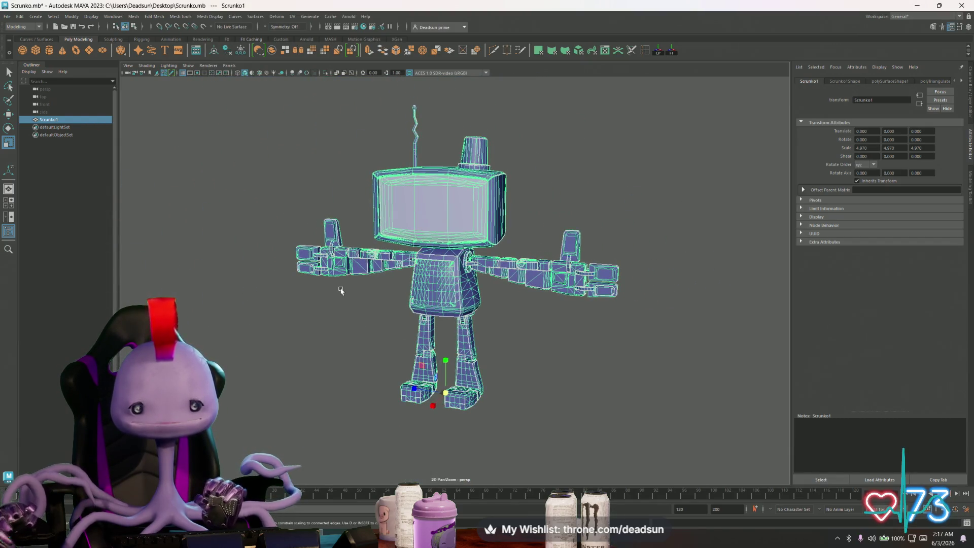
Launch Hypershade from Windows > Rendering Editors.
left_click(69, 18)
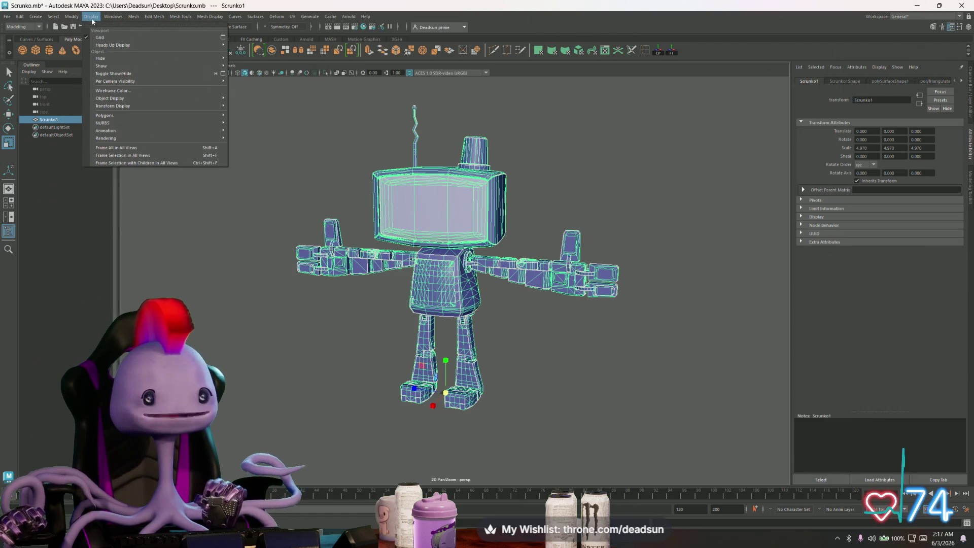
mouse_move(105, 19)
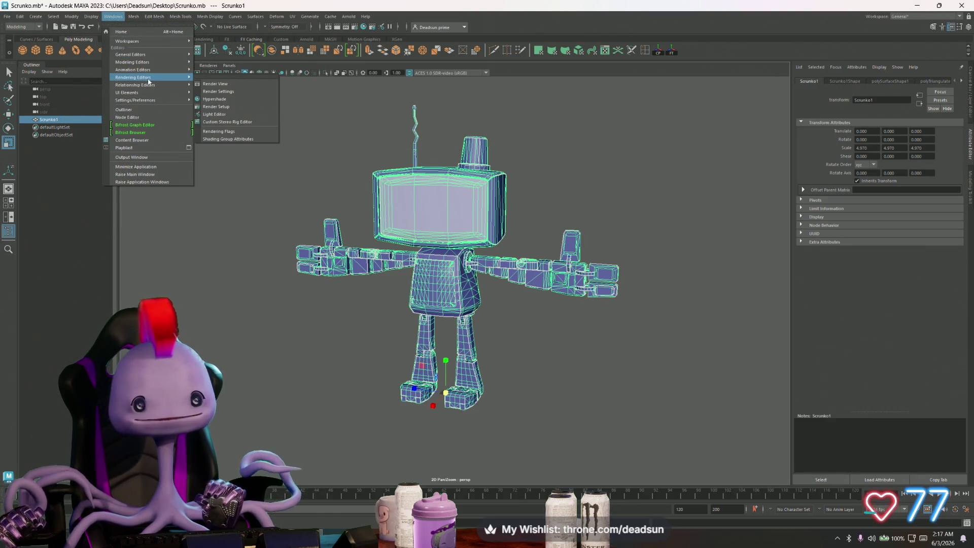
mouse_move(172, 70)
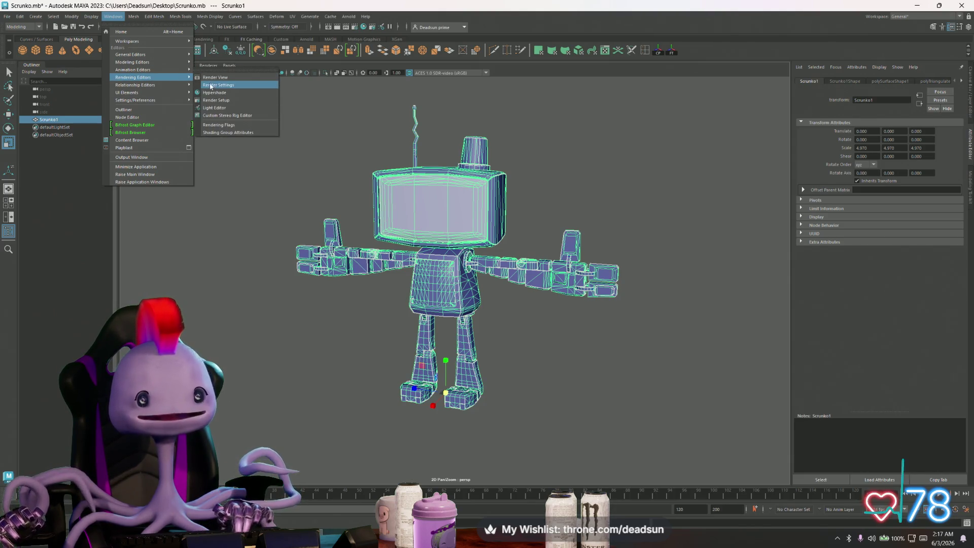
left_click(210, 91)
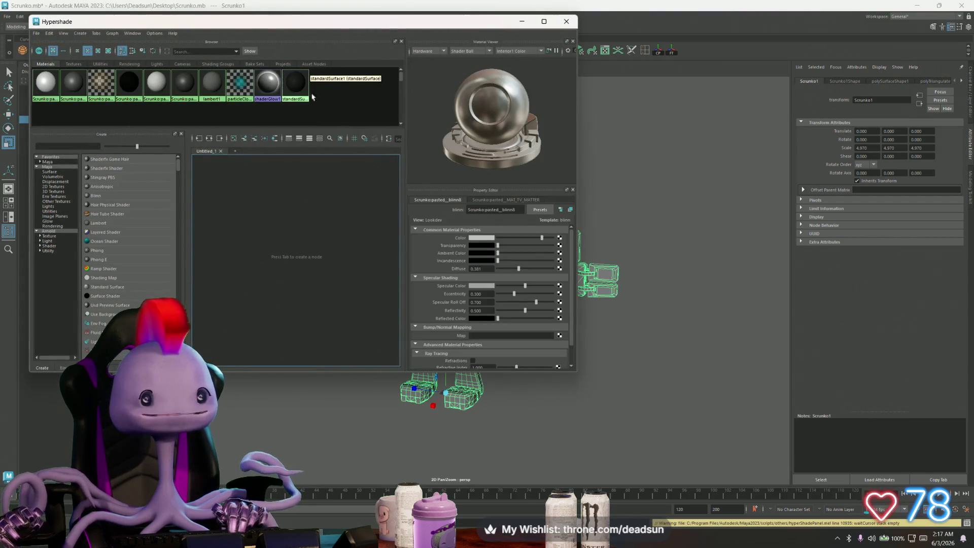
Delete the unused shading nodes from Hypershade.
left_click(48, 76)
left_click(49, 33)
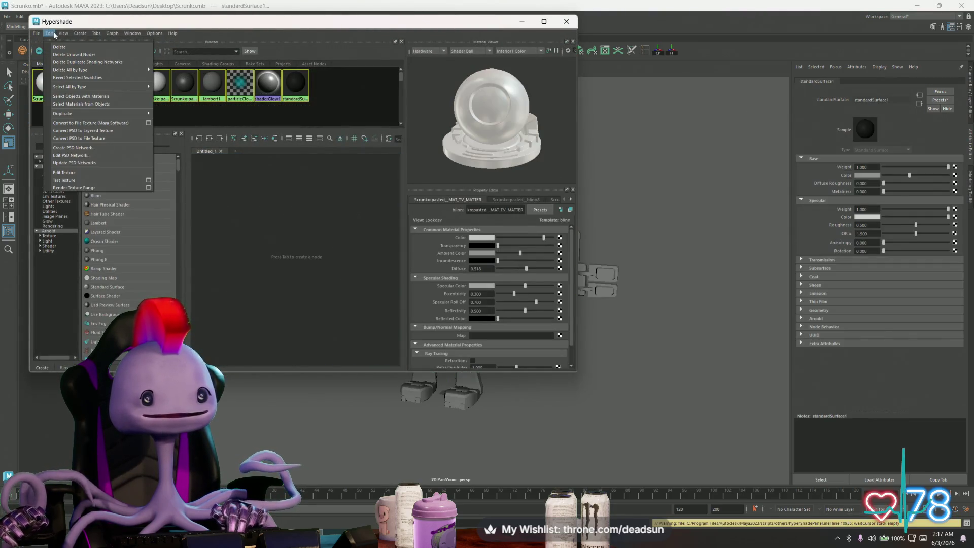
left_click(72, 62)
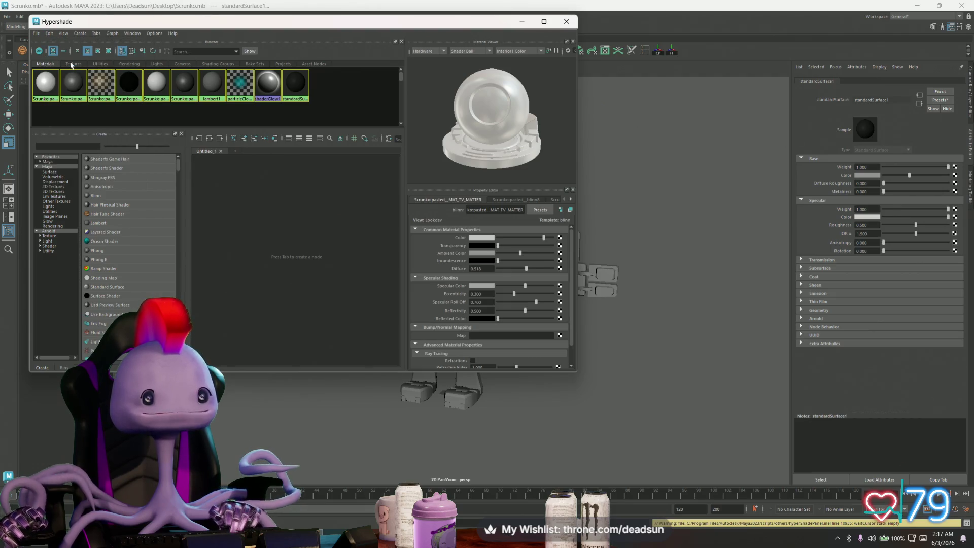
left_click(47, 34)
left_click(58, 55)
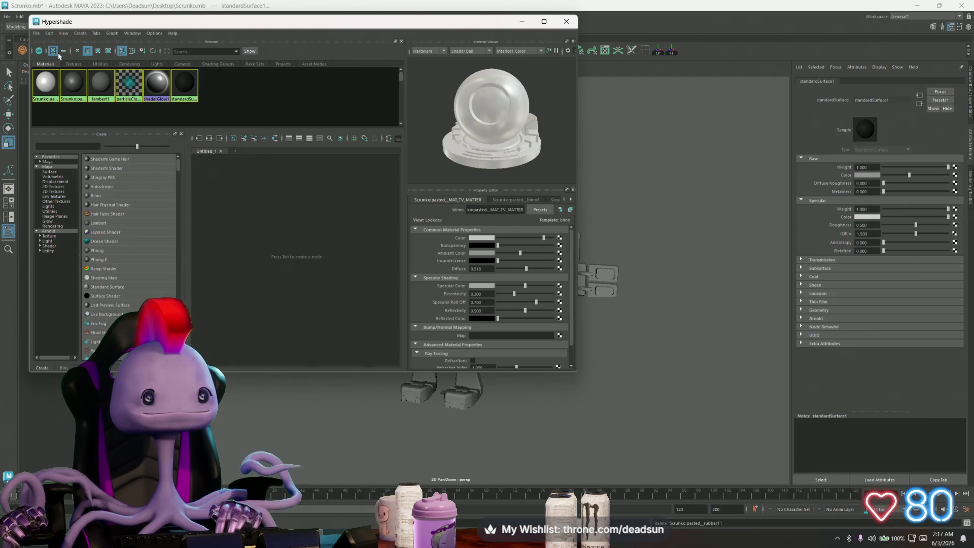
left_click(263, 104)
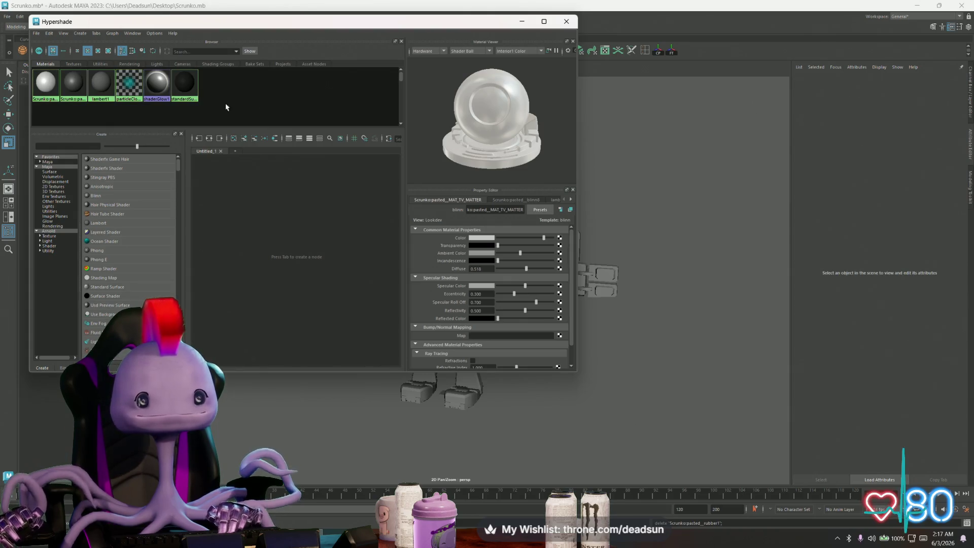
Check the remaining materials (pasted_blinn8, lambert1, shaderGlow1, standardSurface1) and close Hypershade.
left_click(73, 83)
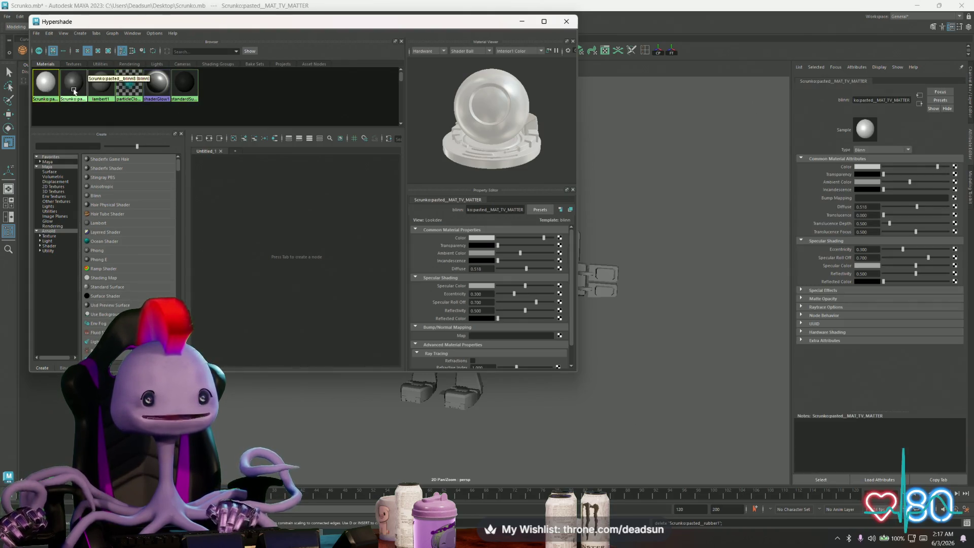
left_click(101, 92)
left_click(156, 90)
left_click(177, 86)
left_click(566, 21)
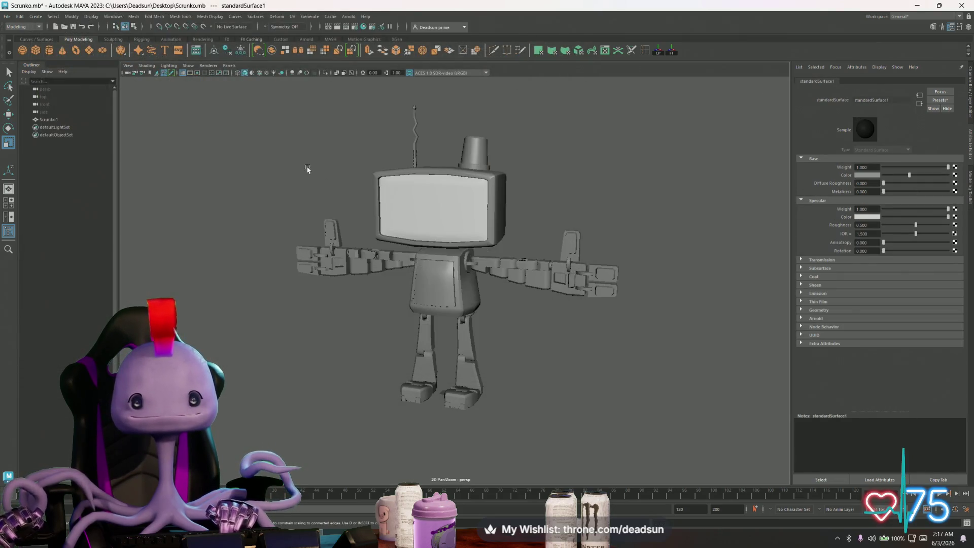
Select the Scrunko1 robot and start File > Export Selection.
left_click(397, 254)
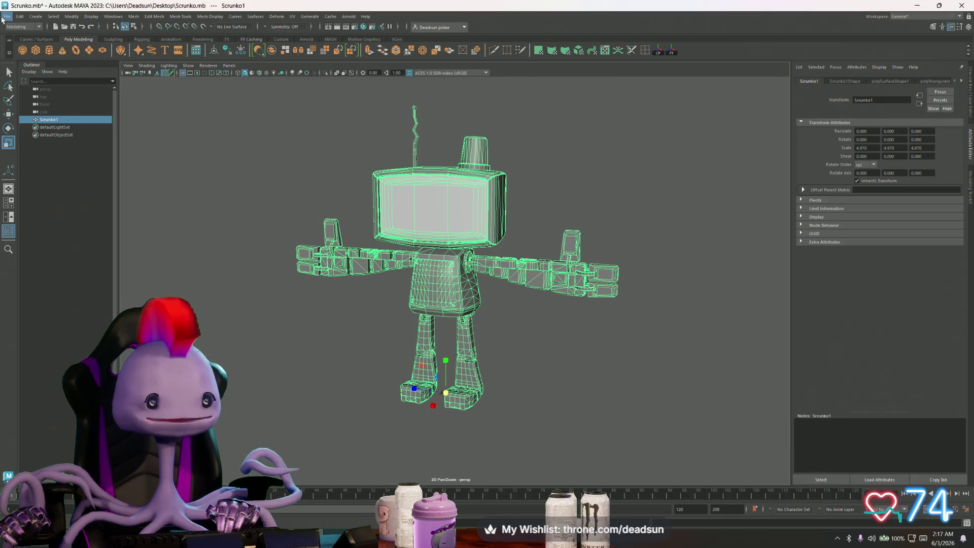
left_click(6, 16)
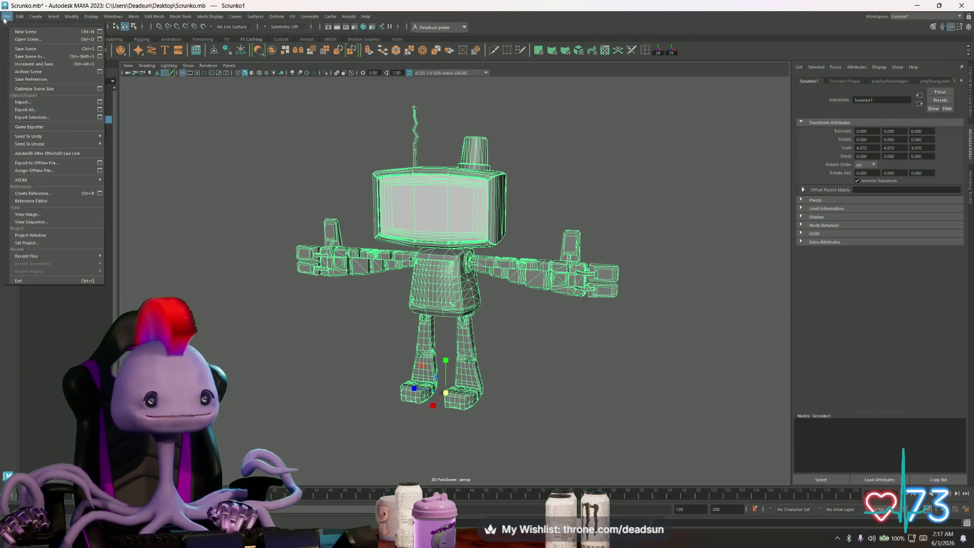
left_click(52, 118)
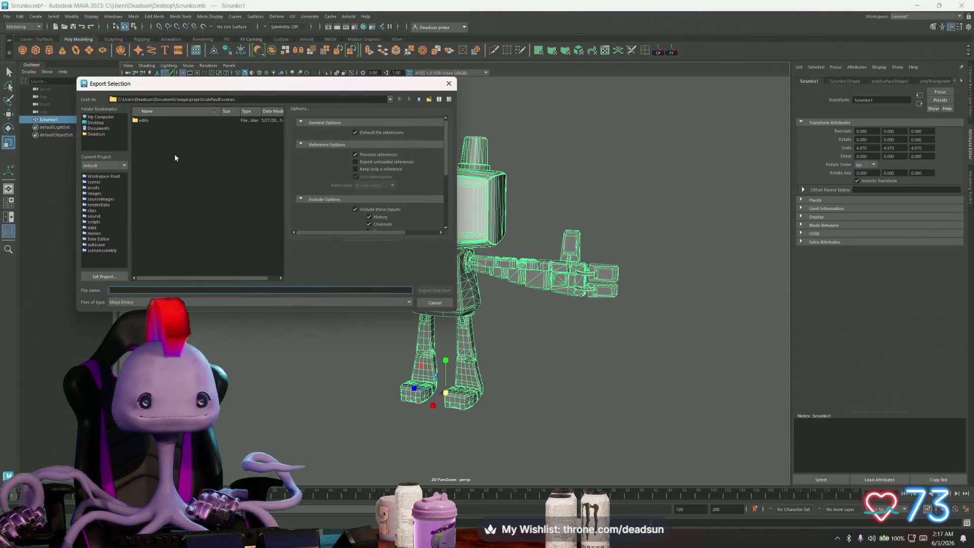
Export the selected robot to the Desktop as the FBX file ScrunkoBot001.
left_click(97, 123)
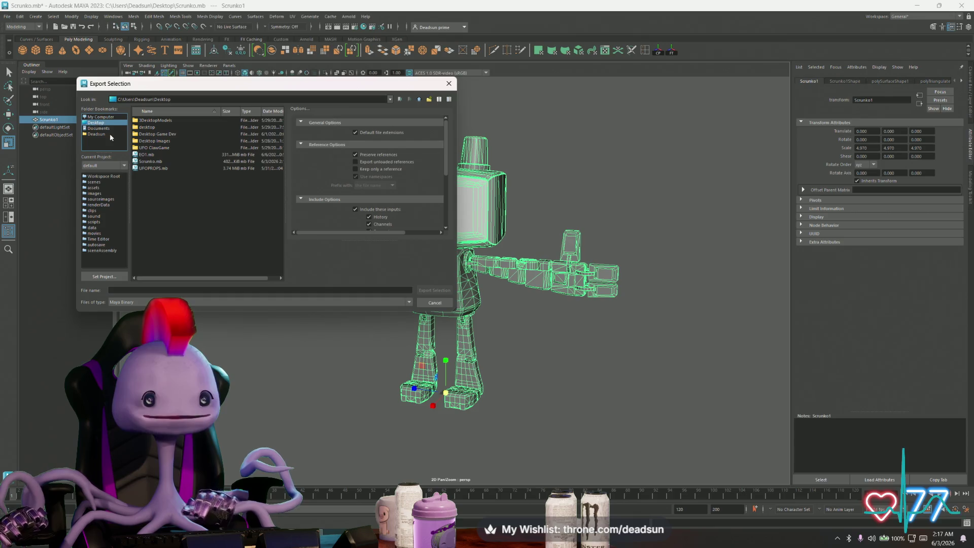
left_click(161, 289)
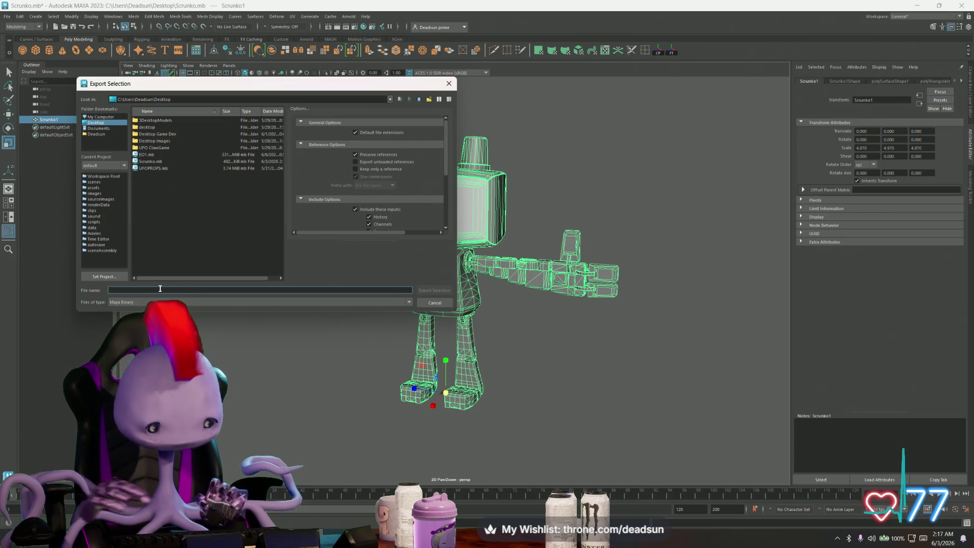
type("Scrunko")
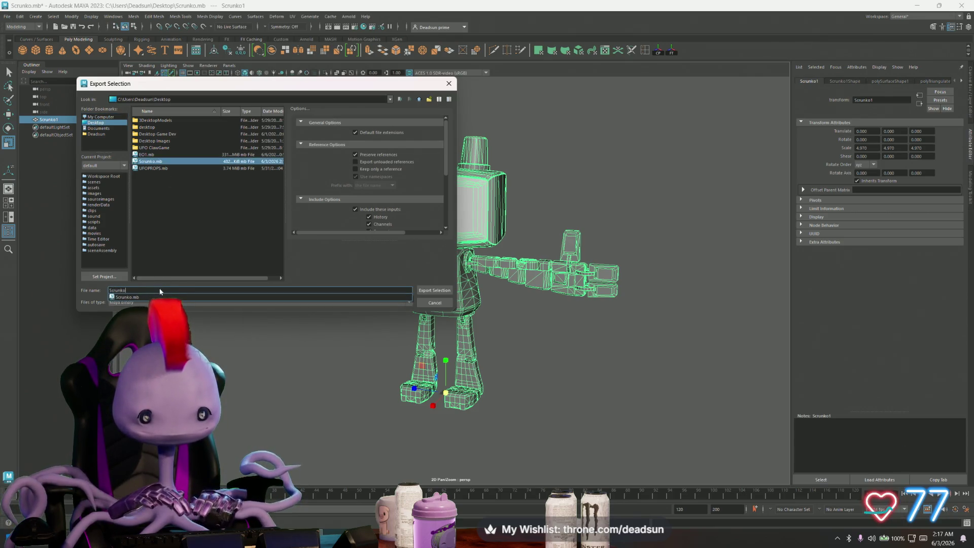
type("Bot")
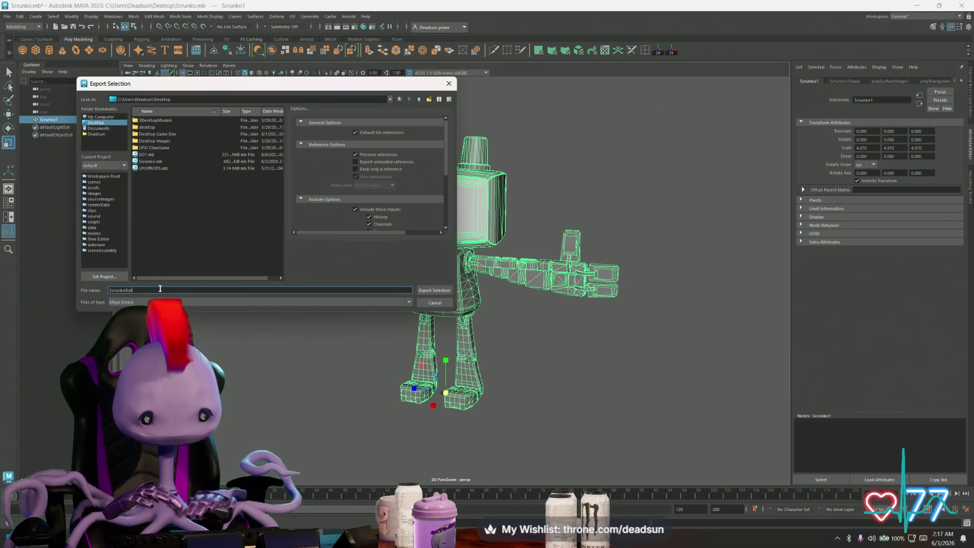
type("001")
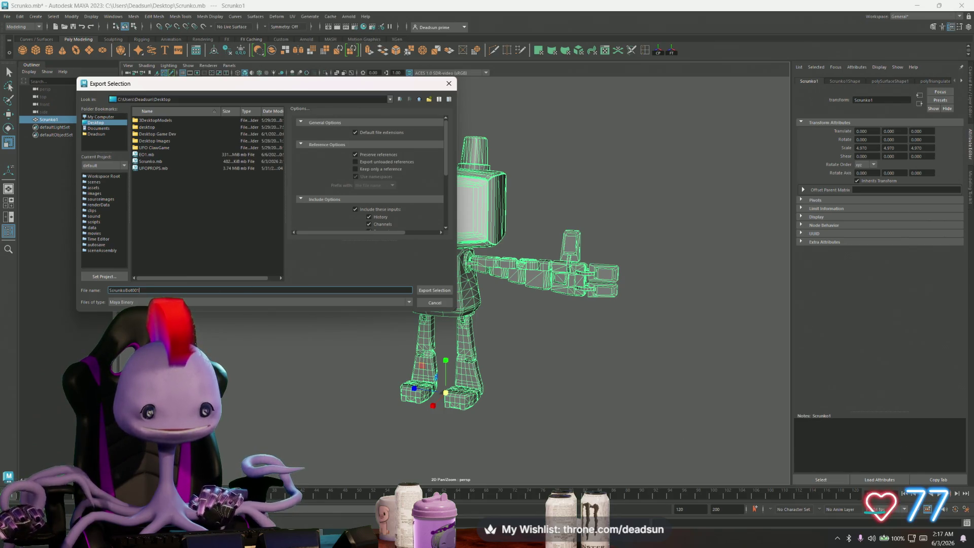
left_click(203, 302)
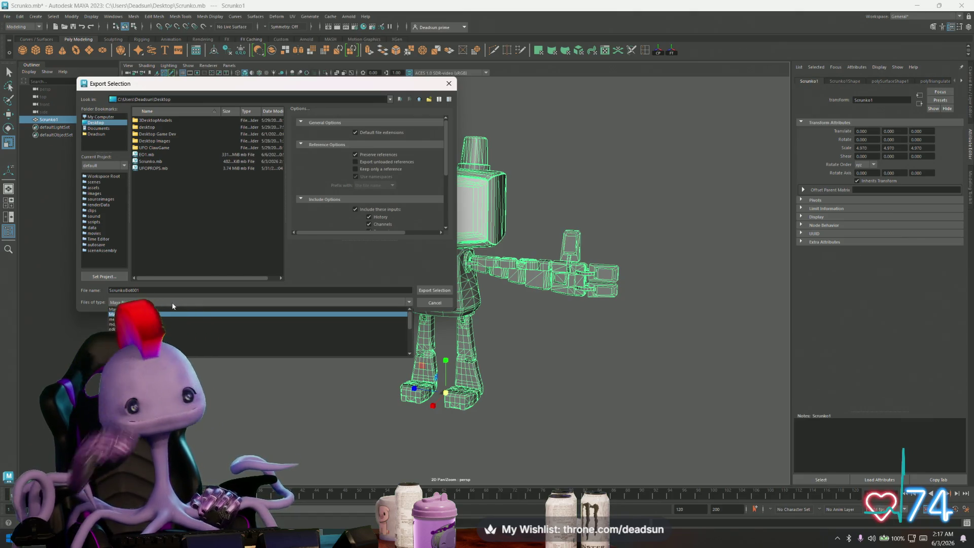
scroll(172, 330, "down", 2)
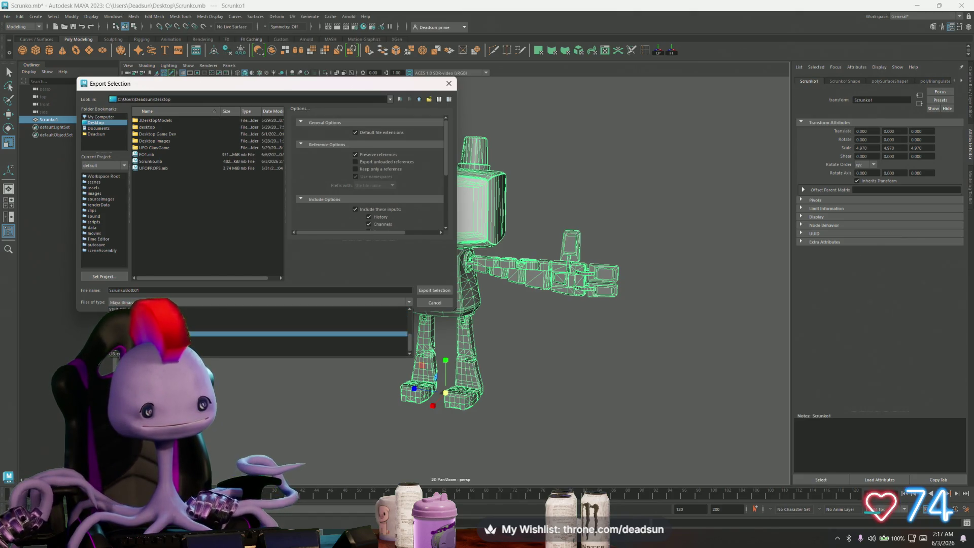
left_click(254, 338)
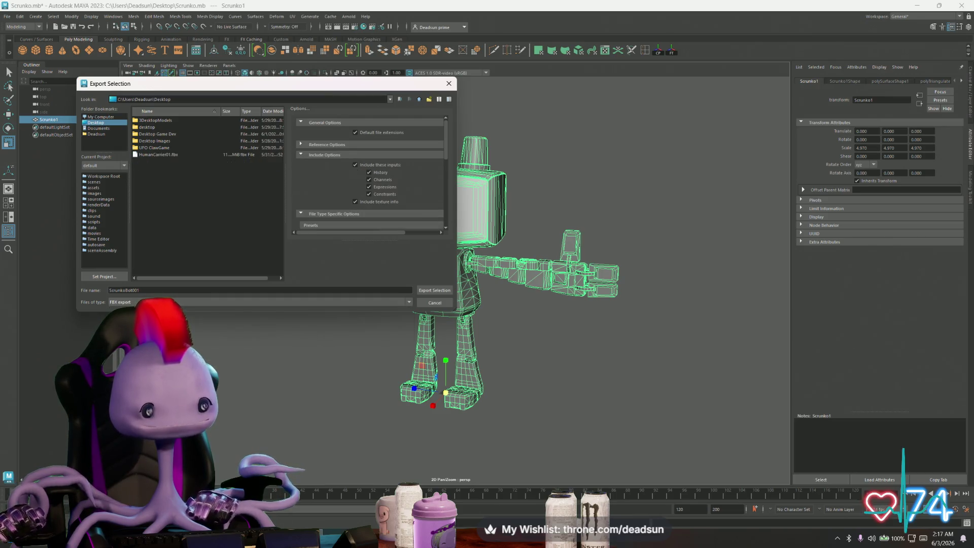
left_click(427, 292)
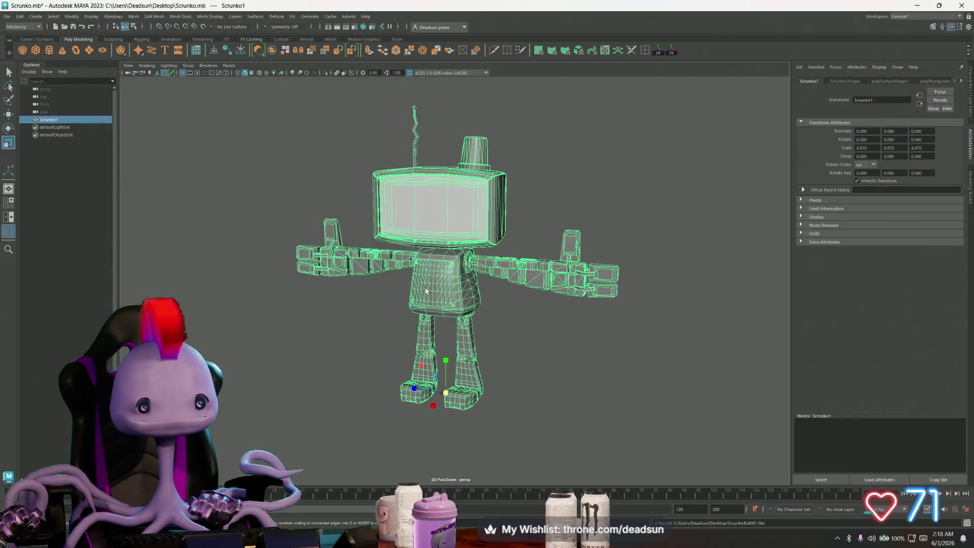
Orbit around the exported robot to inspect it from several angles, then minimise Maya.
left_click(326, 305)
mouse_move(394, 322)
left_mouse_down("alt")
mouse_move(576, 309)
mouse_move(331, 326)
mouse_move(389, 307)
mouse_move(436, 309)
mouse_move(391, 313)
left_mouse_up("alt")
left_click(454, 315)
left_click(306, 322)
left_click(401, 314)
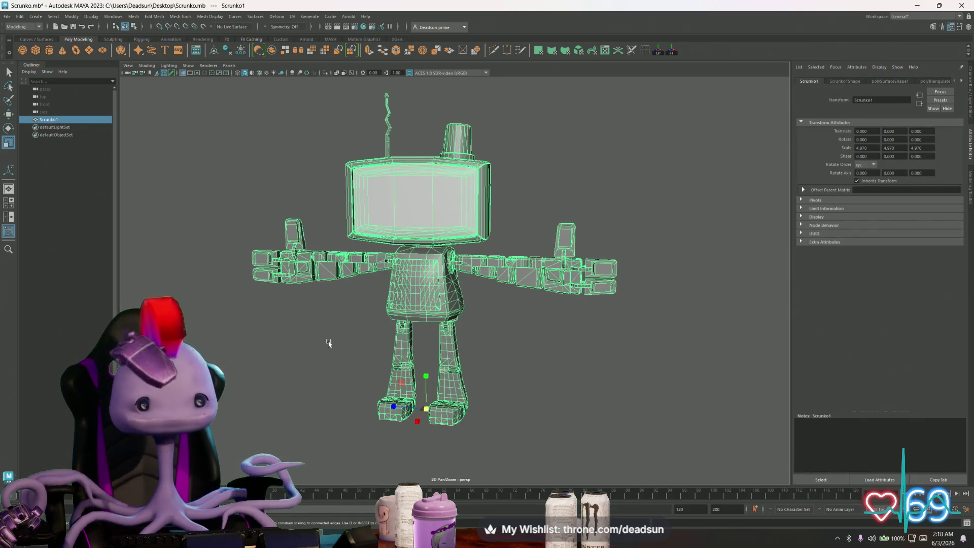
scroll(325, 344, "up", 3)
scroll(326, 344, "down", 5)
left_click(325, 343)
mouse_move(325, 344)
left_mouse_down("alt")
mouse_move(428, 344)
mouse_move(398, 305)
mouse_move(292, 359)
mouse_move(365, 355)
mouse_move(446, 261)
left_mouse_up("alt")
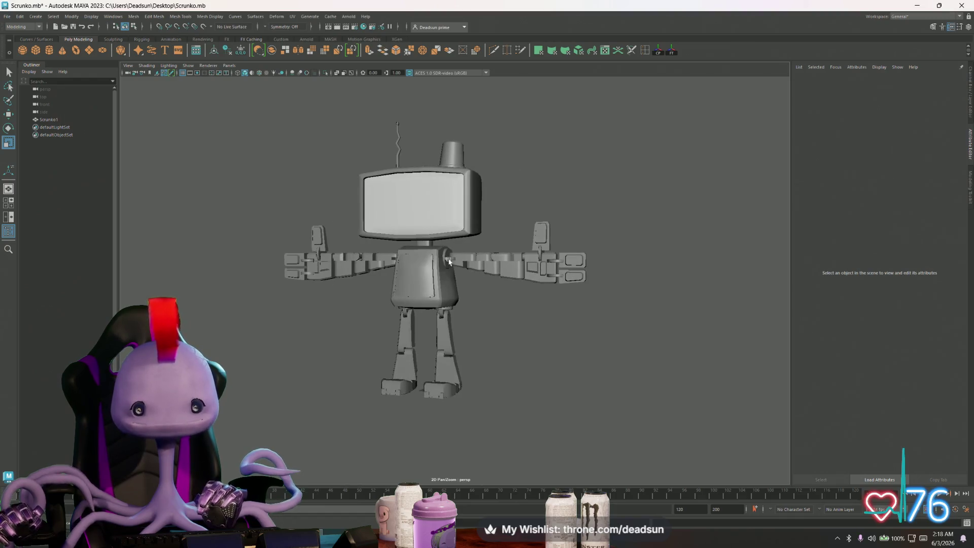
left_click(382, 276)
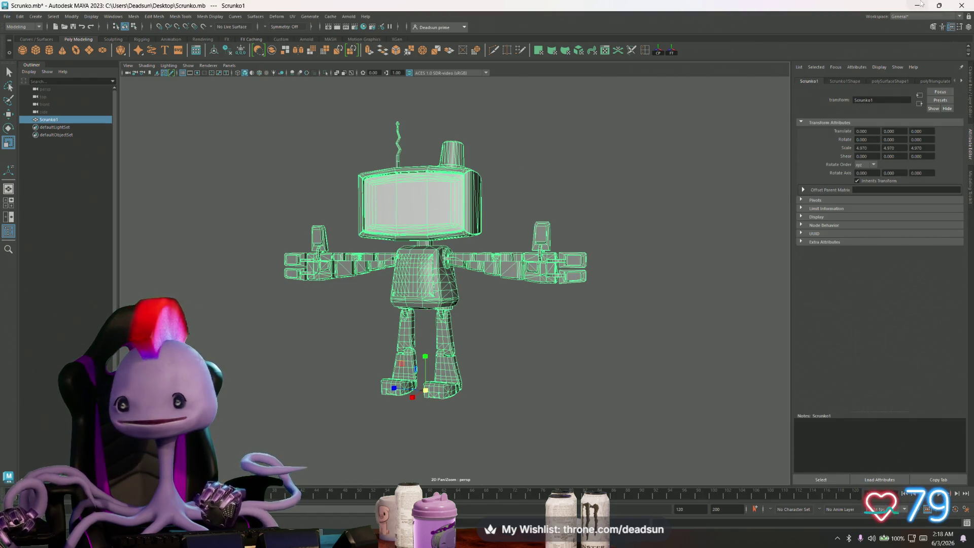
left_click(918, 5)
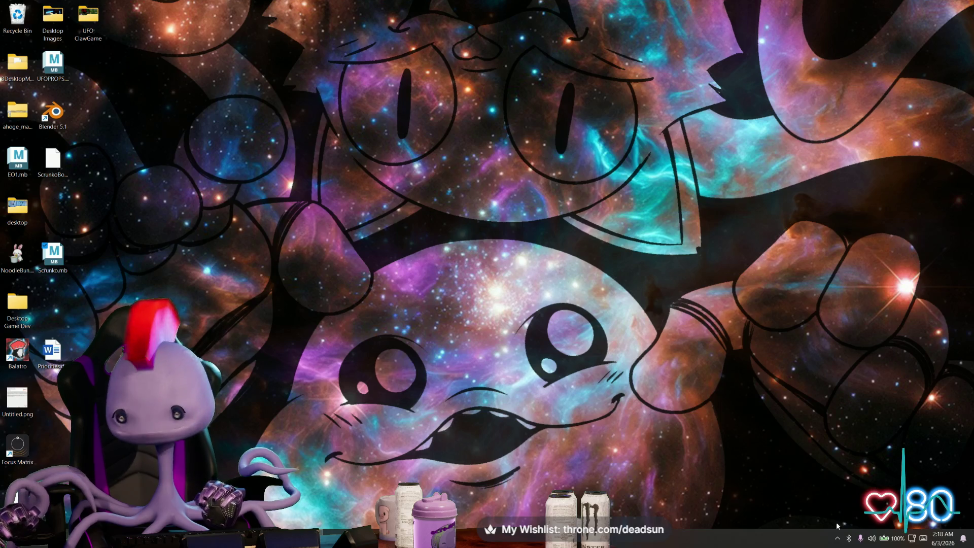
Launch Substance 3D Painter 2025 from the Steam icon in the system tray.
left_click(837, 538)
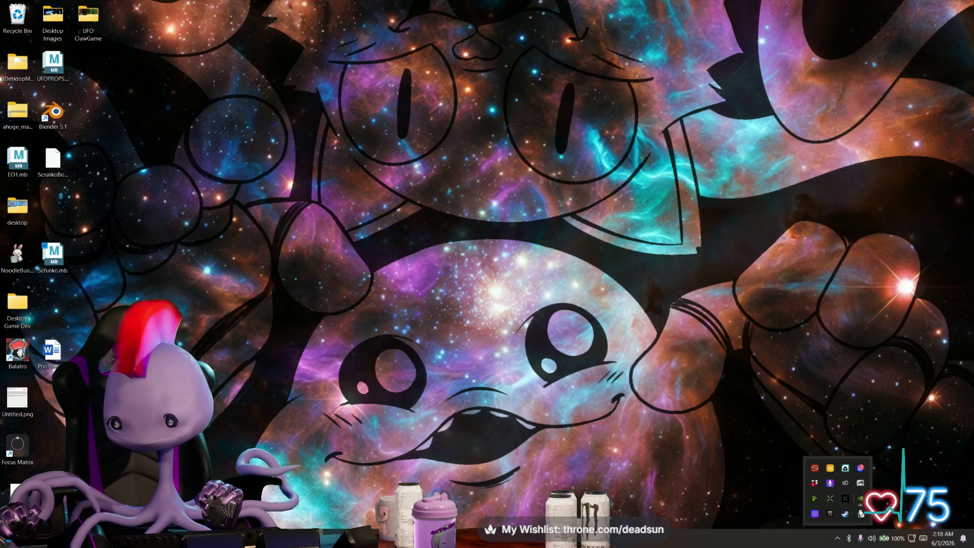
right_click(845, 515)
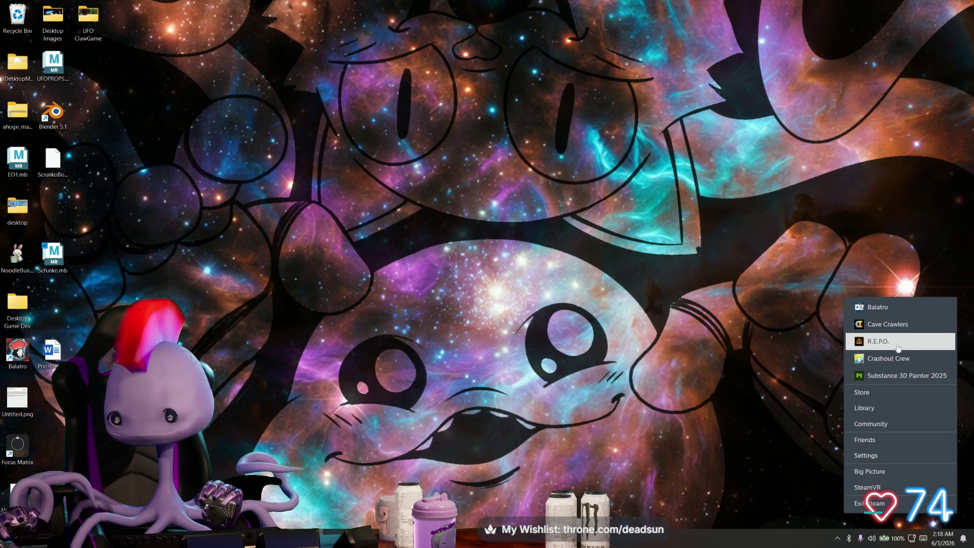
left_click(894, 377)
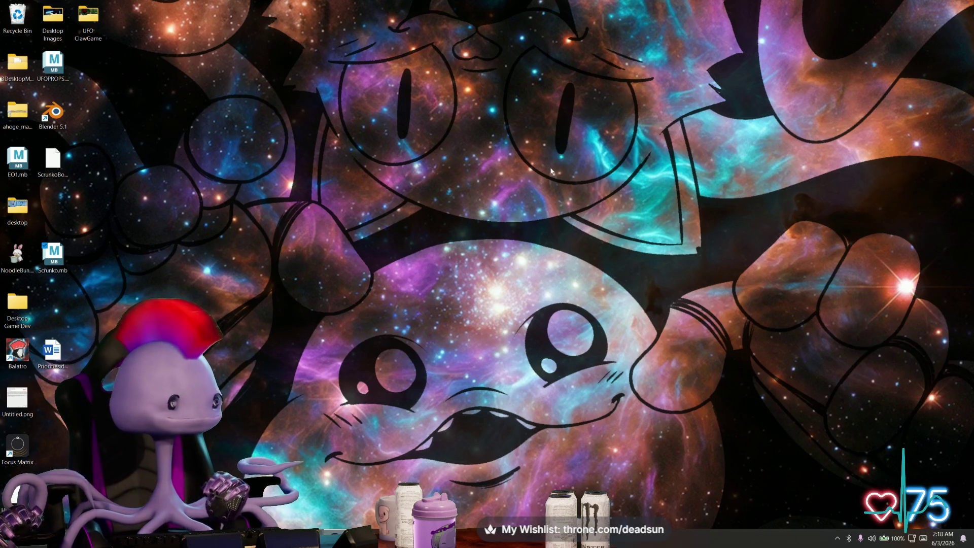
mouse_move(293, 537)
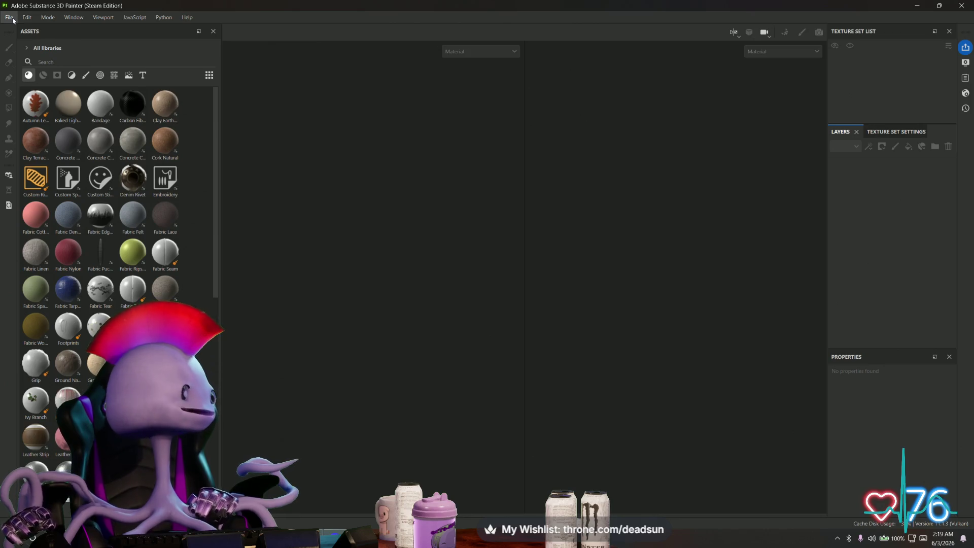
Create a new project from Desktop/ScrunkoBot001.fbx with 4096 document resolution.
left_click(14, 20)
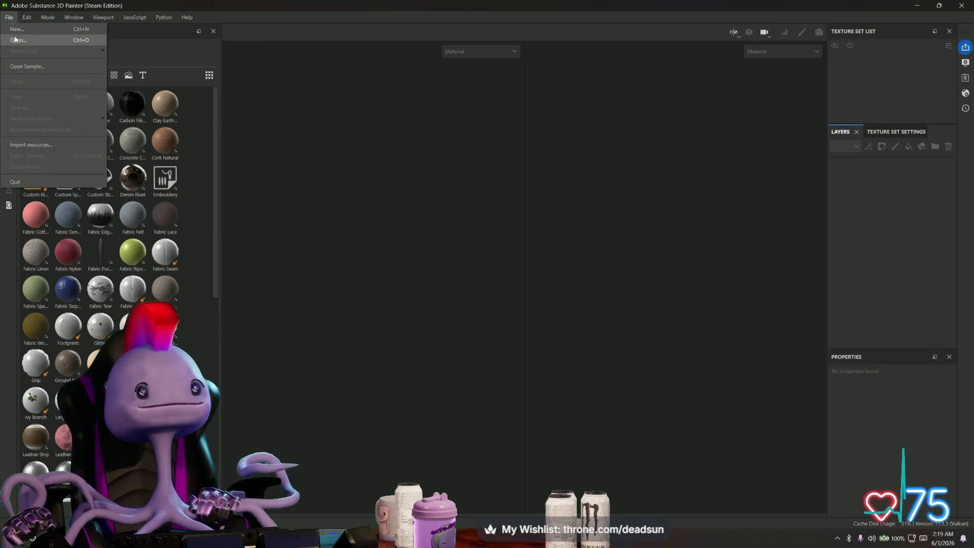
left_click(17, 29)
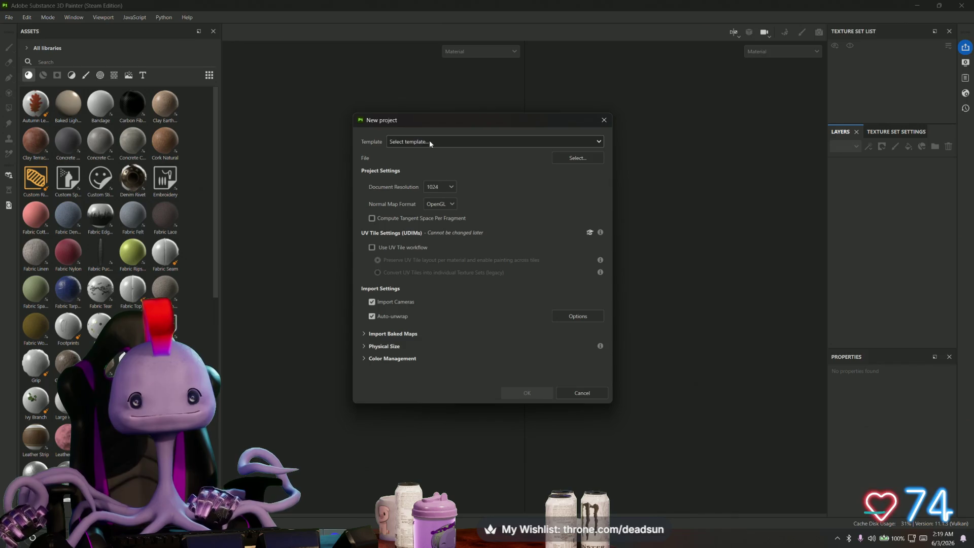
left_click(564, 159)
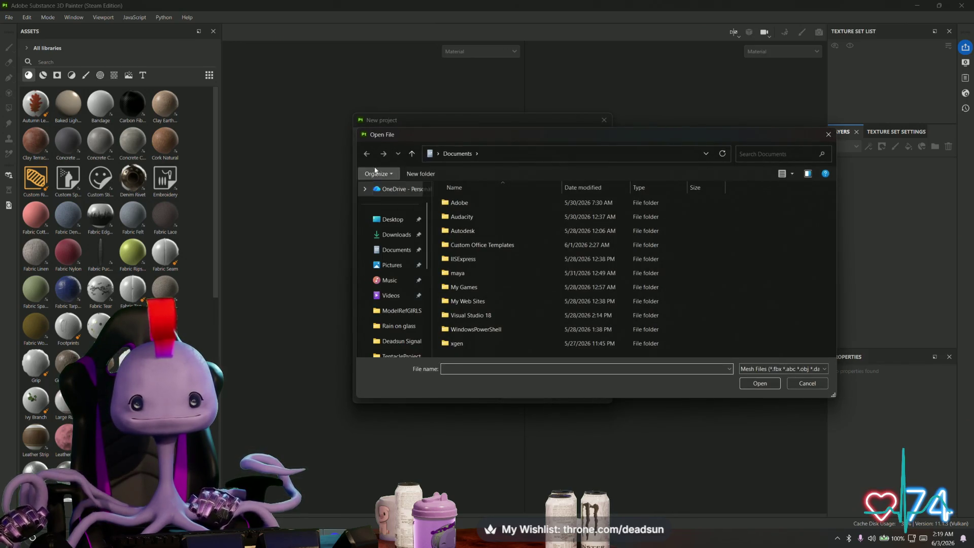
left_click(401, 220)
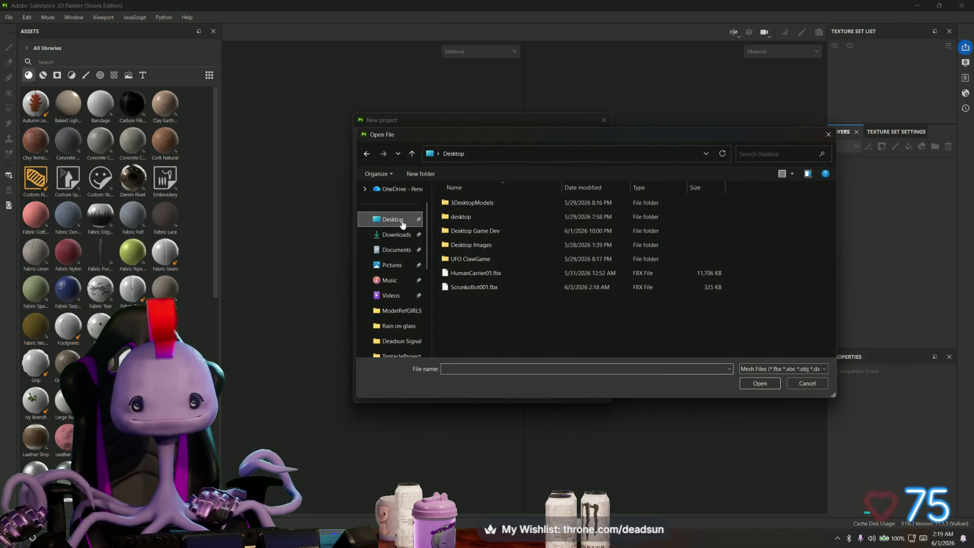
left_click(486, 288)
left_click(767, 387)
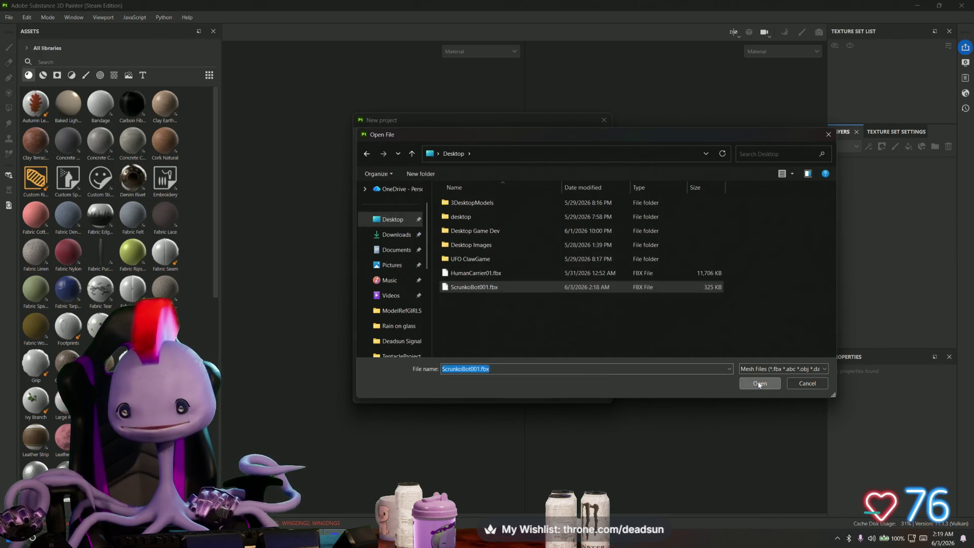
left_click(446, 188)
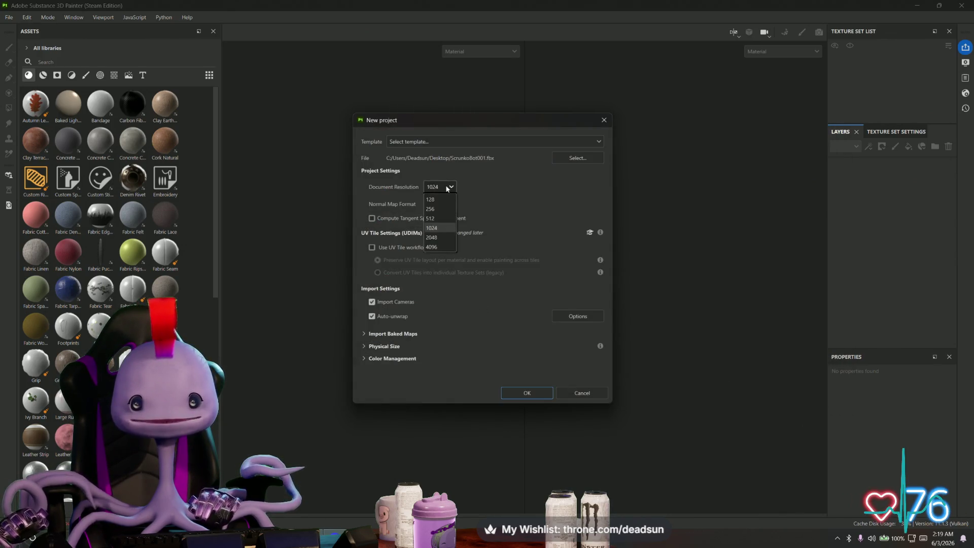
left_click(432, 247)
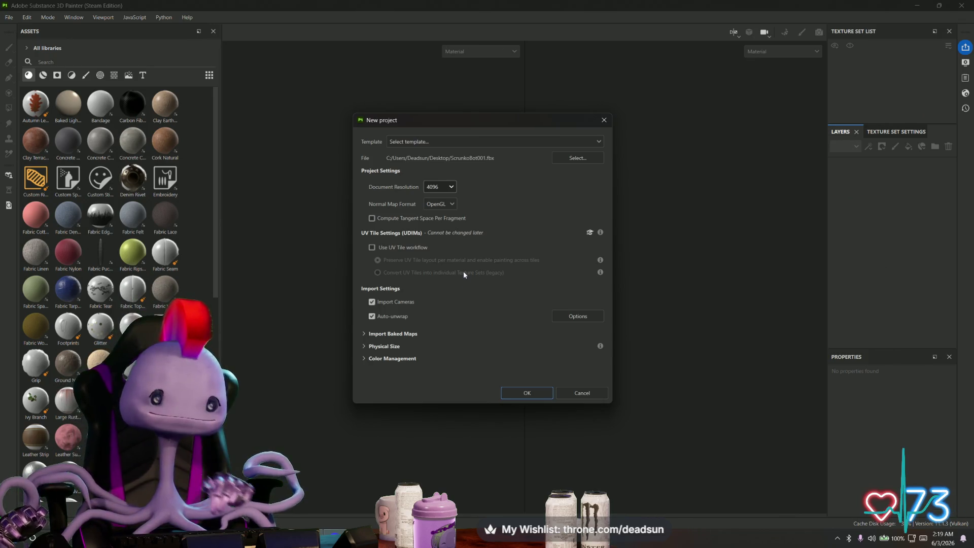
left_click(538, 398)
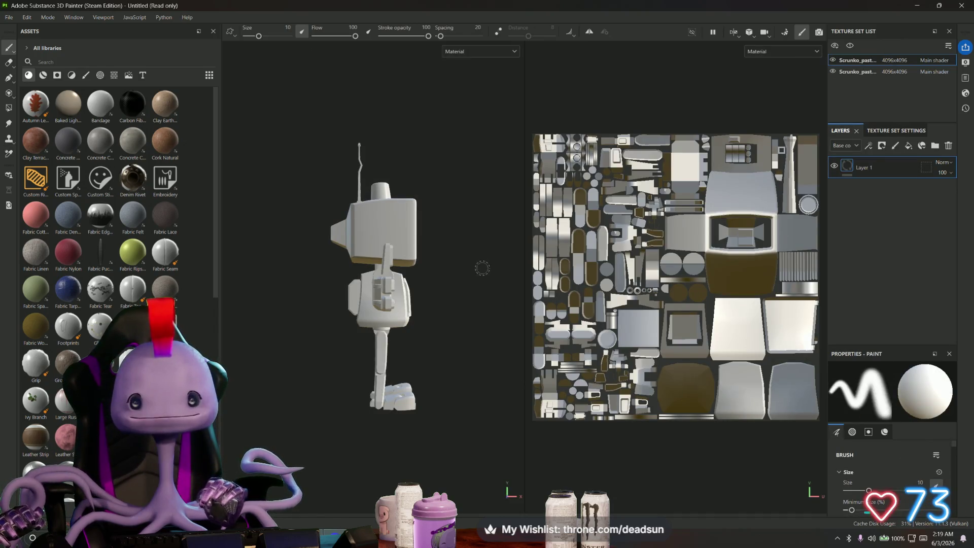
Bake the mesh maps for both texture sets, then return to painting mode.
left_click_drag(481, 280, 330, 296, "alt")
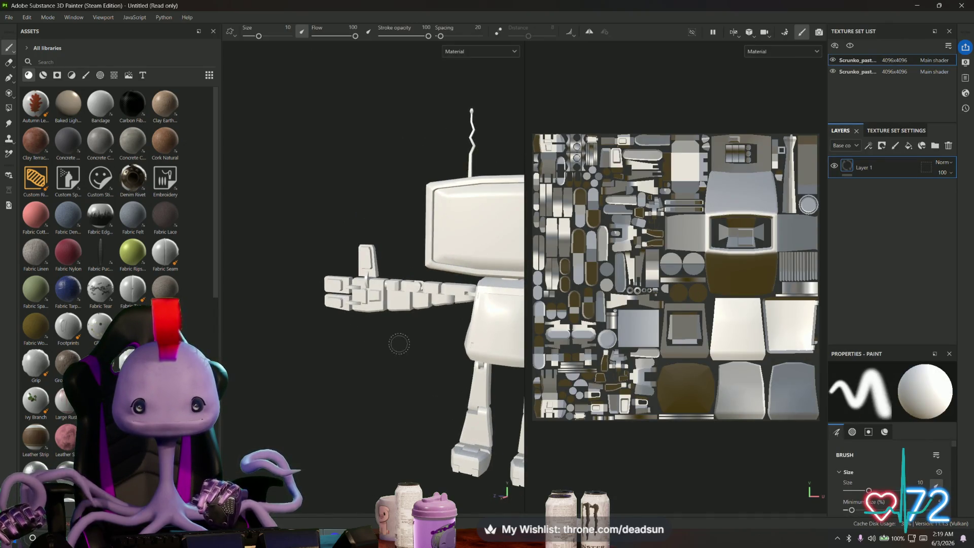
left_click_drag(399, 344, 285, 289, "alt")
right_click_drag(285, 290, 273, 290, "alt")
mouse_move(259, 278)
left_mouse_down("alt")
mouse_move(309, 309)
mouse_move(313, 408)
mouse_move(313, 351)
mouse_move(305, 349)
left_mouse_up("alt")
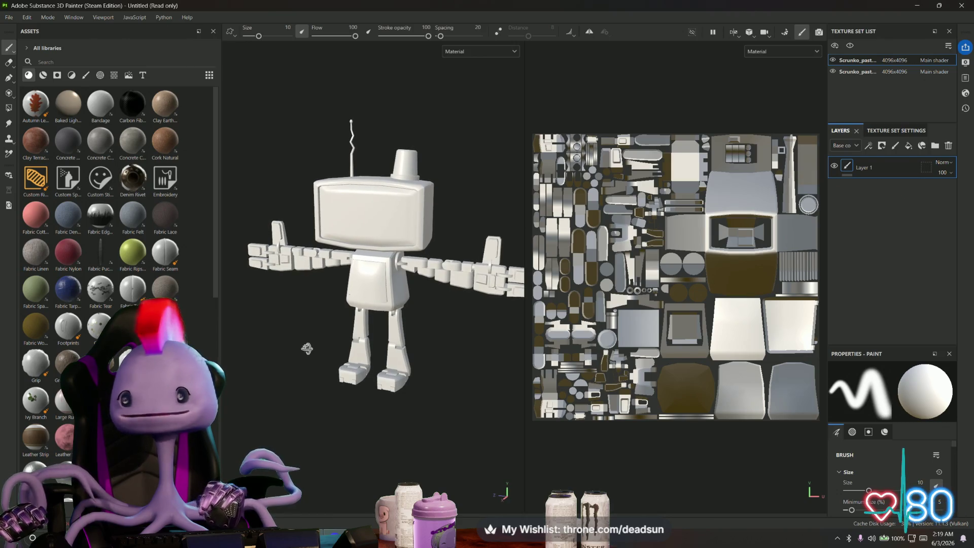
left_click(785, 33)
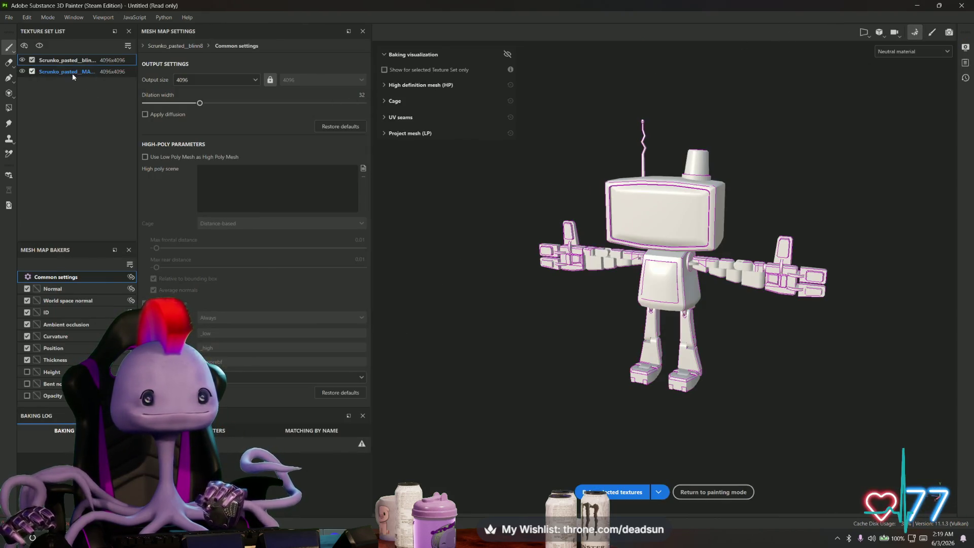
left_click(607, 493)
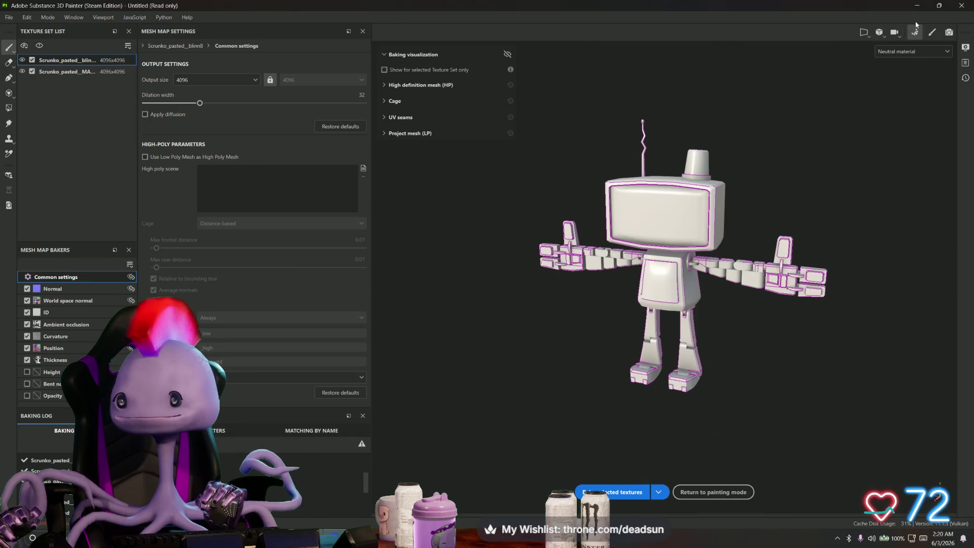
left_click(932, 34)
mouse_move(494, 391)
left_mouse_down("alt")
mouse_move(441, 392)
mouse_move(514, 351)
mouse_move(507, 266)
mouse_move(442, 384)
mouse_move(337, 409)
mouse_move(483, 407)
mouse_move(497, 471)
mouse_move(472, 397)
mouse_move(473, 367)
mouse_move(465, 378)
left_mouse_up("alt")
left_click(858, 72)
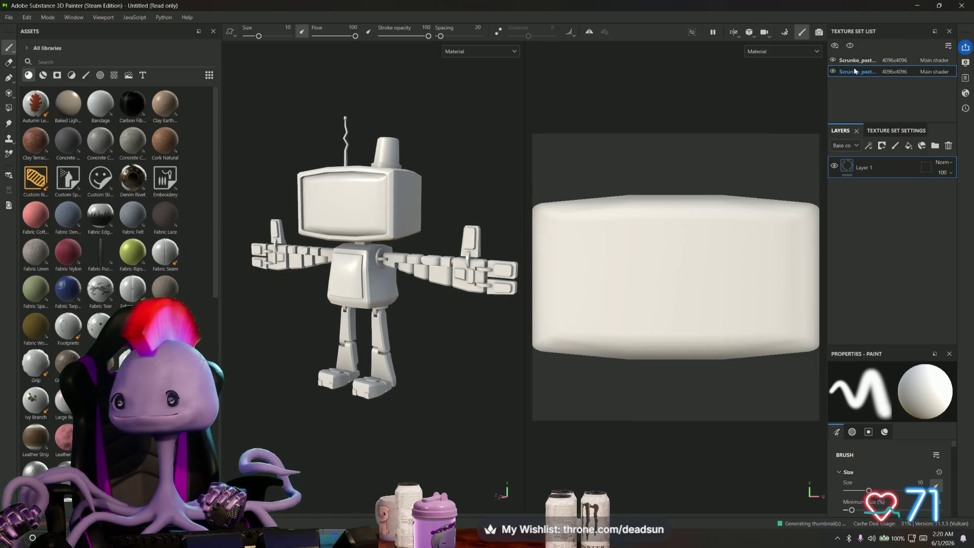
Return to the first texture set and filter the Assets library by 'metal'.
left_click(861, 60)
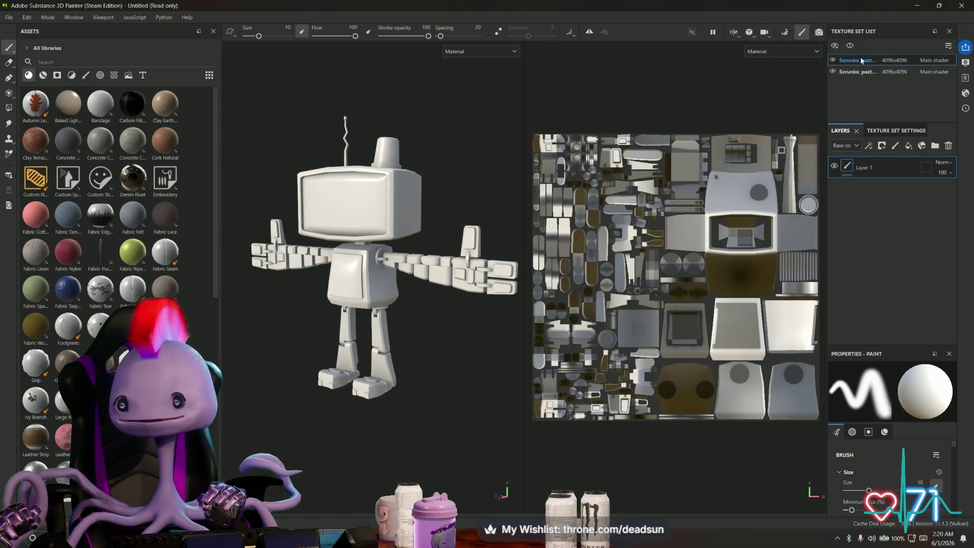
left_click(855, 72)
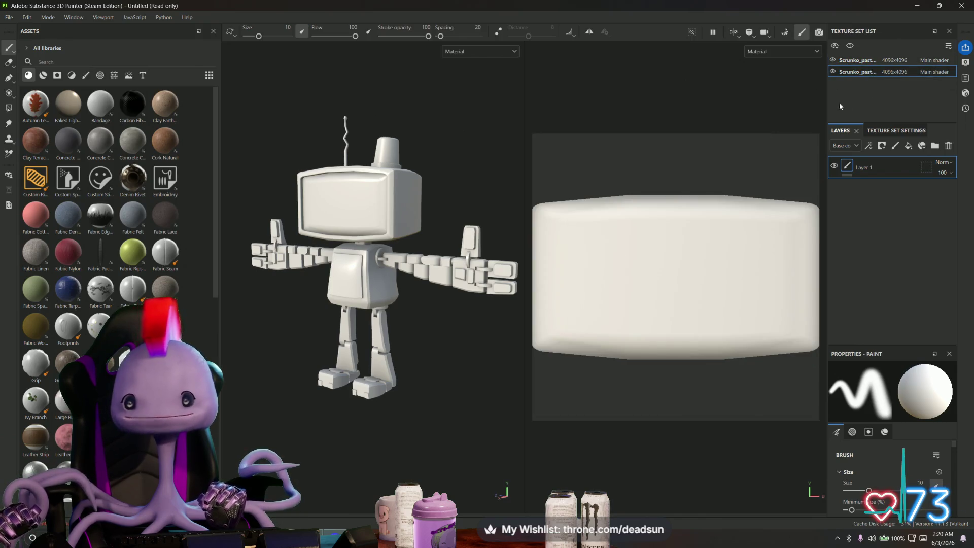
double_click(861, 60)
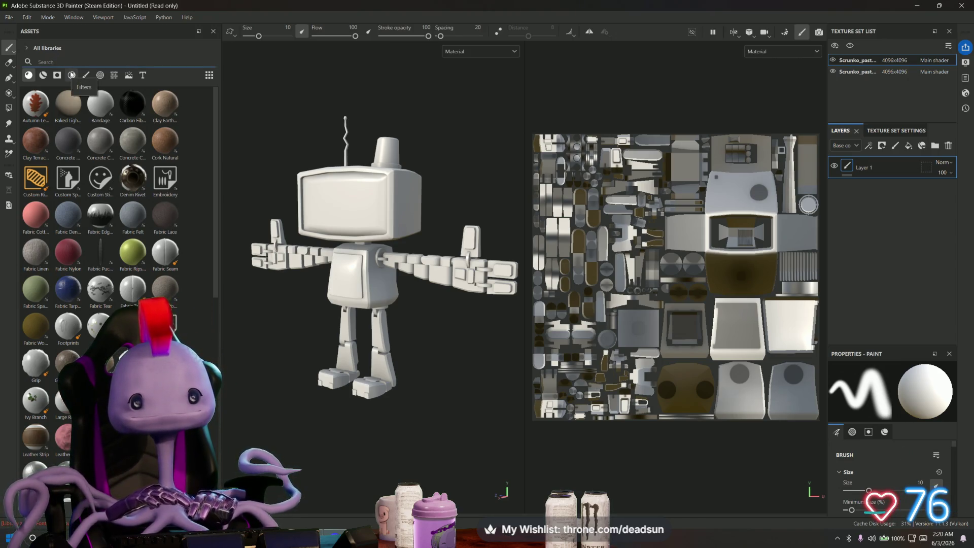
type("p")
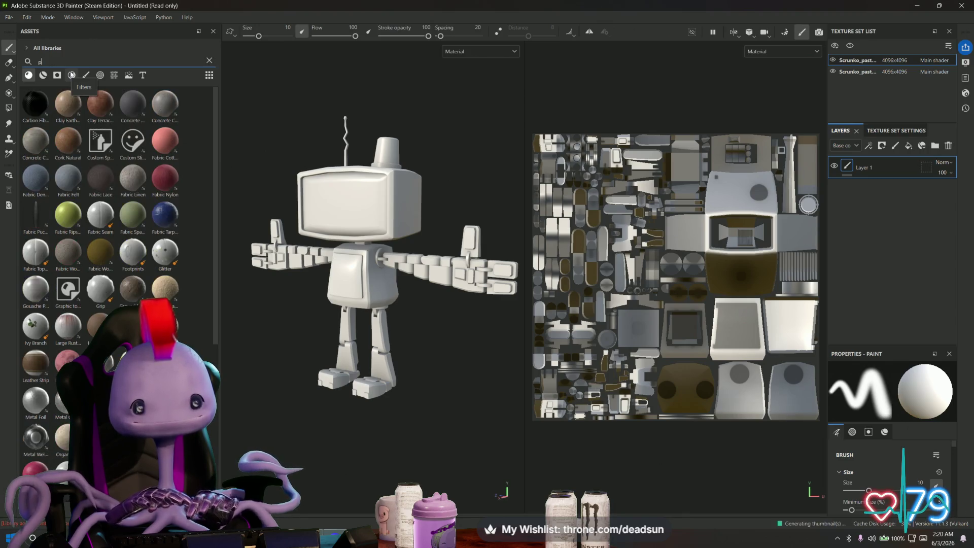
key("BackSpace")
type("metal")
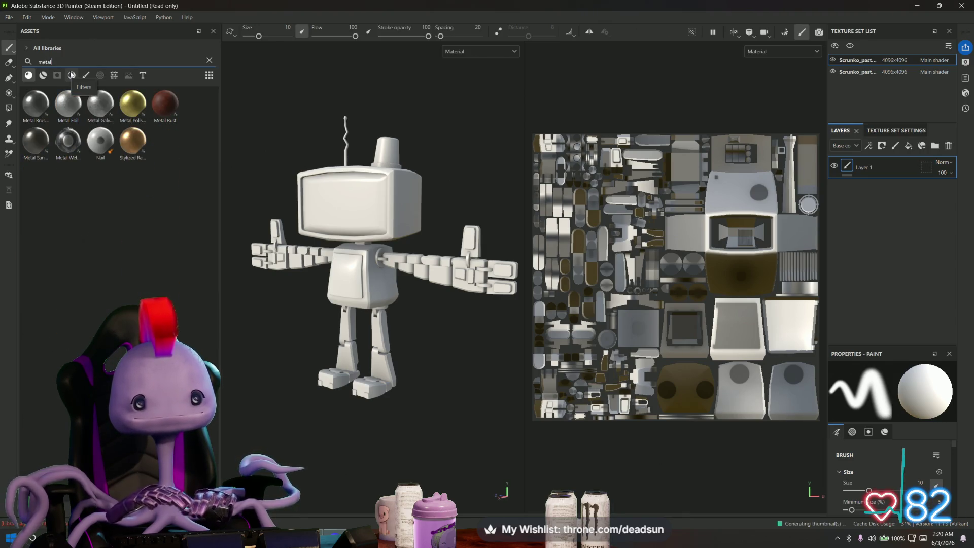
Add a Metal Brushed material layer covering the robot.
left_click(37, 108)
mouse_move(37, 108)
left_mouse_down()
mouse_move(206, 110)
mouse_move(815, 71)
mouse_move(845, 89)
left_mouse_up()
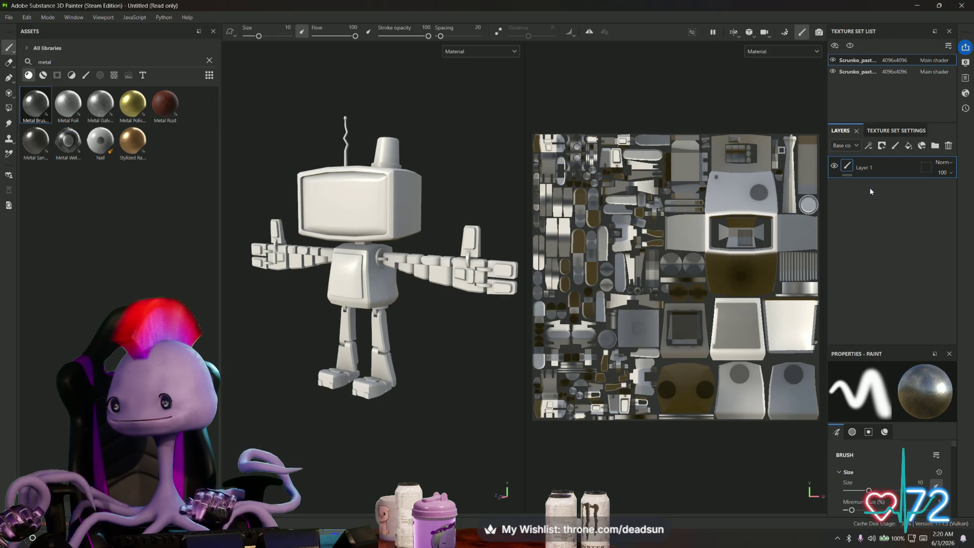
left_click(901, 131)
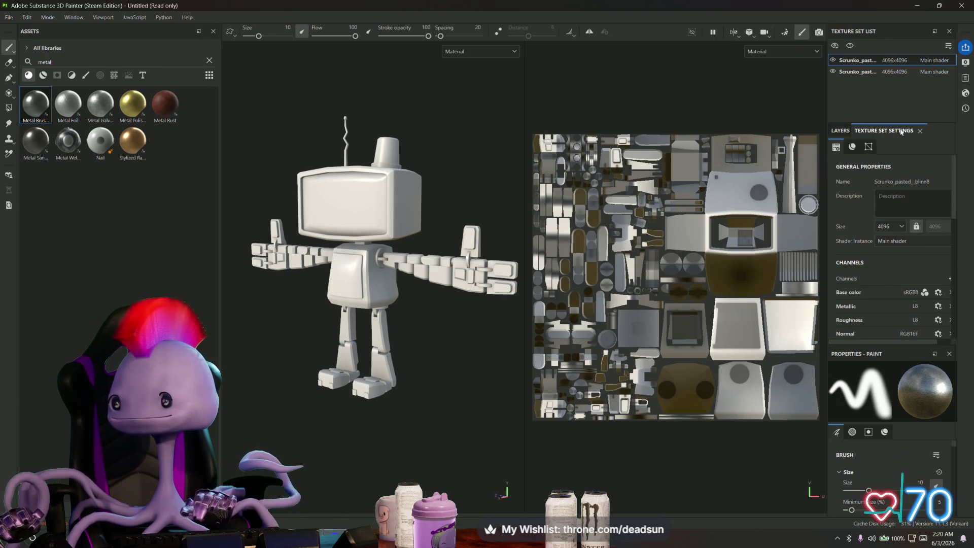
left_click(841, 131)
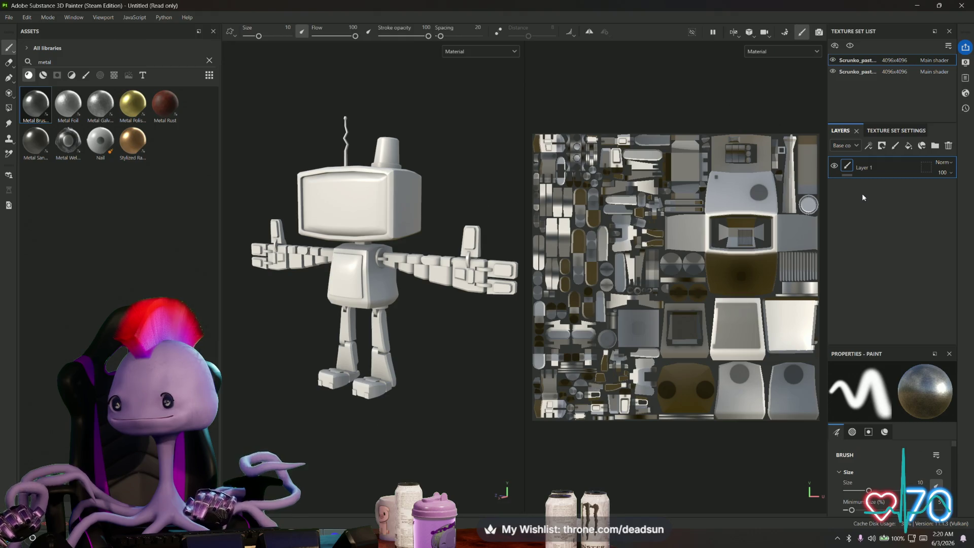
mouse_move(35, 104)
left_mouse_down()
mouse_move(95, 125)
mouse_move(854, 219)
left_mouse_up()
Inspect the brushed-metal finish on torso, head and arm, then search assets for 'paint'.
mouse_move(357, 312)
right_mouse_down("alt")
mouse_move(435, 337)
mouse_move(446, 358)
mouse_move(437, 350)
right_mouse_up("alt")
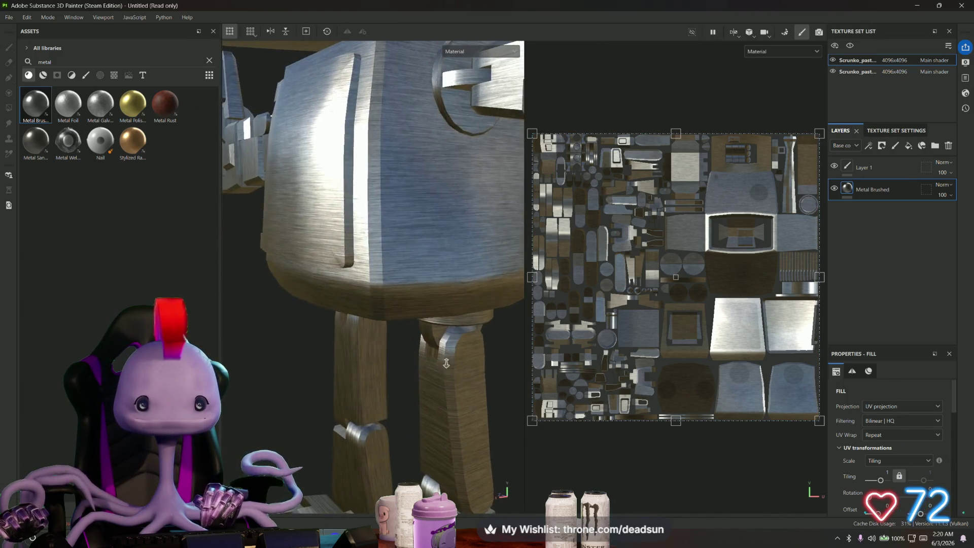
mouse_move(426, 366)
left_mouse_down("alt")
mouse_move(396, 427)
mouse_move(276, 394)
mouse_move(391, 346)
mouse_move(340, 347)
mouse_move(409, 347)
mouse_move(330, 333)
mouse_move(460, 361)
mouse_move(446, 334)
mouse_move(303, 243)
mouse_move(359, 285)
mouse_move(538, 141)
mouse_move(635, 213)
mouse_move(767, 353)
mouse_move(747, 357)
mouse_move(755, 363)
left_mouse_up("alt")
scroll(395, 429, "up", 3)
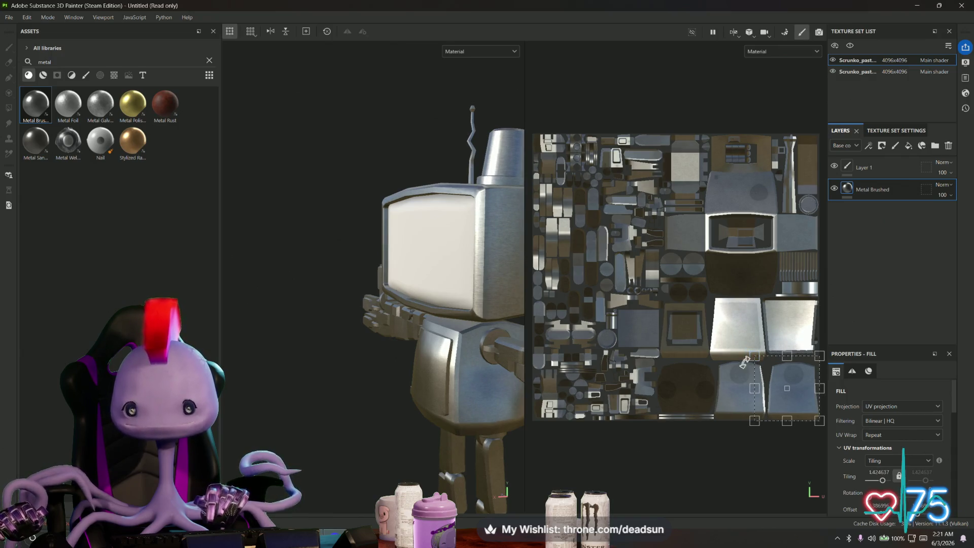
scroll(388, 335, "up", 10)
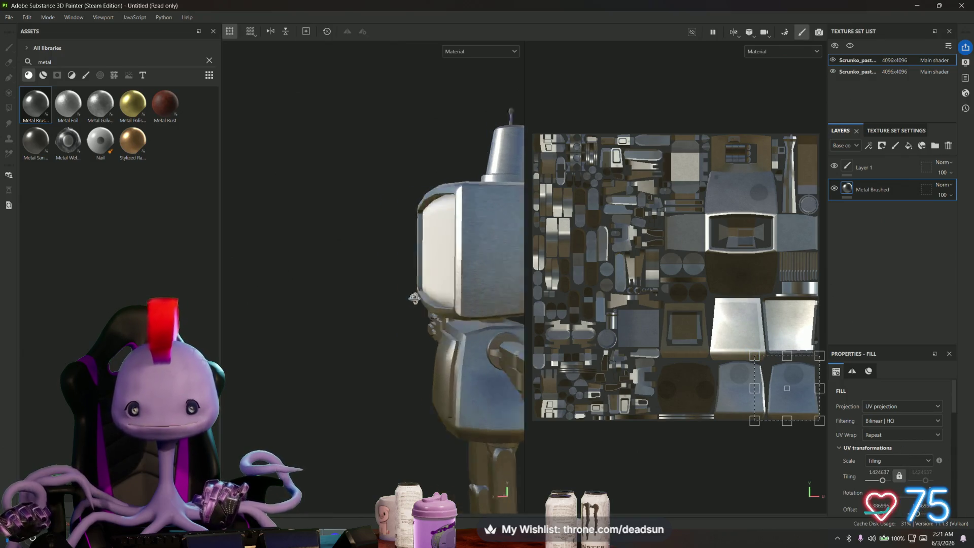
mouse_move(434, 351)
left_mouse_down("alt")
mouse_move(353, 330)
mouse_move(391, 316)
mouse_move(350, 286)
left_mouse_up("alt")
type("paint")
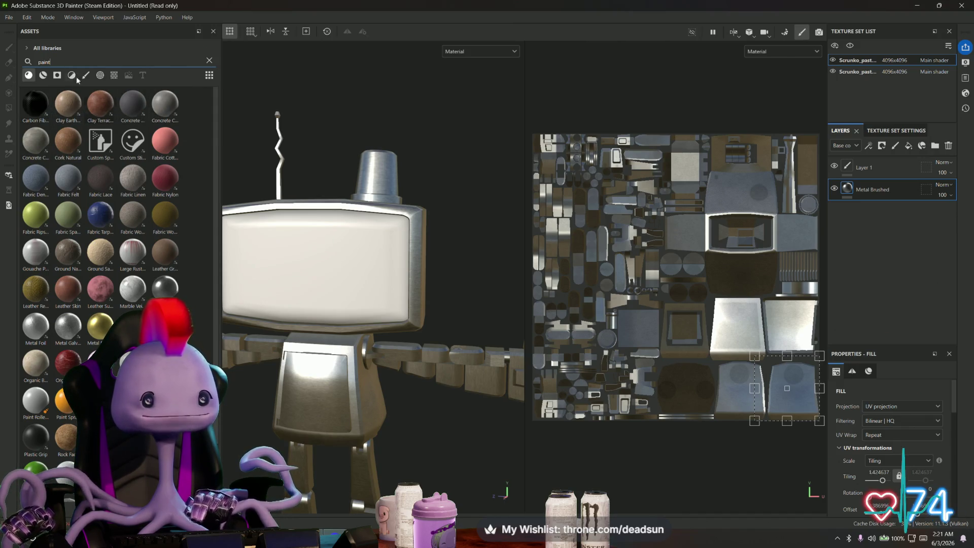
Preview the paint materials and add Paint Spray as a new layer above Metal Brushed.
scroll(112, 145, "down", 3)
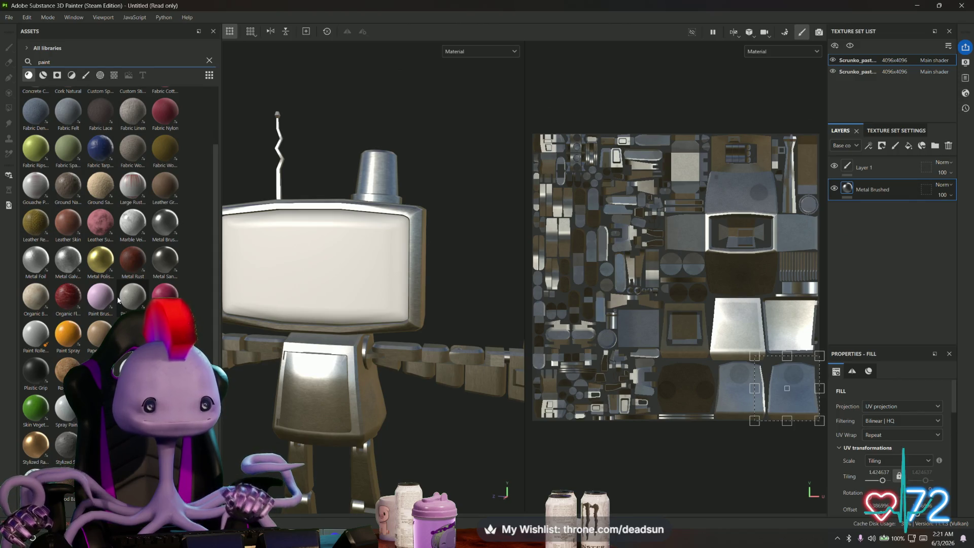
mouse_move(116, 300)
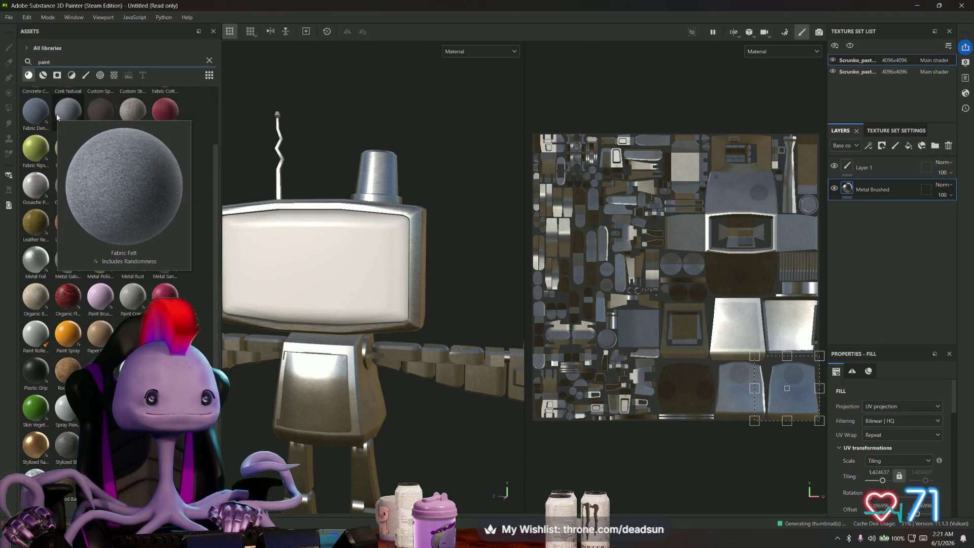
scroll(60, 118, "up", 2)
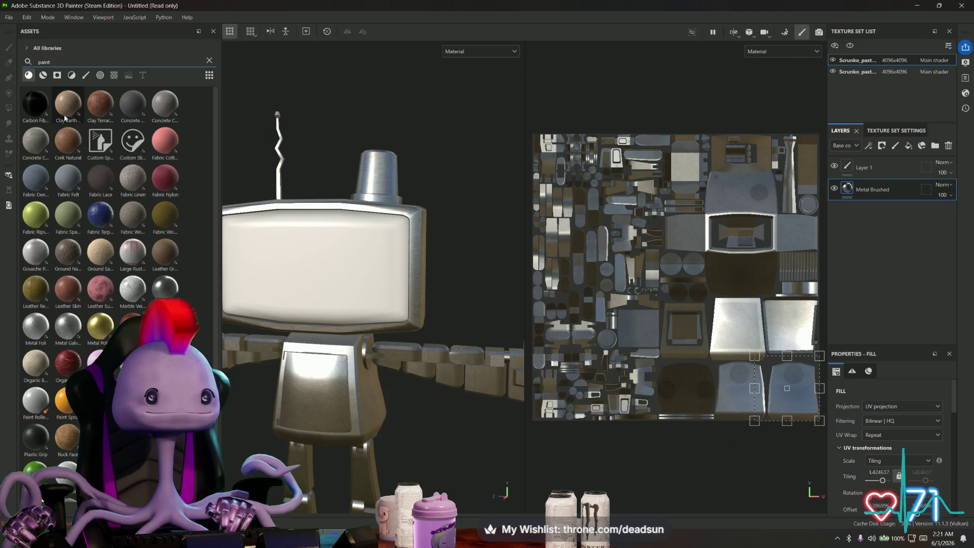
mouse_move(64, 115)
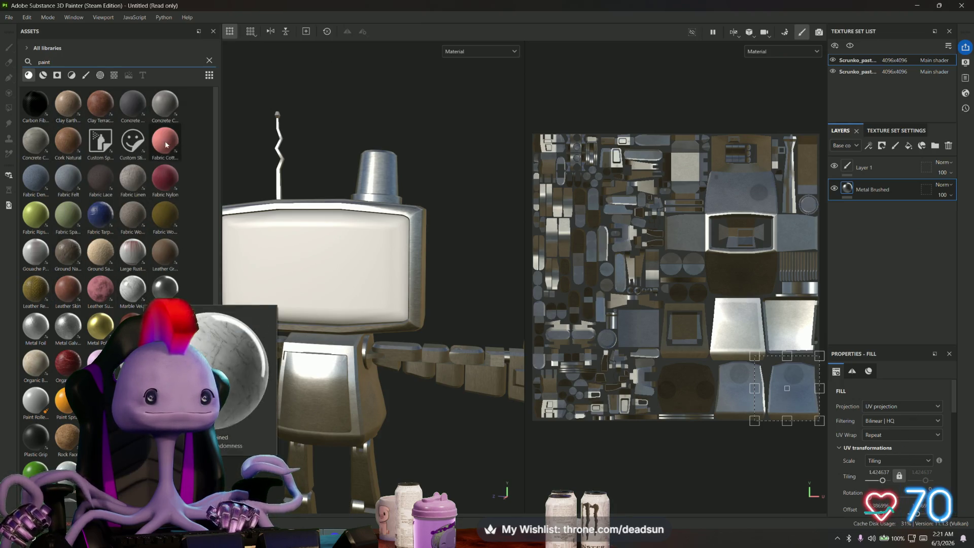
mouse_move(165, 141)
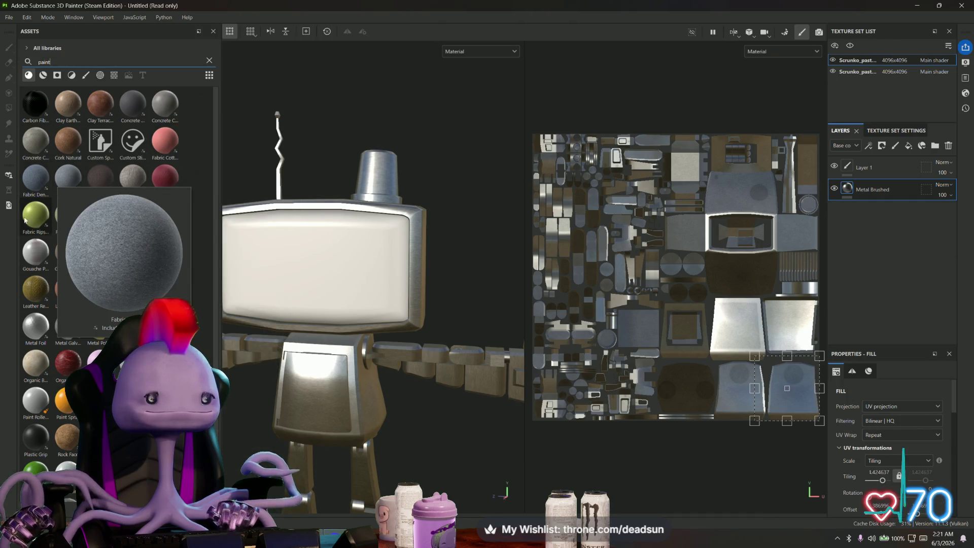
mouse_move(33, 223)
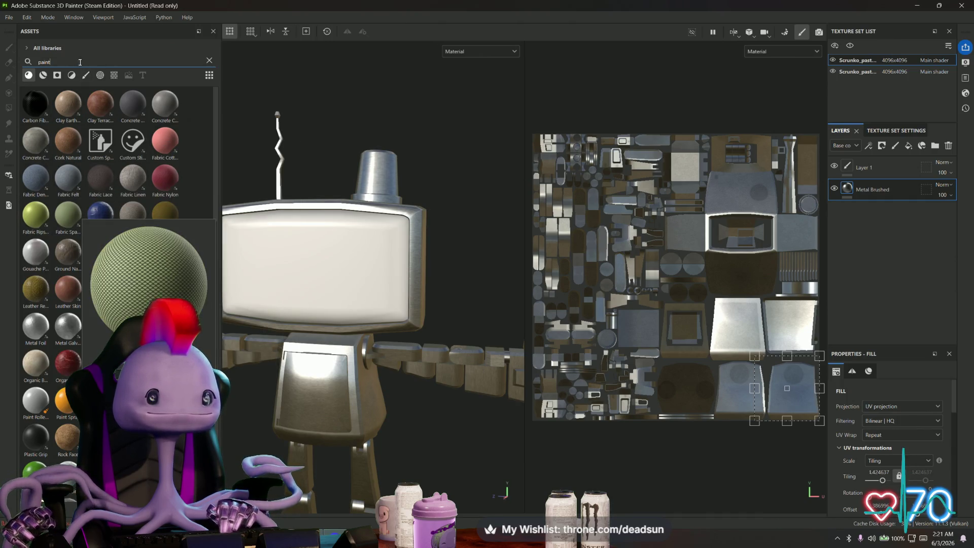
double_click(44, 61)
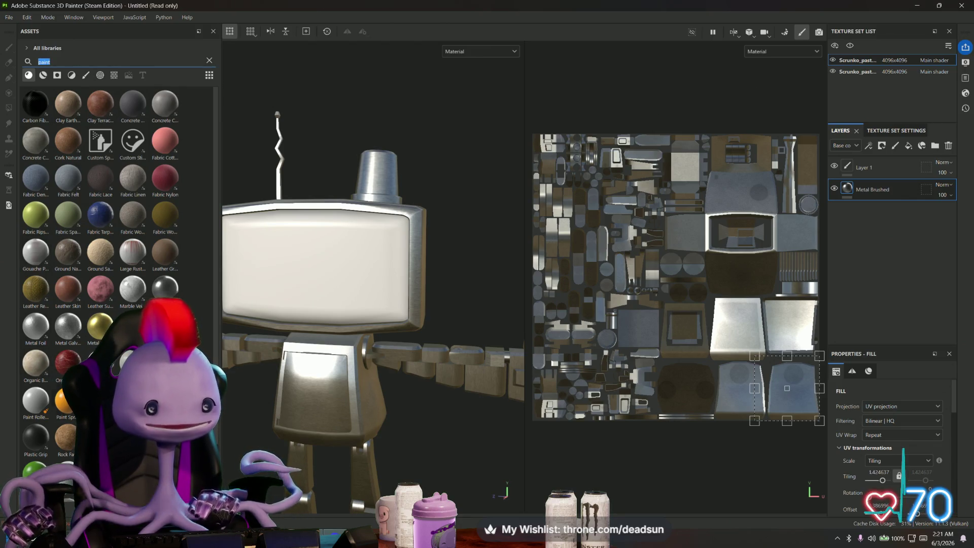
mouse_move(67, 404)
left_mouse_down()
mouse_move(560, 206)
mouse_move(919, 223)
mouse_move(858, 209)
mouse_move(868, 212)
mouse_move(879, 184)
left_mouse_up()
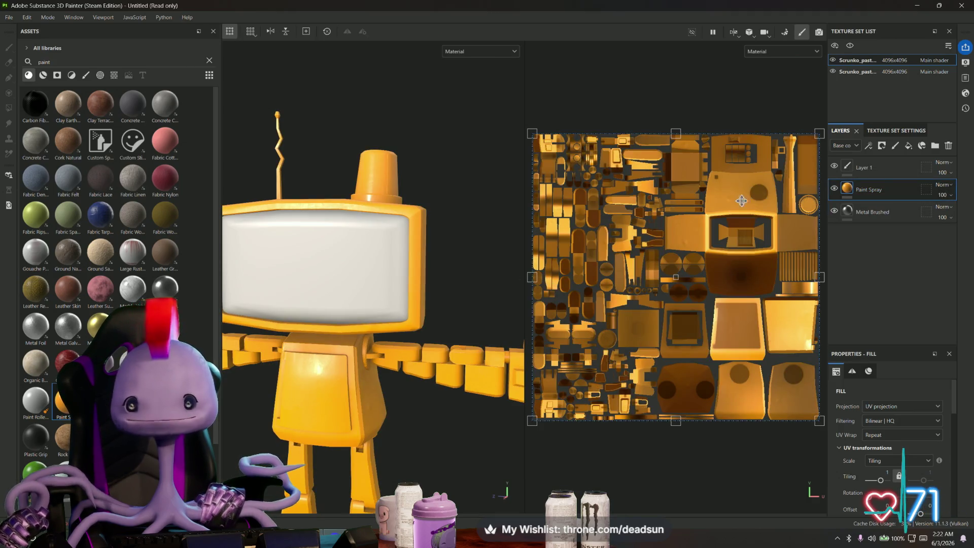
Change the Paint Spray layer's paint colour to light blue 00A8FF.
left_click(869, 371)
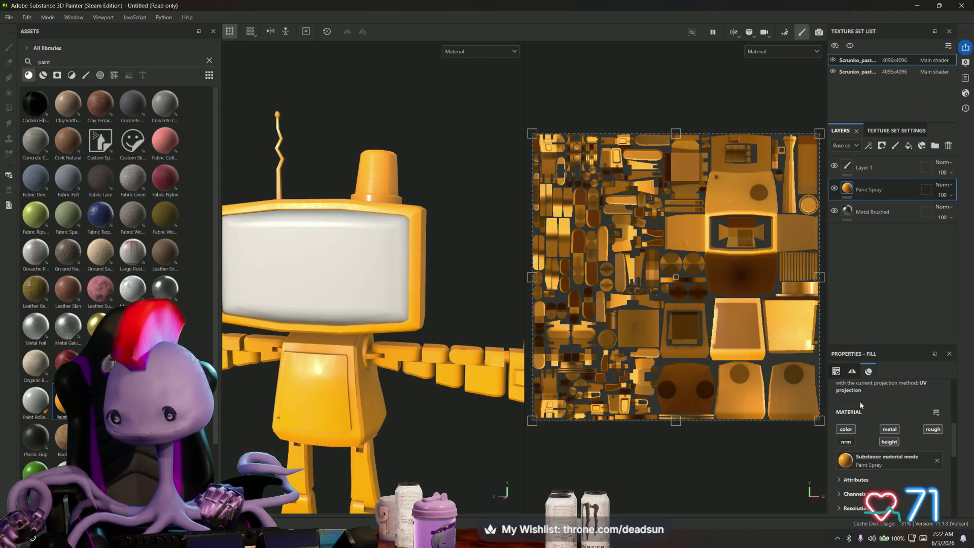
scroll(855, 452, "down", 5)
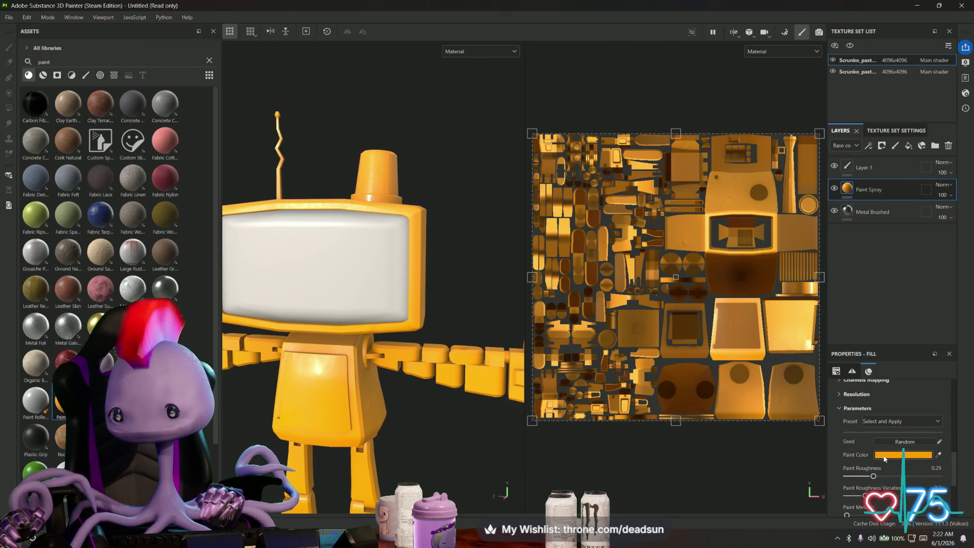
left_click(893, 456)
left_click_drag(876, 446, 878, 419)
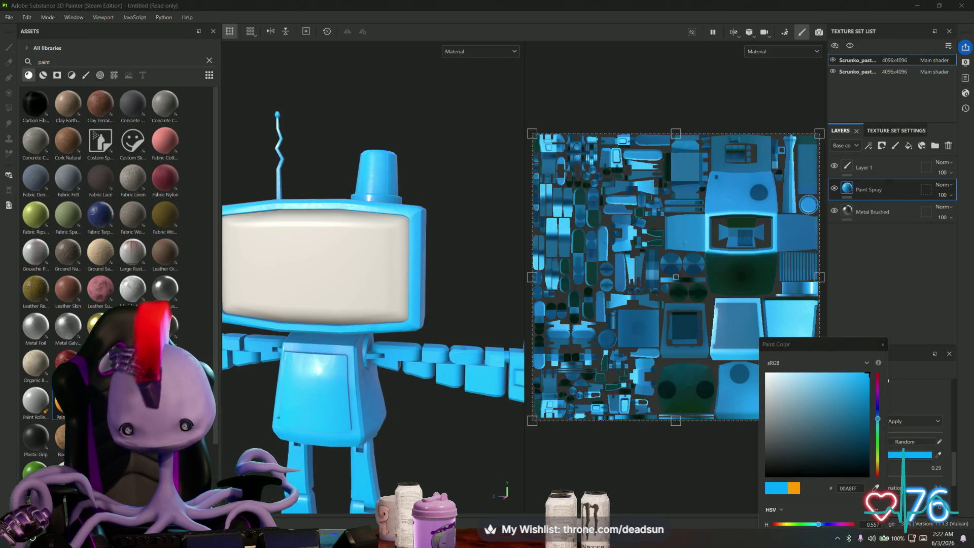
key("alt+Tab")
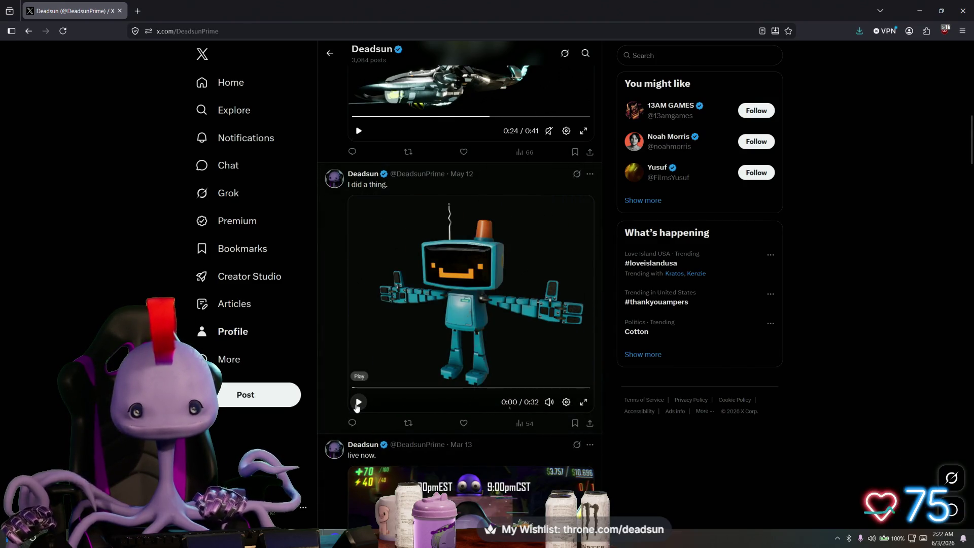
Move the browser with the teal robot reference aside and return to Substance Painter.
left_click_drag(673, 5, 797, 349)
key("alt+Tab")
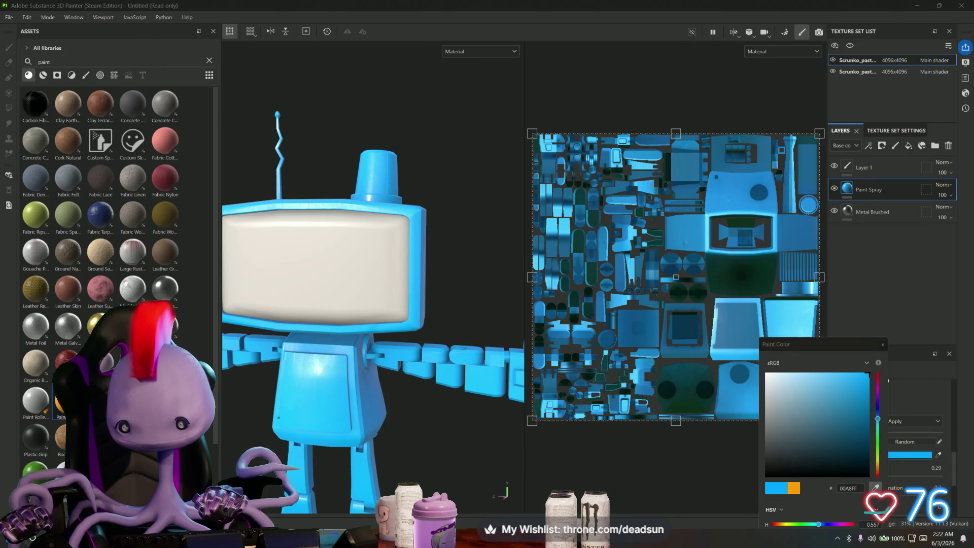
Pick a deeper teal, 187D93, as the Paint Spray colour and close the picker.
left_click(697, 441)
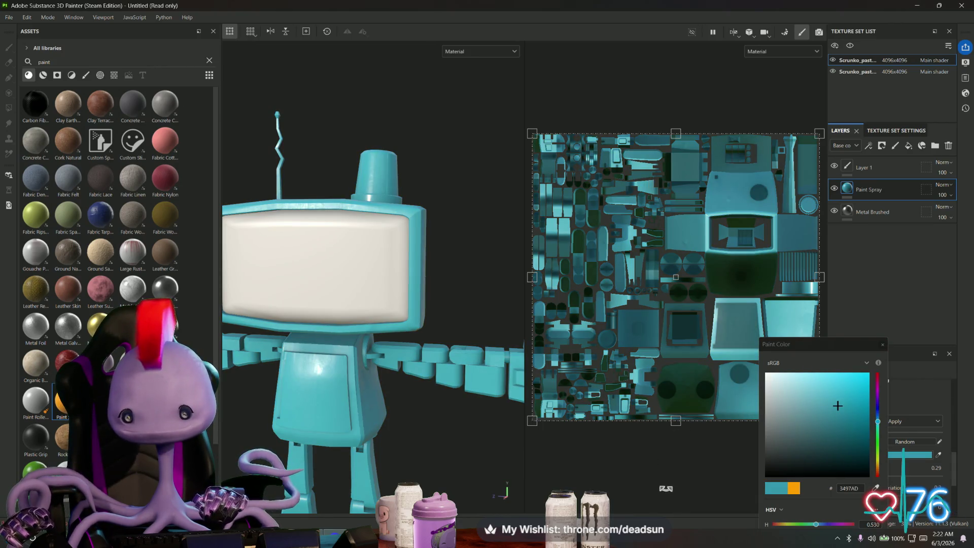
left_click(840, 423)
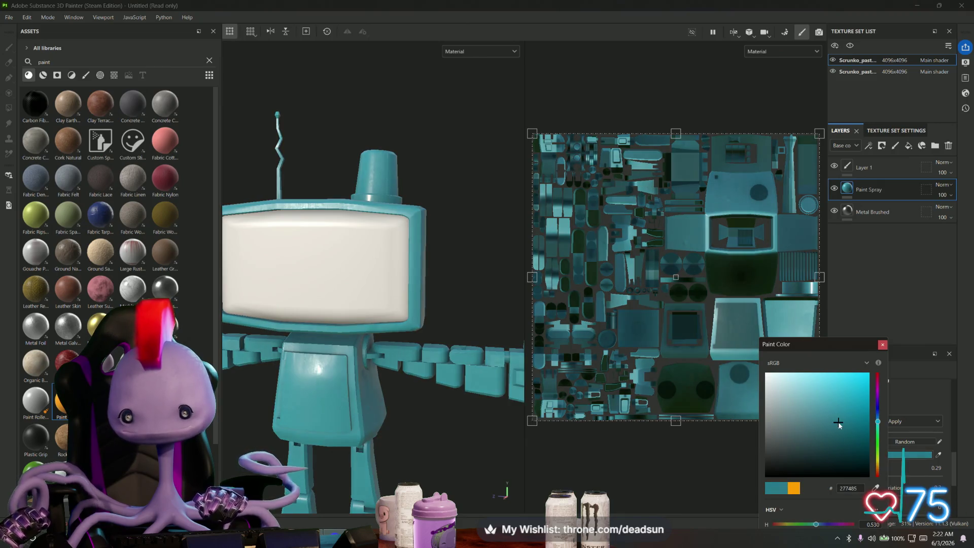
left_click_drag(850, 417, 851, 416)
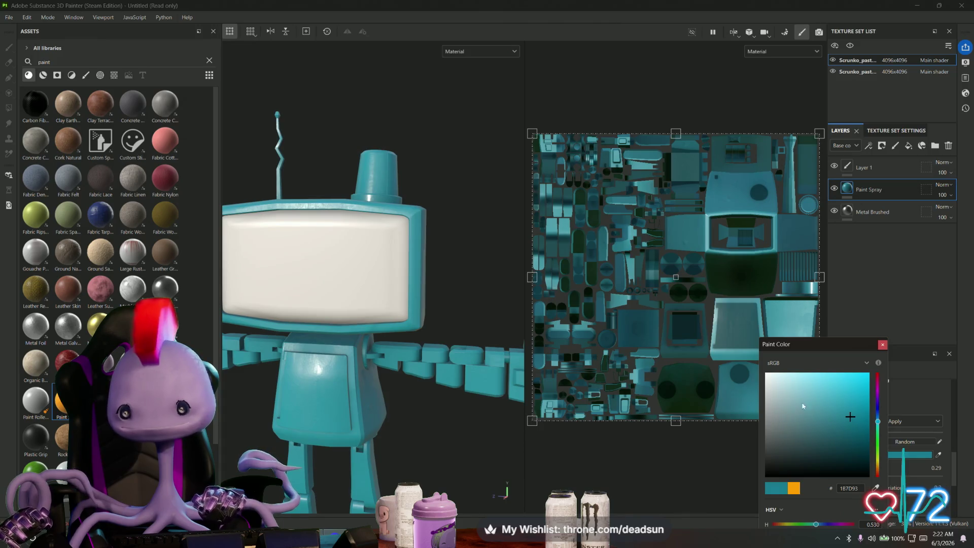
mouse_move(448, 463)
left_mouse_down("alt")
mouse_move(442, 374)
mouse_move(437, 386)
mouse_move(664, 388)
left_mouse_up("alt")
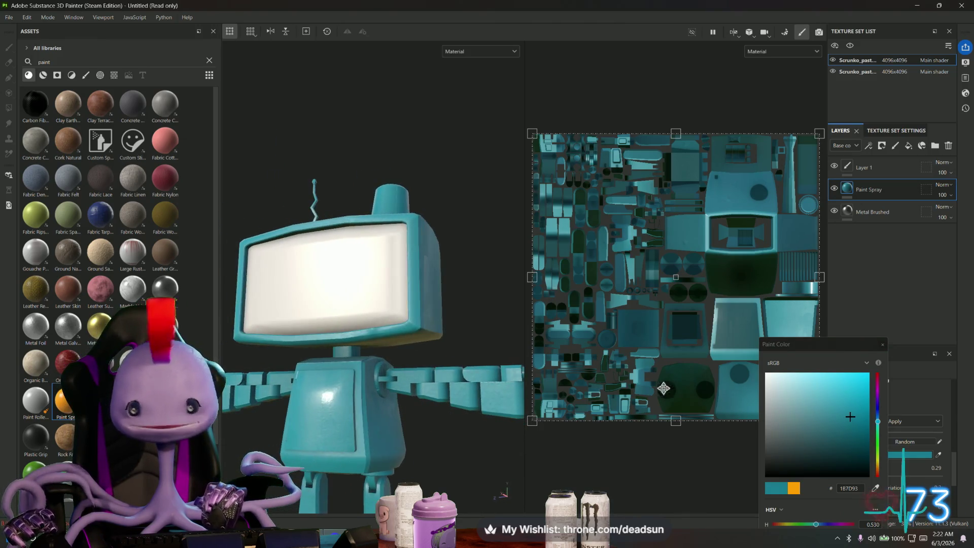
left_click(883, 345)
mouse_move(532, 132)
left_mouse_down()
mouse_move(599, 213)
mouse_move(660, 261)
mouse_move(751, 285)
mouse_move(772, 333)
mouse_move(833, 384)
mouse_move(436, 2)
left_mouse_up()
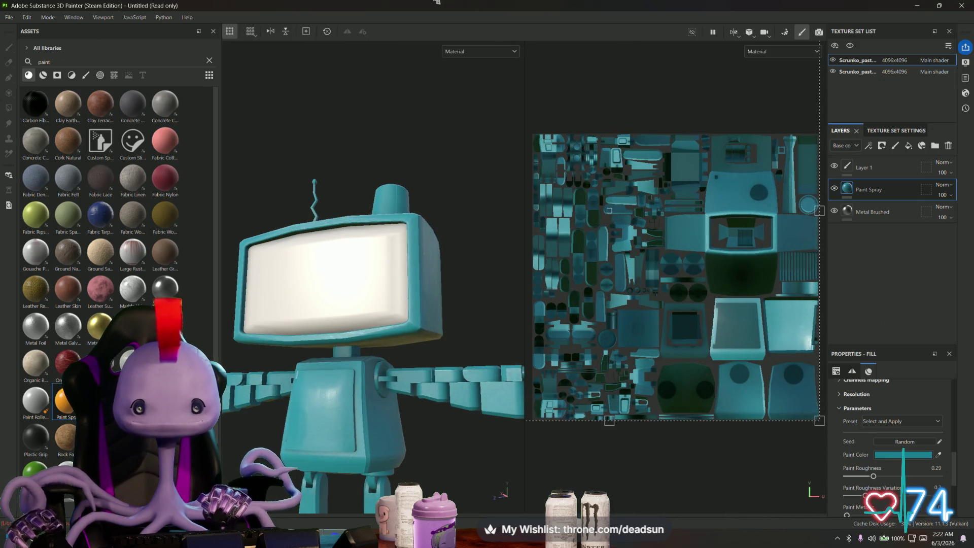
mouse_move(464, 238)
left_mouse_down("alt")
mouse_move(392, 269)
mouse_move(333, 217)
mouse_move(515, 235)
mouse_move(737, 237)
mouse_move(486, 224)
left_mouse_up("alt")
mouse_move(490, 189)
left_mouse_down("alt")
mouse_move(459, 172)
mouse_move(470, 192)
left_mouse_up("alt")
scroll(470, 191, "up", 5)
scroll(453, 410, "up", 5)
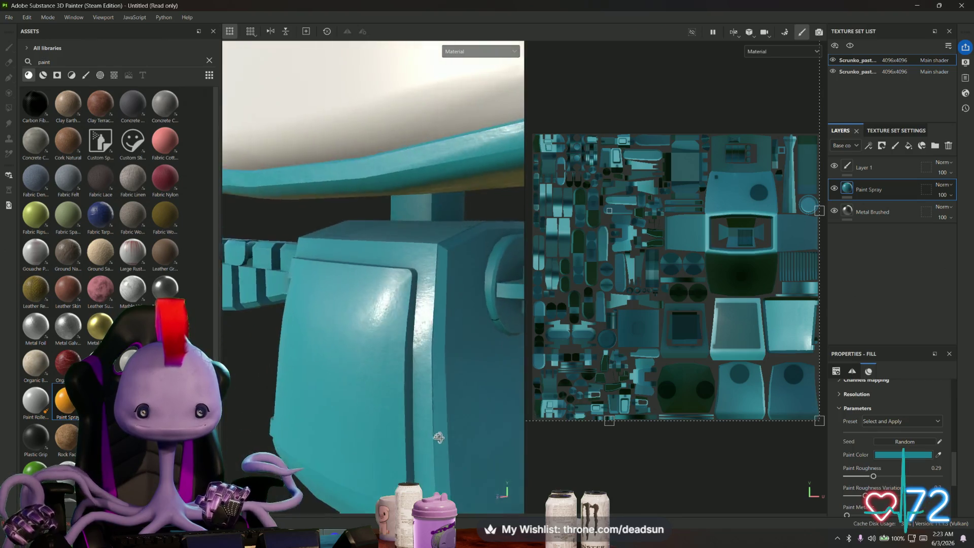
mouse_move(438, 438)
left_mouse_down("alt")
mouse_move(448, 451)
mouse_move(405, 449)
mouse_move(462, 421)
mouse_move(261, 267)
mouse_move(329, 312)
left_mouse_up("alt")
scroll(462, 421, "down", 5)
scroll(260, 267, "up", 5)
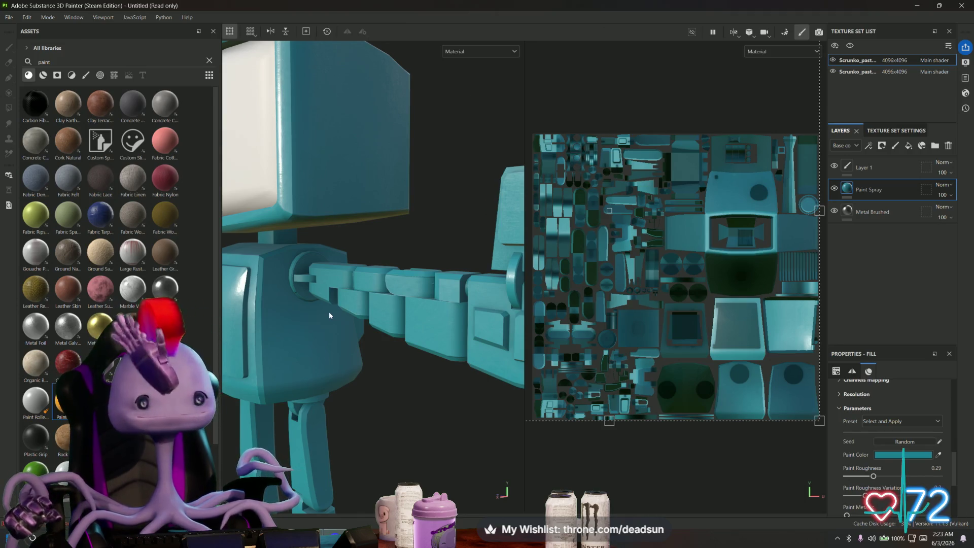
left_click_drag(400, 307, 417, 334, "alt")
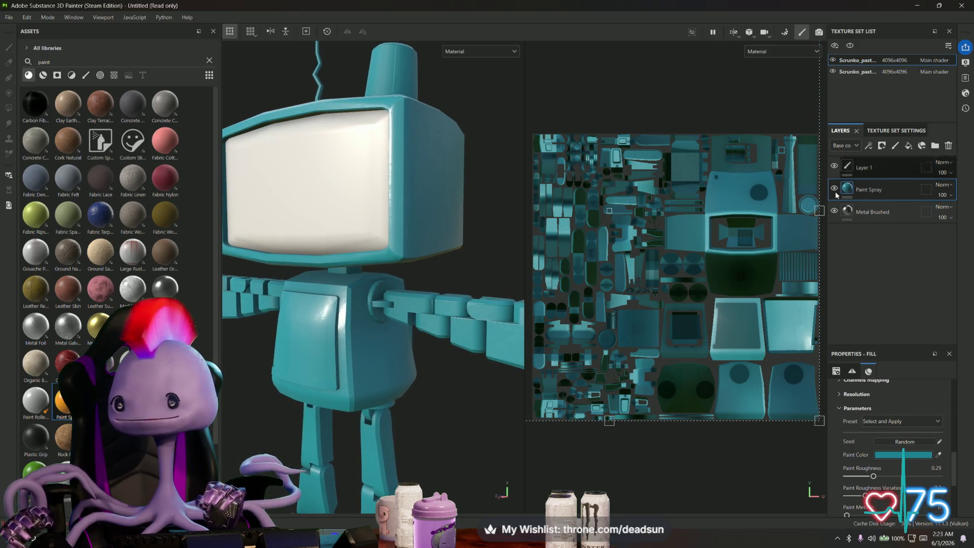
right_click(868, 186)
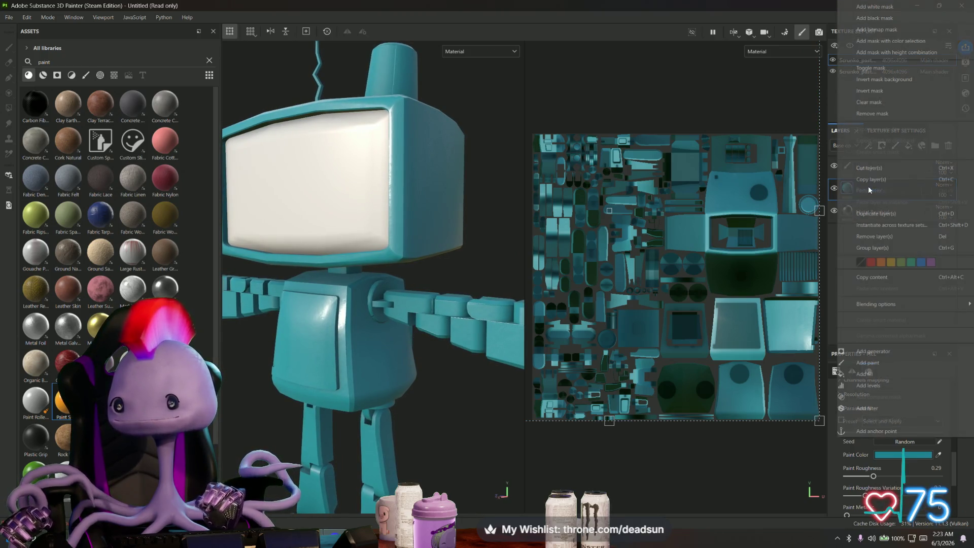
Black-mask the Paint Spray layer and polygon-fill one torso face back to teal.
left_click(894, 18)
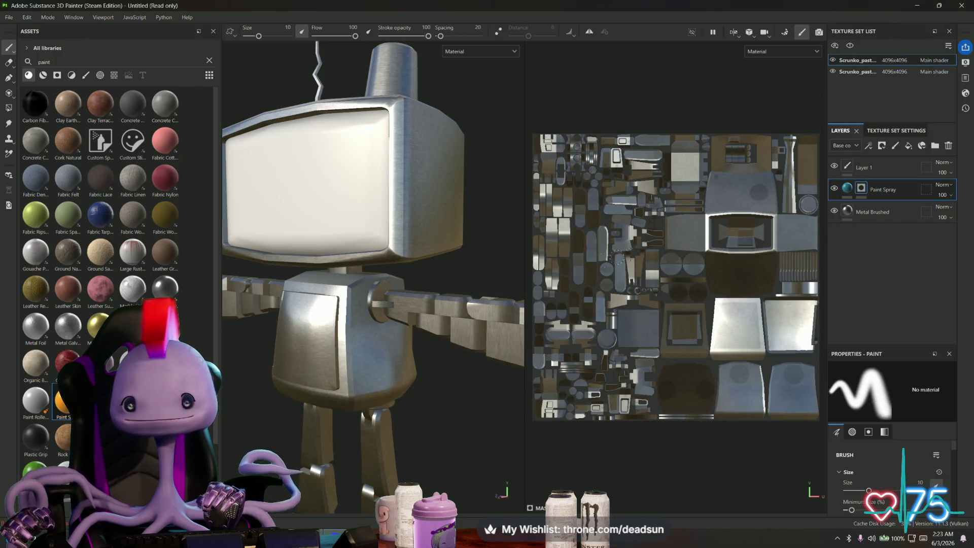
left_click(9, 109)
left_click(378, 361)
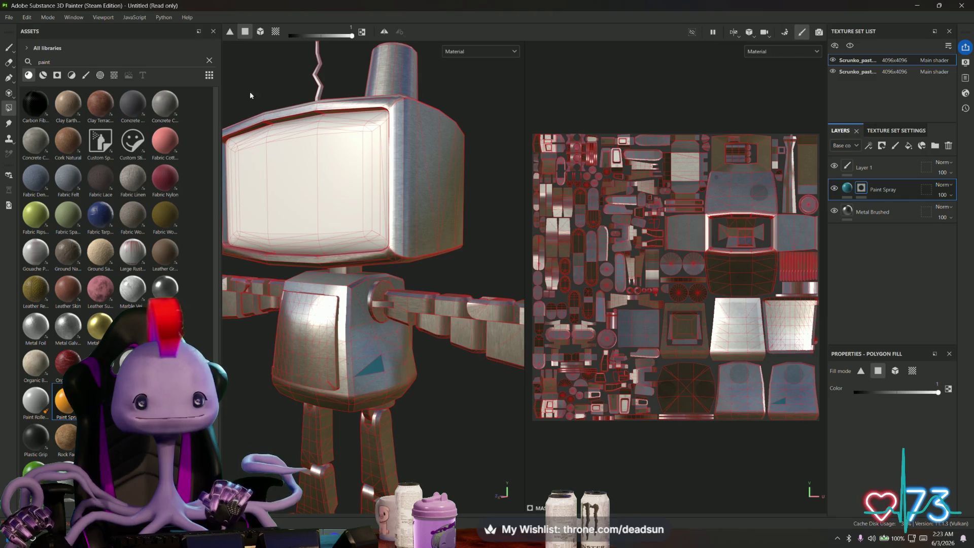
Switch Polygon Fill to UV-chunk mode and fill the torso's UV islands teal.
left_click(276, 32)
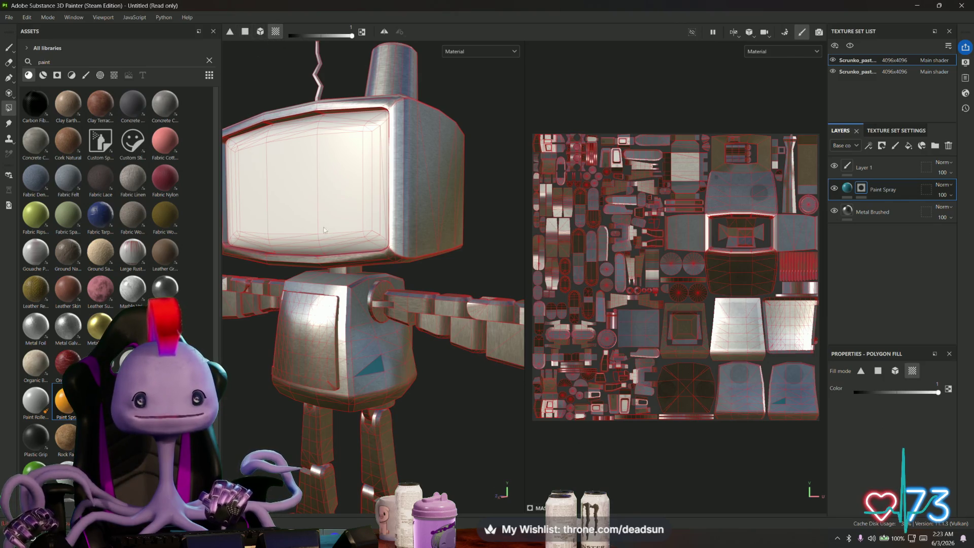
left_click(381, 383)
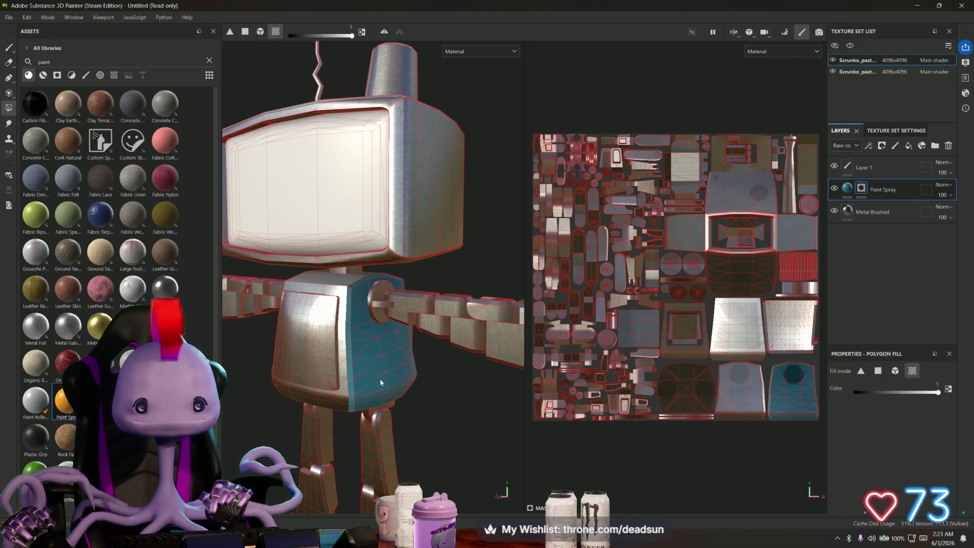
left_click(343, 398)
left_click(753, 399)
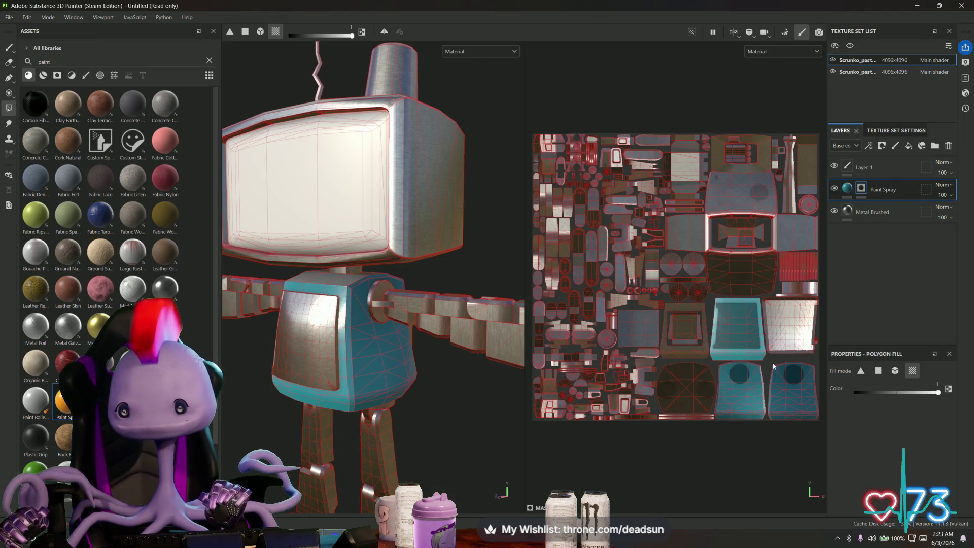
left_click(804, 321)
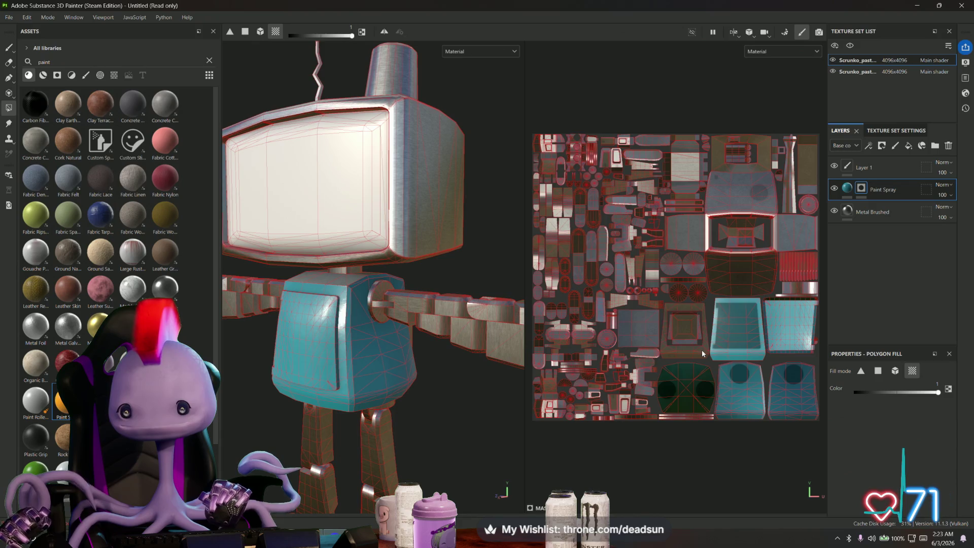
left_click(640, 333)
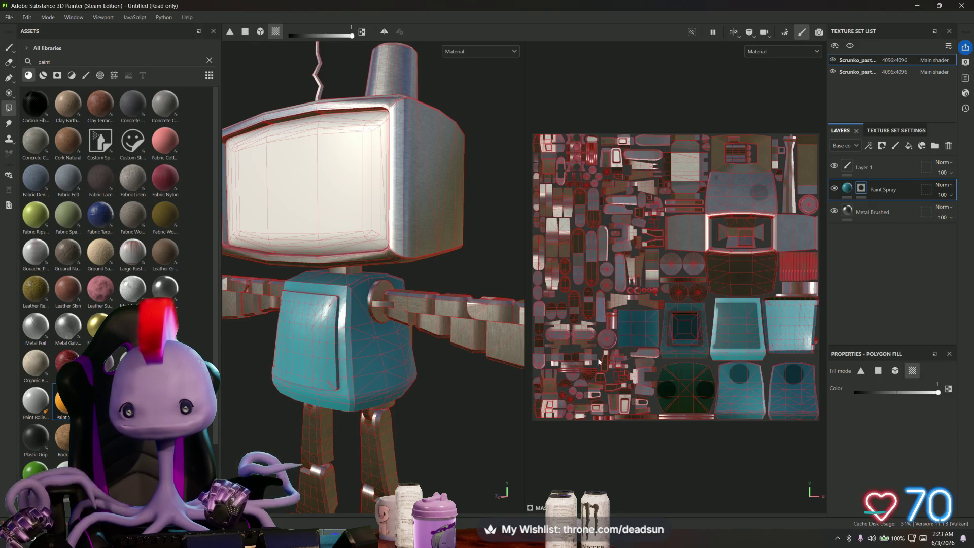
Box-fill larger blocks of UV islands teal to cover the arms and legs.
mouse_move(447, 427)
left_mouse_down("alt")
mouse_move(477, 398)
mouse_move(396, 385)
left_mouse_up("alt")
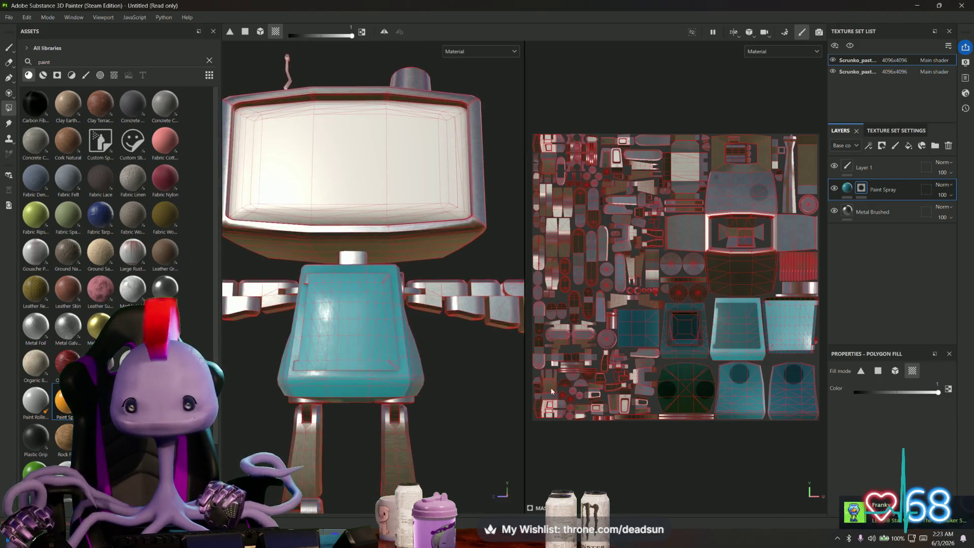
mouse_move(396, 386)
right_mouse_down("alt")
mouse_move(355, 355)
mouse_move(343, 361)
right_mouse_up("alt")
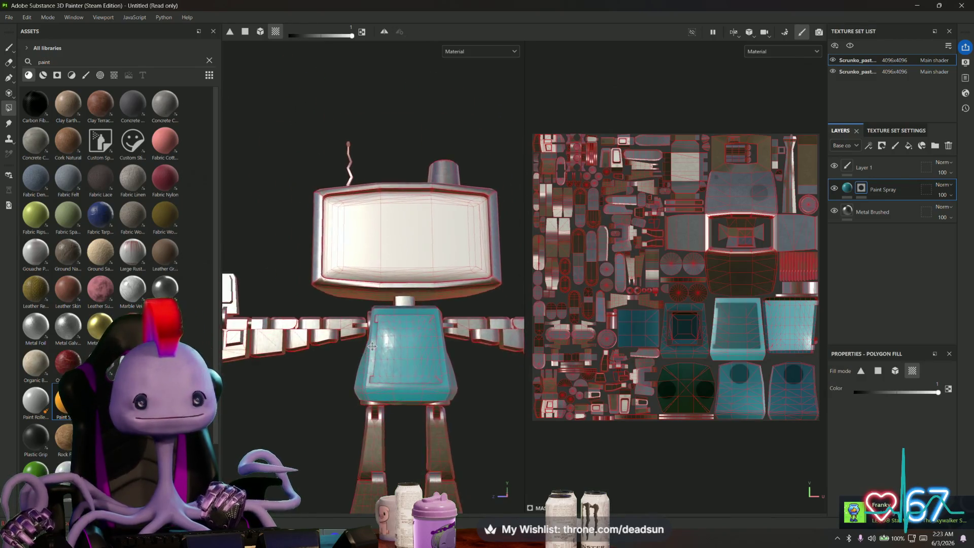
middle_click_drag(343, 361, 338, 349, "alt")
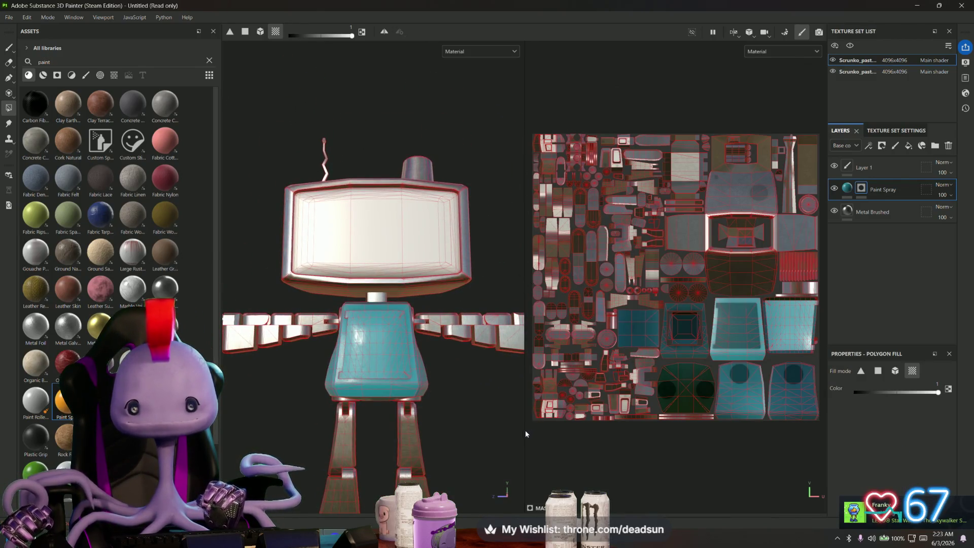
mouse_move(525, 431)
left_mouse_down()
mouse_move(571, 432)
mouse_move(491, 431)
left_mouse_up()
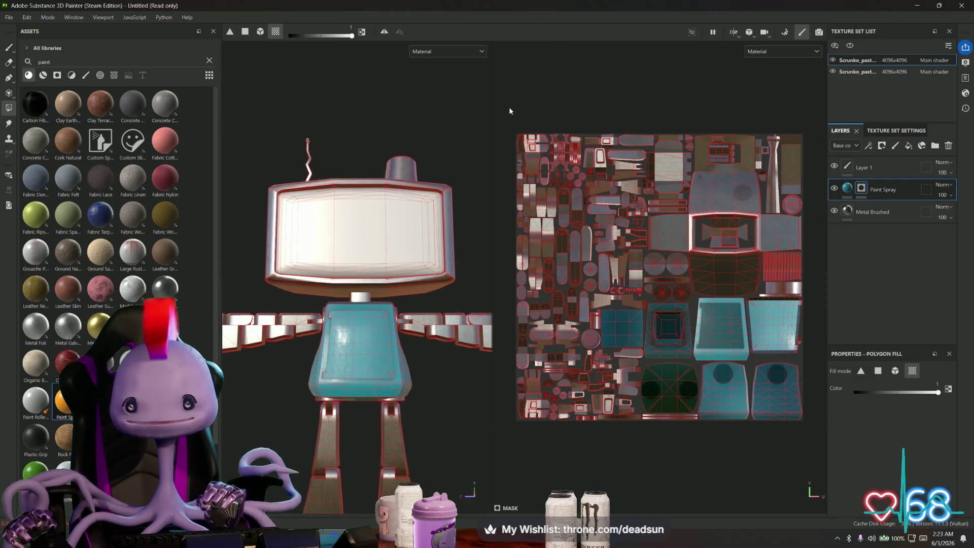
mouse_move(571, 232)
left_mouse_down()
mouse_move(641, 333)
mouse_move(823, 435)
left_mouse_up()
mouse_move(503, 384)
left_mouse_down("alt")
mouse_move(469, 415)
mouse_move(498, 413)
mouse_move(434, 351)
left_mouse_up("alt")
scroll(349, 337, "up", 10)
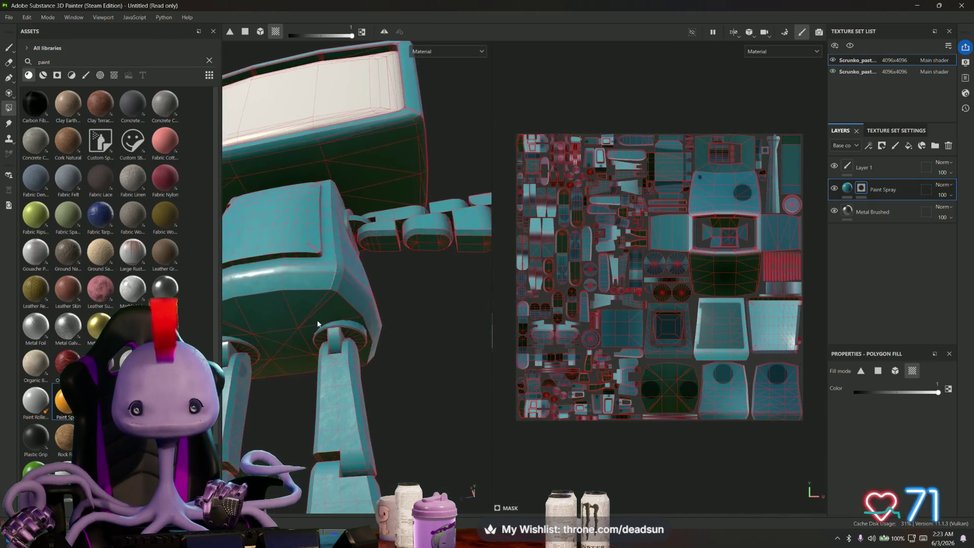
key("shift")
key("shift")
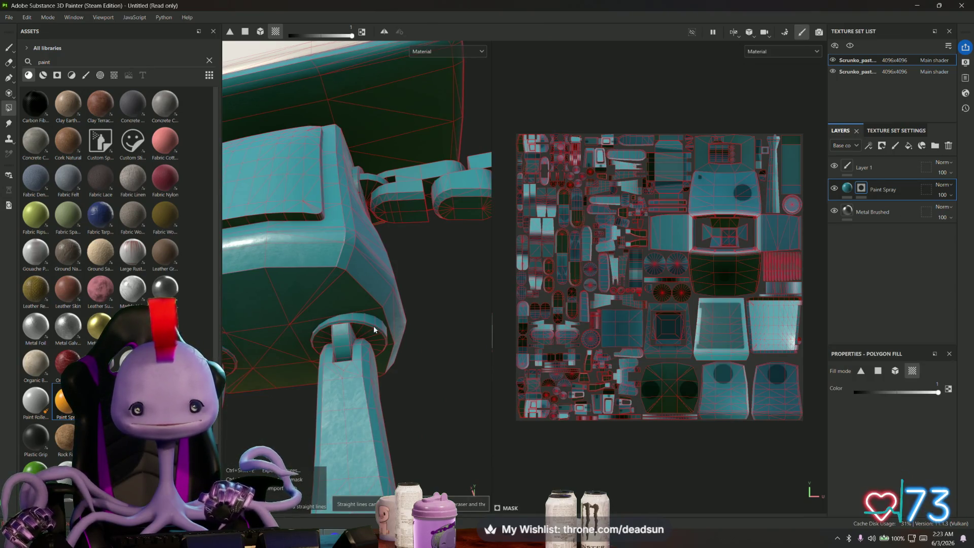
key("shift")
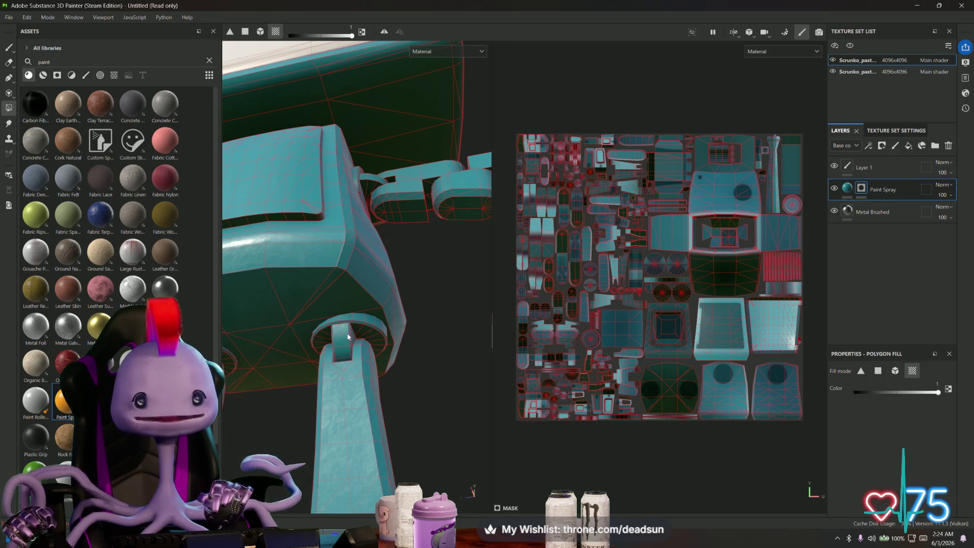
key("ctrl")
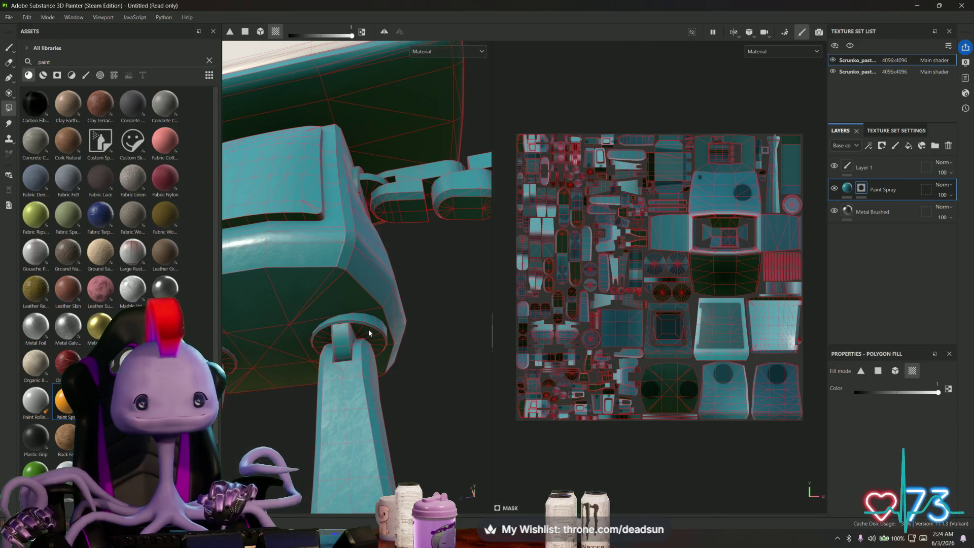
mouse_move(368, 328)
left_mouse_down("alt")
mouse_move(413, 341)
mouse_move(411, 390)
mouse_move(405, 365)
mouse_move(423, 385)
mouse_move(357, 288)
mouse_move(339, 343)
left_mouse_up("alt")
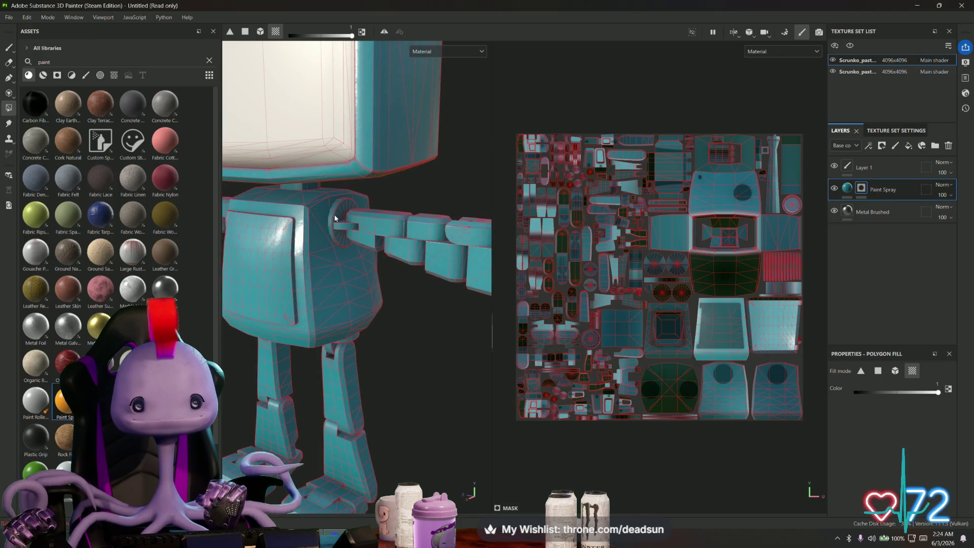
scroll(589, 325, "up", 5)
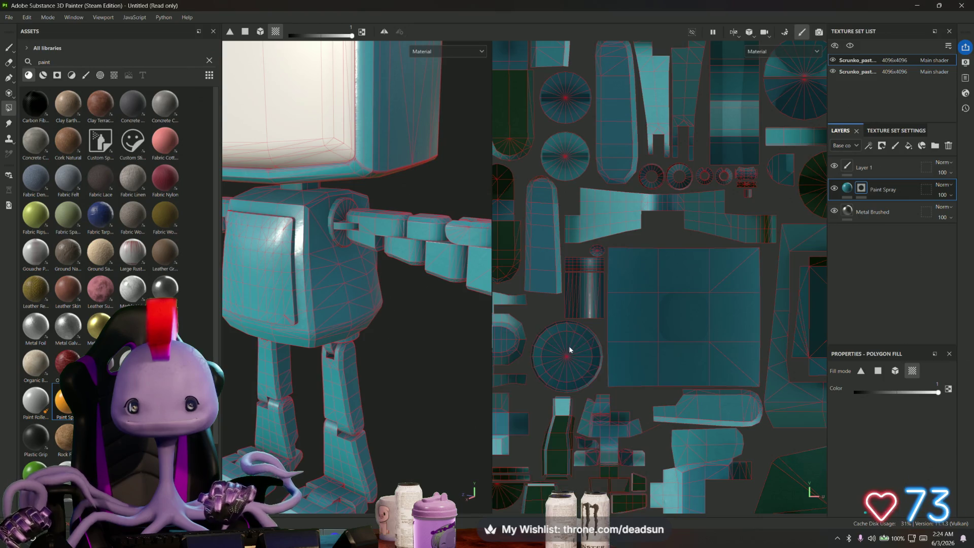
Set the mask fill to 0 and mask out the shoulder discs, rims and connecting bar.
left_click(575, 340, "shift")
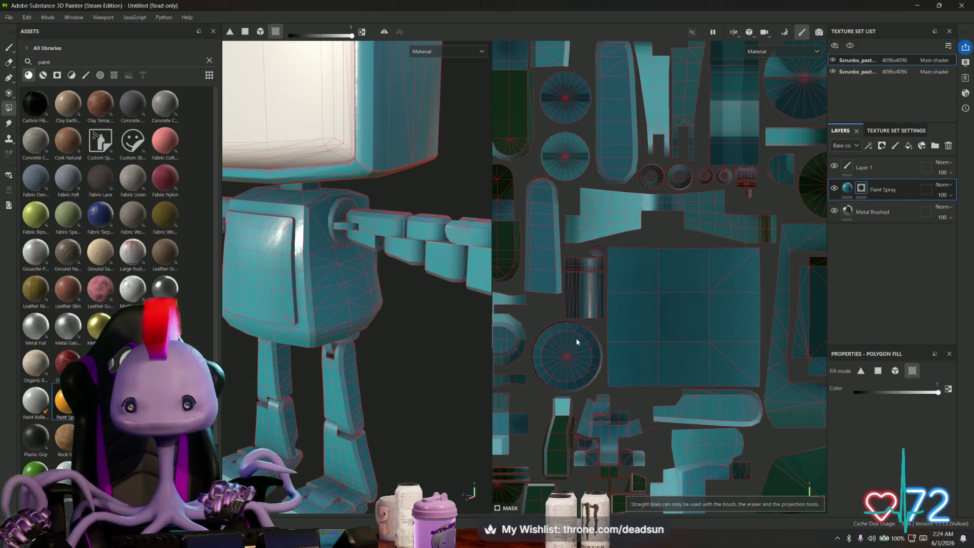
left_click_drag(935, 393, 934, 396)
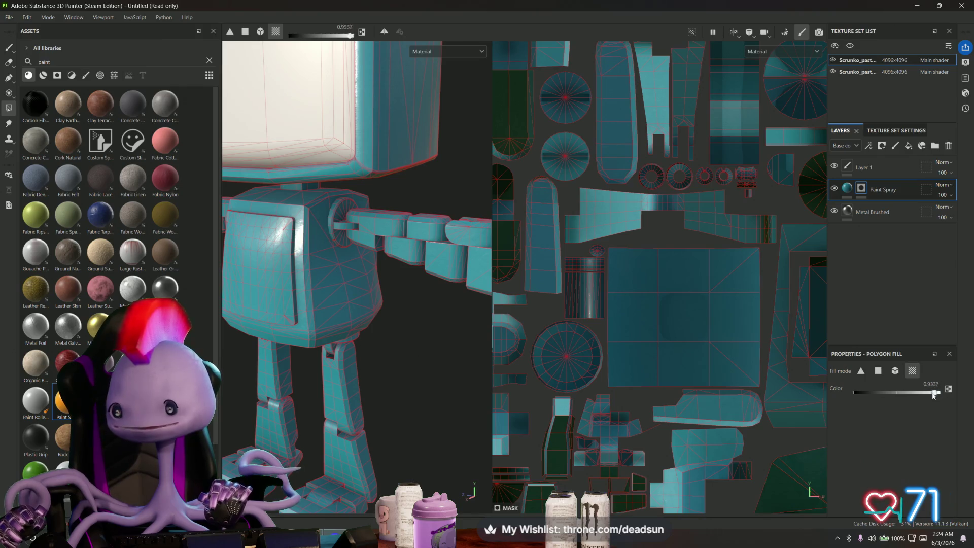
left_click(544, 366)
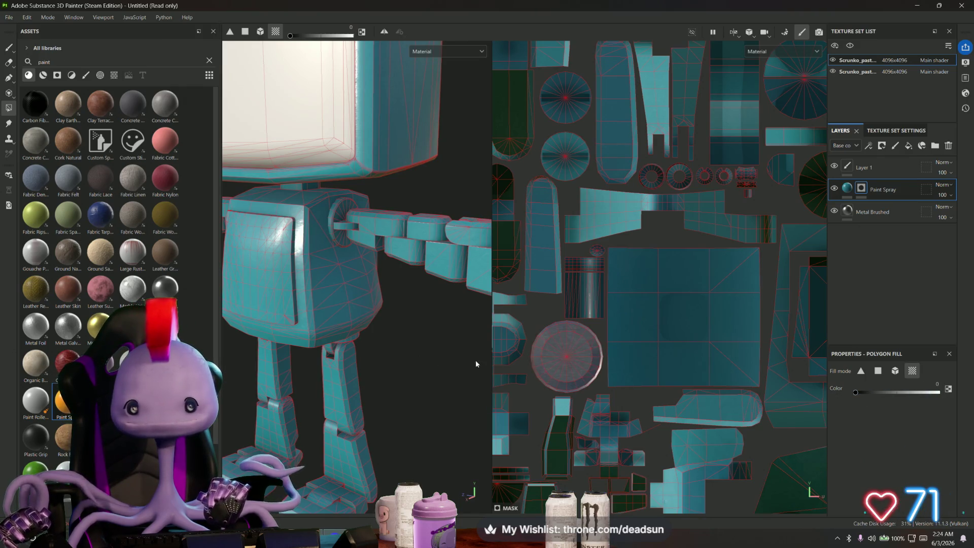
left_click(340, 218)
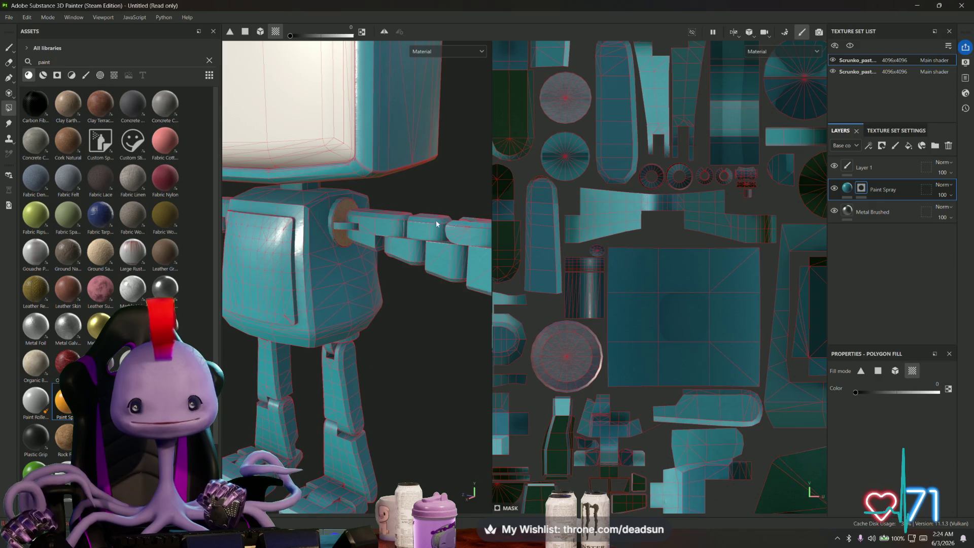
middle_click_drag(605, 298, 642, 349)
mouse_move(382, 344)
left_mouse_down("alt")
mouse_move(331, 276)
mouse_move(466, 243)
mouse_move(407, 345)
left_mouse_up("alt")
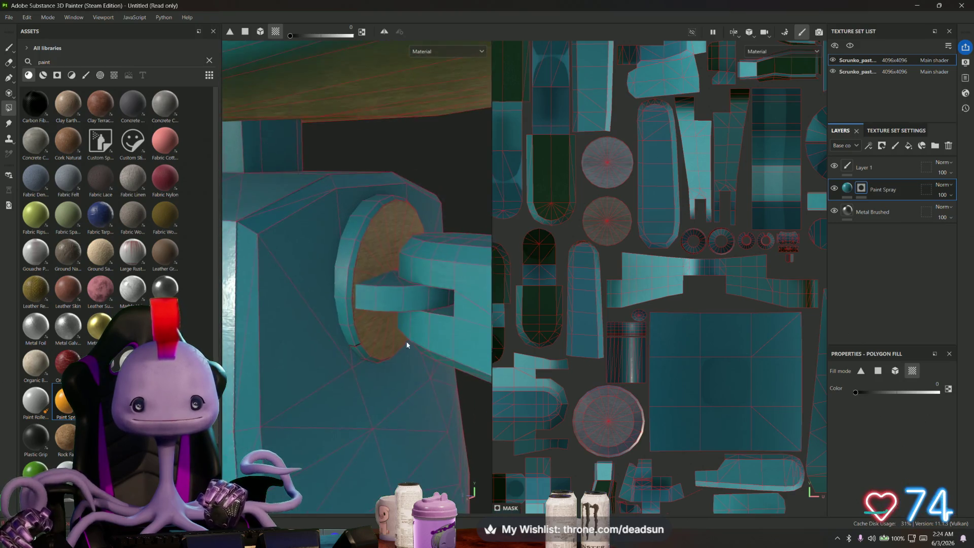
left_click(355, 255)
left_click(412, 293)
left_click(386, 282)
mouse_move(386, 282)
left_mouse_down("alt")
mouse_move(400, 298)
mouse_move(337, 321)
mouse_move(404, 359)
mouse_move(361, 278)
left_mouse_up("alt")
left_click(390, 307)
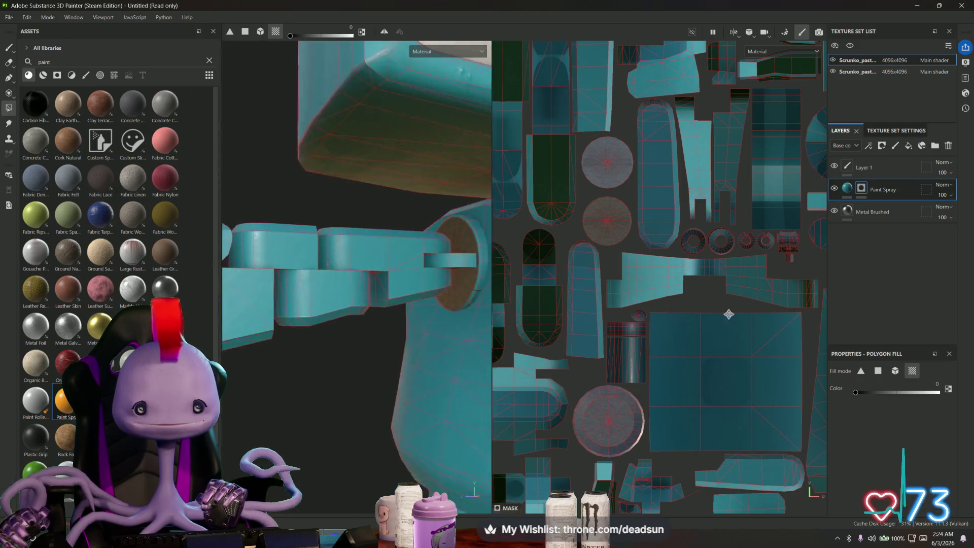
Orbit around the legs, head and arms to check where teal and metal show.
scroll(361, 278, "up", 3)
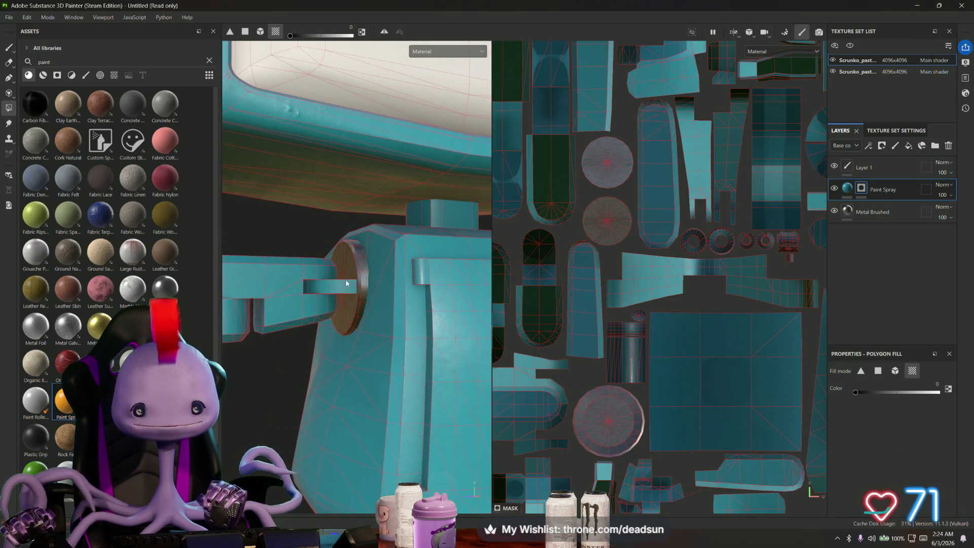
mouse_move(341, 281)
left_mouse_down("alt")
mouse_move(335, 341)
mouse_move(347, 193)
left_mouse_up("alt")
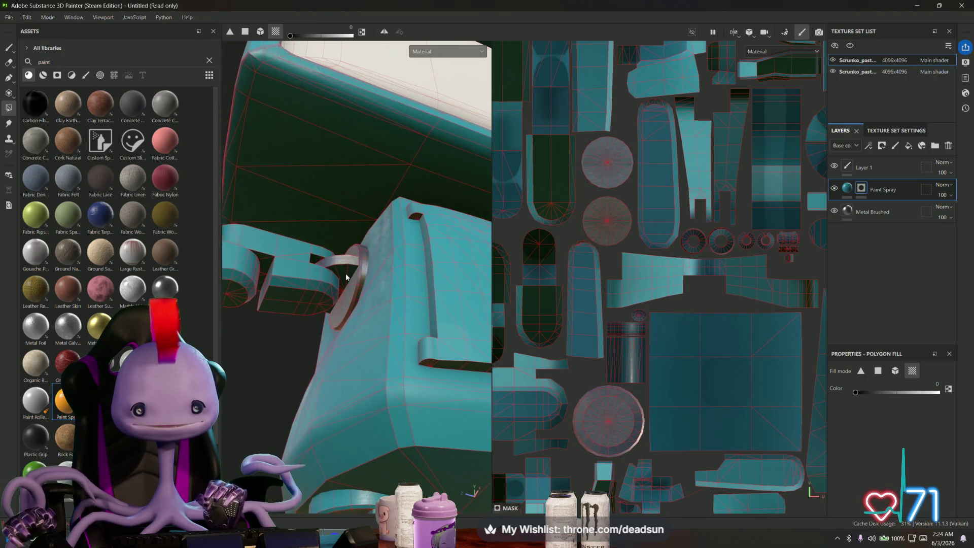
mouse_move(347, 277)
left_mouse_down("alt")
mouse_move(386, 247)
mouse_move(364, 297)
mouse_move(331, 225)
mouse_move(346, 242)
mouse_move(351, 303)
left_mouse_up("alt")
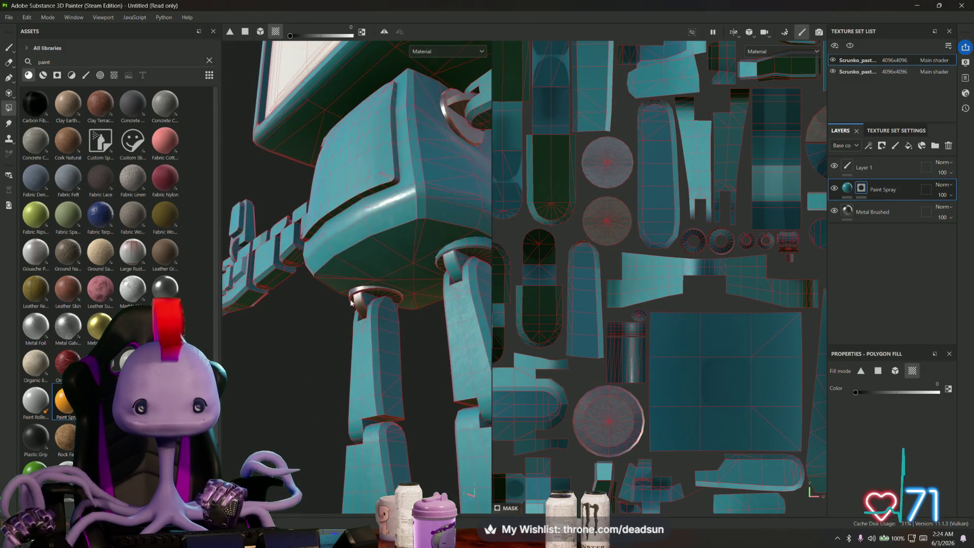
mouse_move(418, 303)
left_mouse_down("alt")
mouse_move(242, 291)
mouse_move(370, 293)
left_mouse_up("alt")
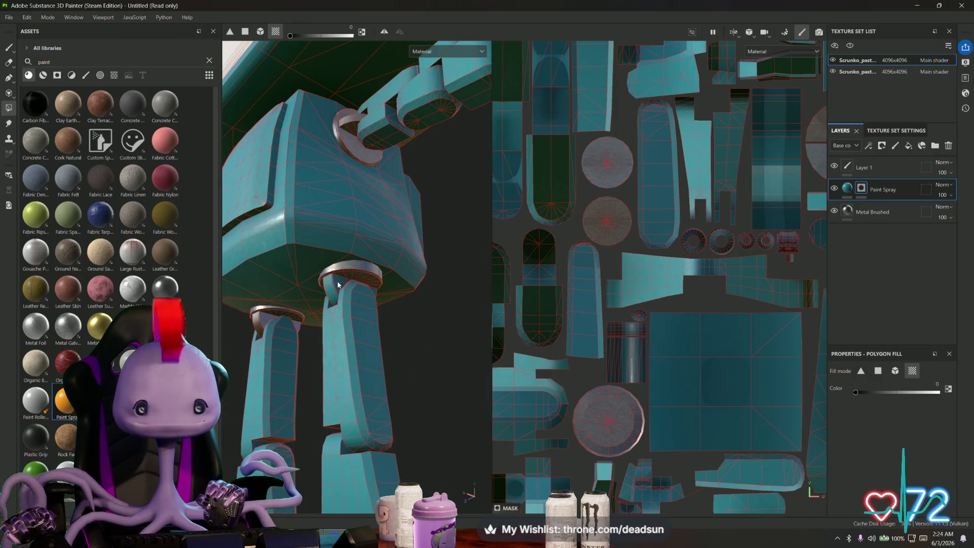
mouse_move(332, 290)
left_mouse_down("alt")
mouse_move(329, 281)
mouse_move(385, 298)
mouse_move(304, 337)
mouse_move(409, 394)
mouse_move(387, 359)
mouse_move(309, 367)
mouse_move(320, 300)
left_mouse_up("alt")
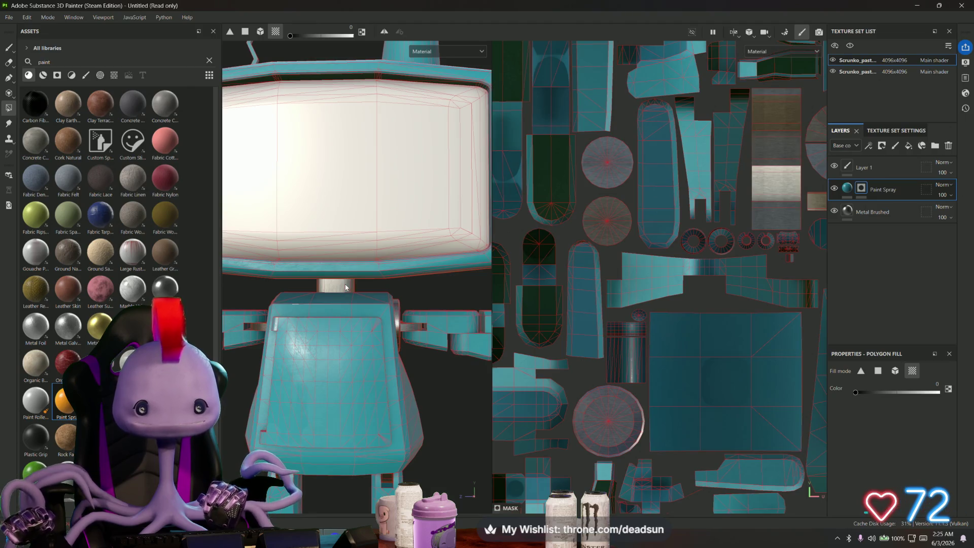
scroll(365, 338, "down", 5)
left_click_drag(365, 338, 425, 244, "alt")
left_click_drag(438, 292, 462, 391, "alt")
scroll(398, 355, "up", 10)
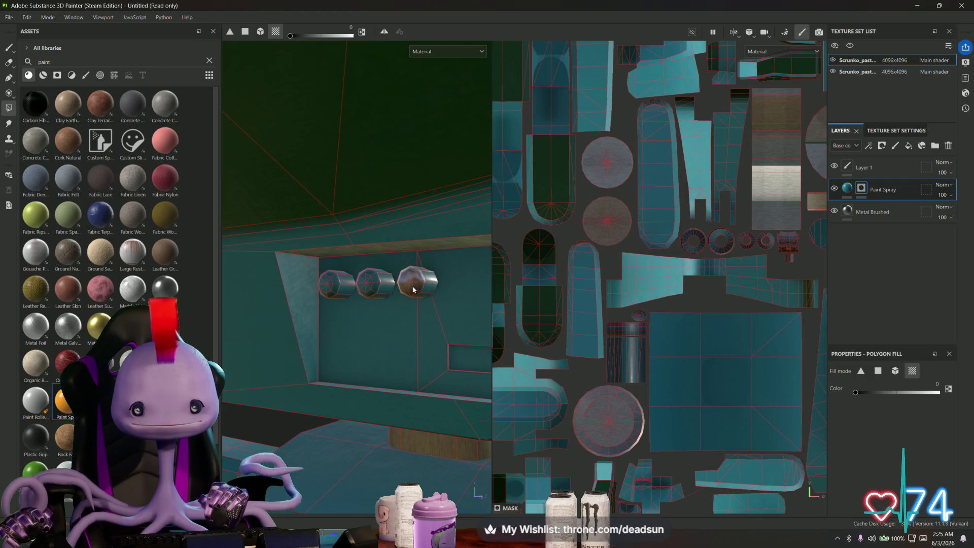
scroll(339, 288, "down", 5)
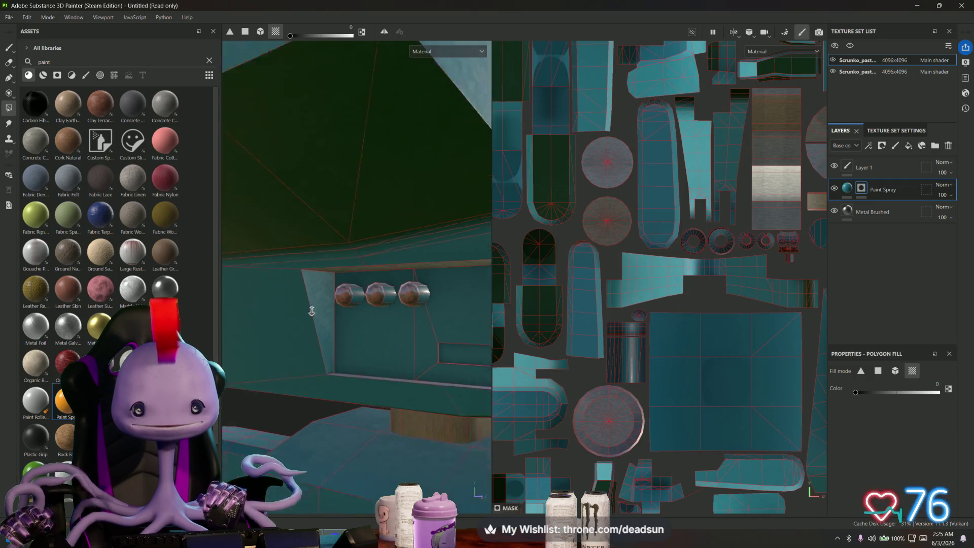
mouse_move(339, 289)
left_mouse_down("alt")
mouse_move(349, 250)
mouse_move(339, 260)
left_mouse_up("alt")
scroll(338, 261, "down", 5)
mouse_move(264, 295)
left_mouse_down("alt")
mouse_move(309, 196)
mouse_move(402, 221)
mouse_move(421, 264)
left_mouse_up("alt")
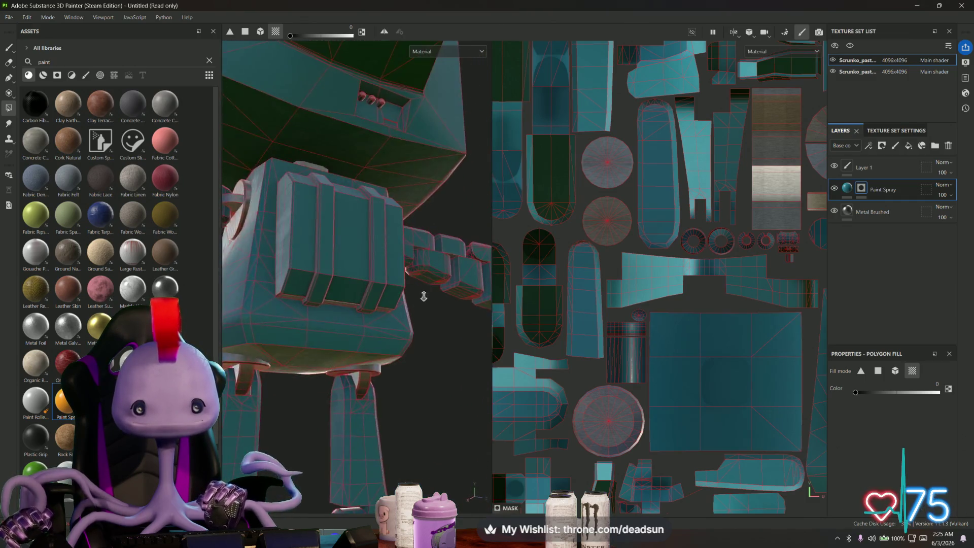
scroll(421, 264, "down", 4)
scroll(441, 337, "up", 5)
mouse_move(441, 337)
left_mouse_down("alt")
mouse_move(456, 389)
mouse_move(409, 355)
mouse_move(362, 133)
mouse_move(371, 365)
left_mouse_up("alt")
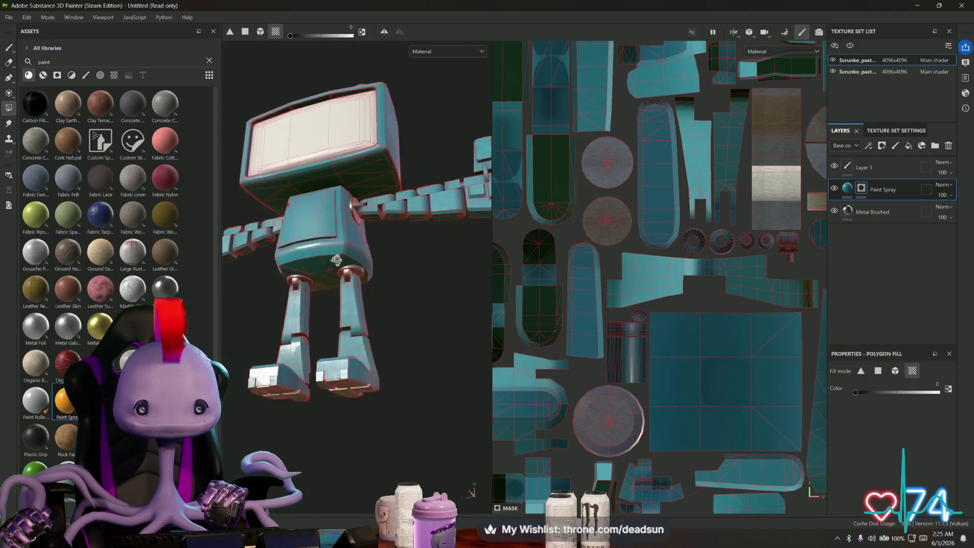
scroll(371, 365, "up", 3)
scroll(371, 365, "up", 2)
scroll(372, 365, "down", 5)
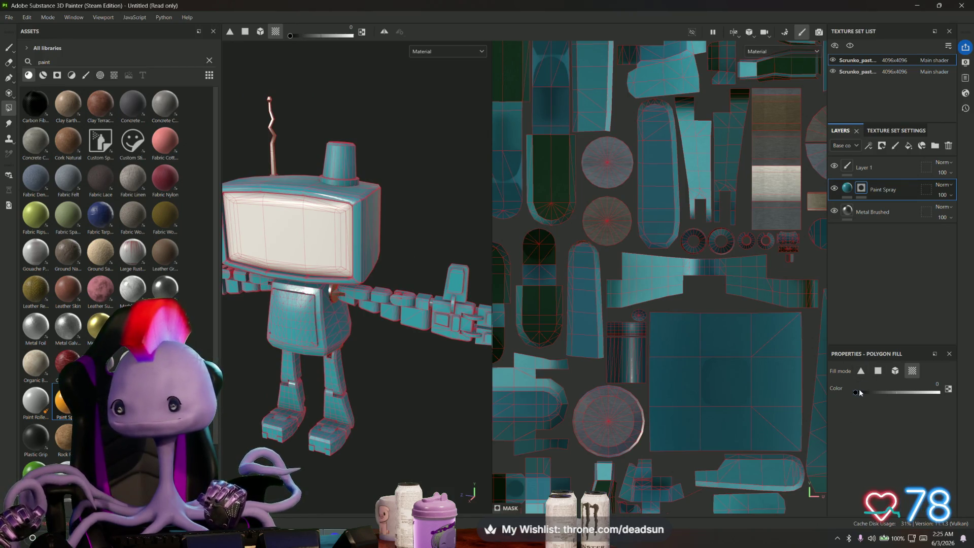
left_click_drag(363, 294, 386, 335, "alt")
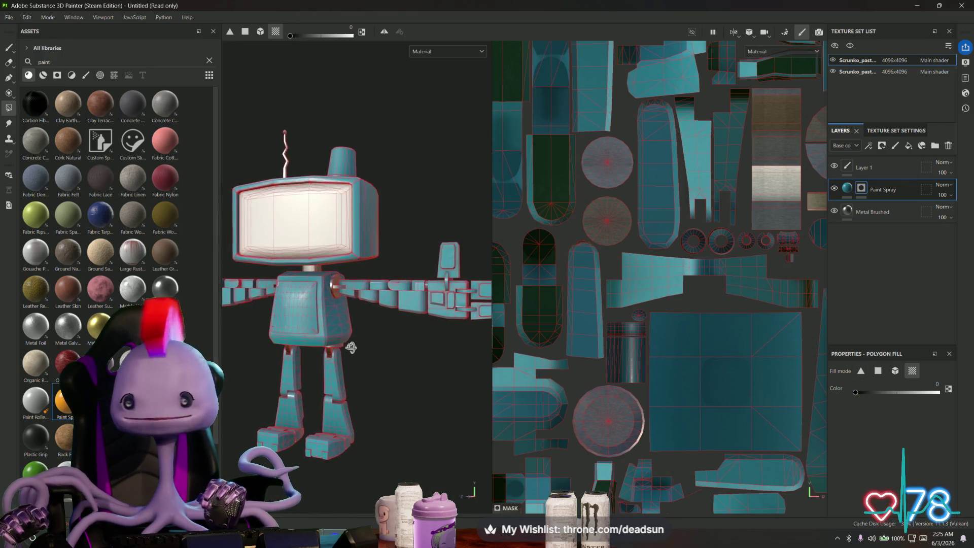
left_click(852, 213)
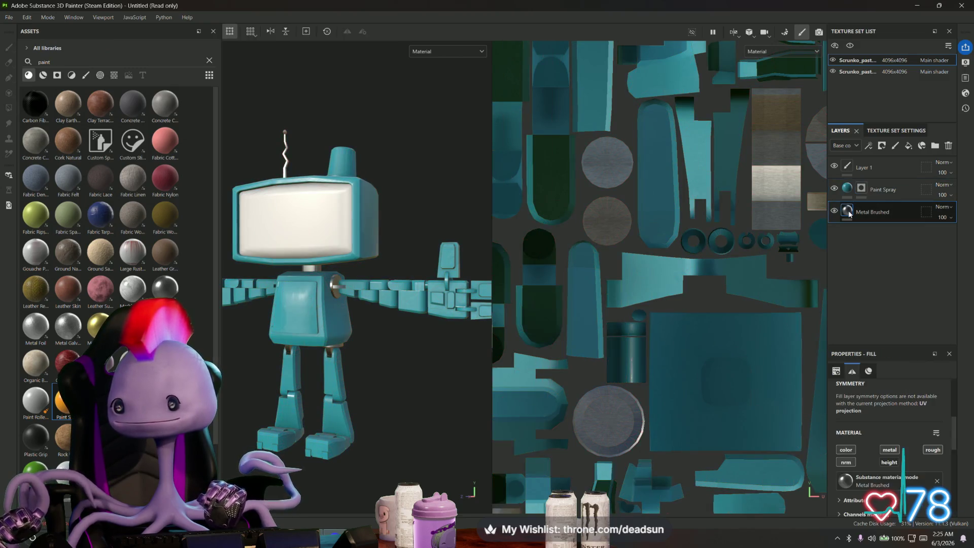
Change the Metal Brushed metal colour to dark reddish grey 5D5050 and check it on the arm.
left_click(869, 371)
scroll(883, 424, "down", 3)
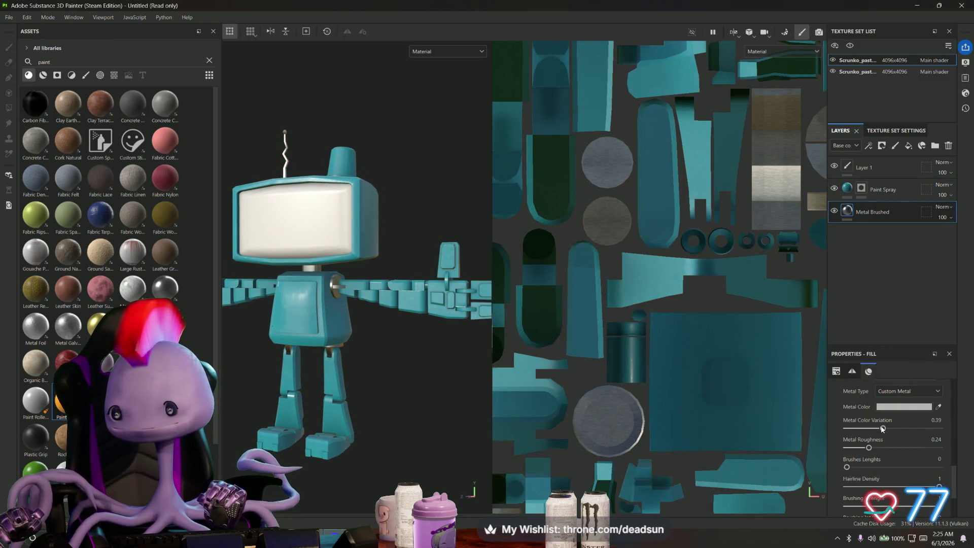
left_click(905, 407)
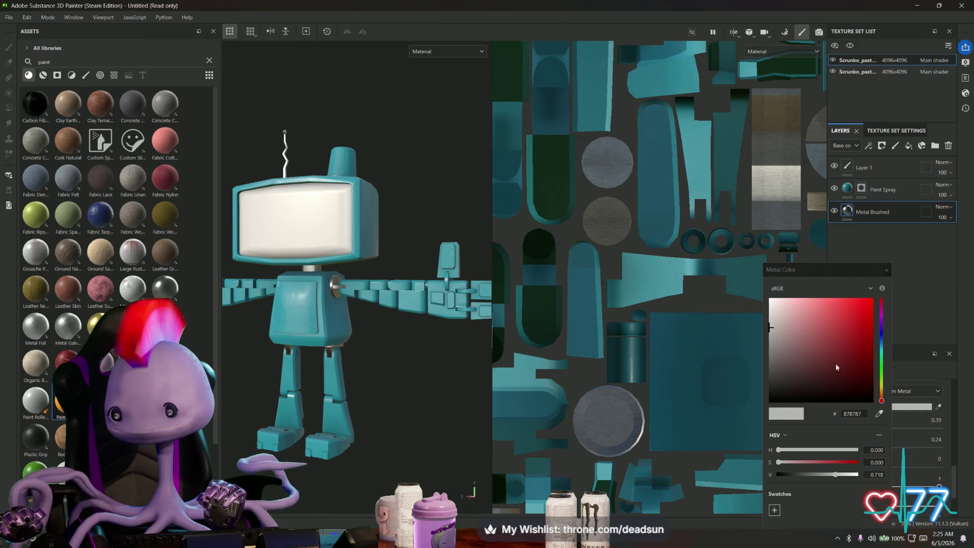
mouse_move(777, 358)
left_mouse_down()
mouse_move(782, 373)
mouse_move(784, 363)
left_mouse_up()
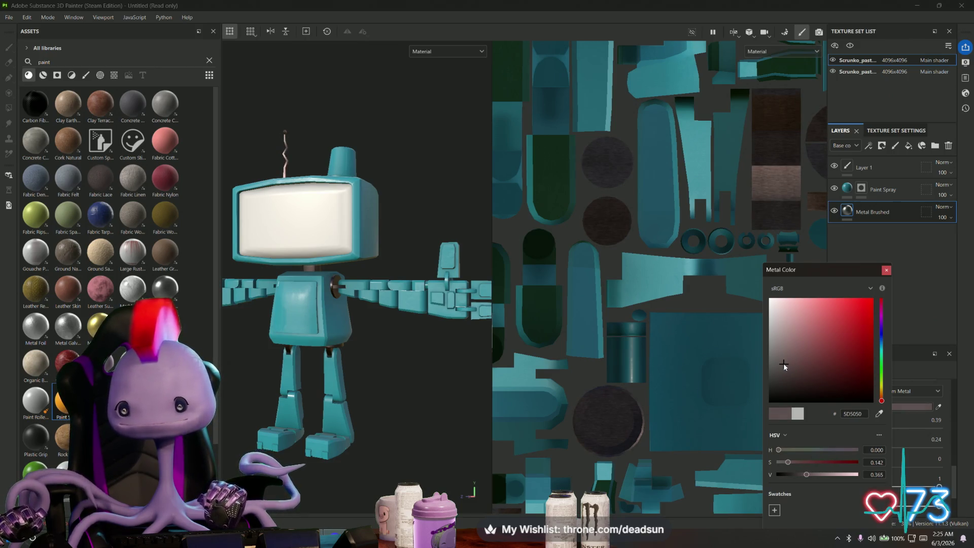
left_click(887, 270)
mouse_move(365, 454)
left_mouse_down("alt")
mouse_move(342, 456)
mouse_move(383, 452)
left_mouse_up("alt")
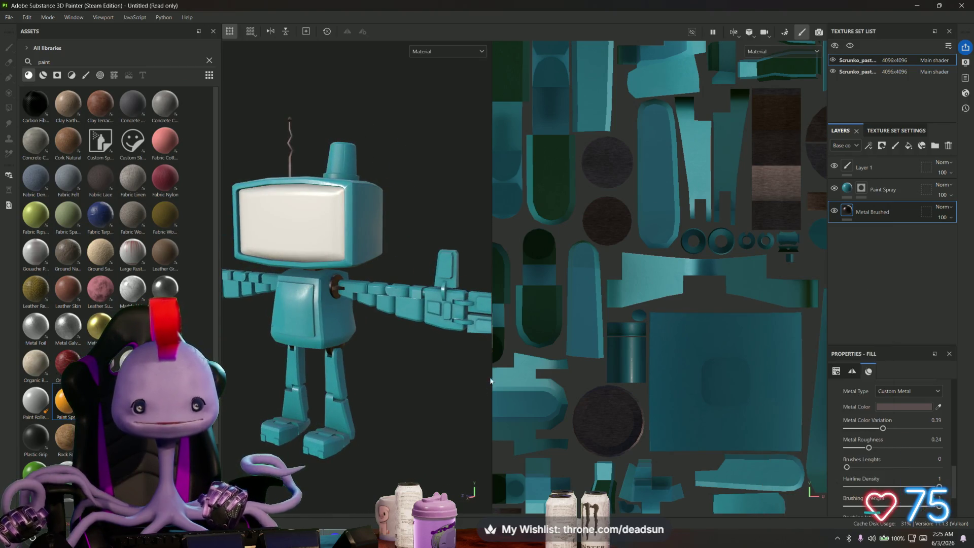
left_click_drag(492, 366, 613, 364)
scroll(539, 359, "up", 5)
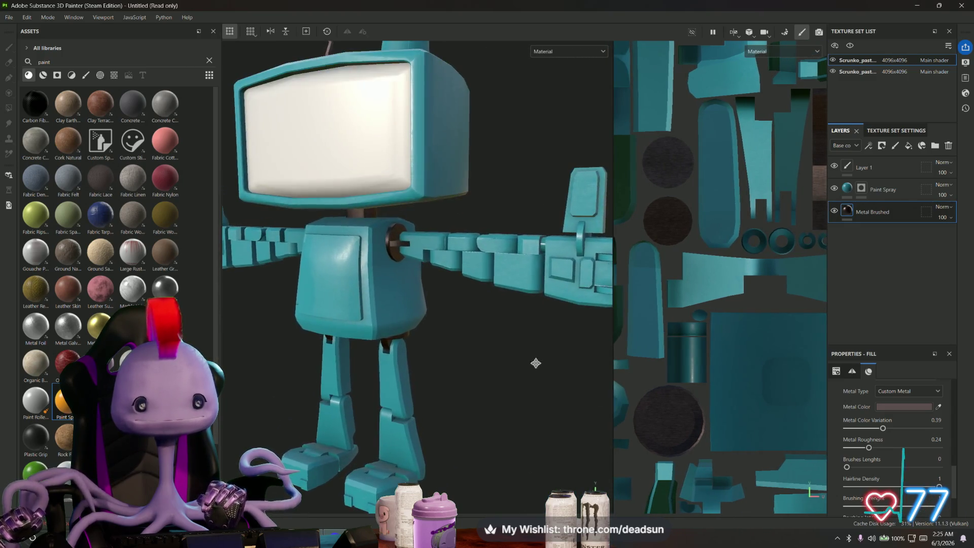
middle_click_drag(539, 359, 406, 437)
scroll(407, 437, "up", 2)
left_click(862, 188)
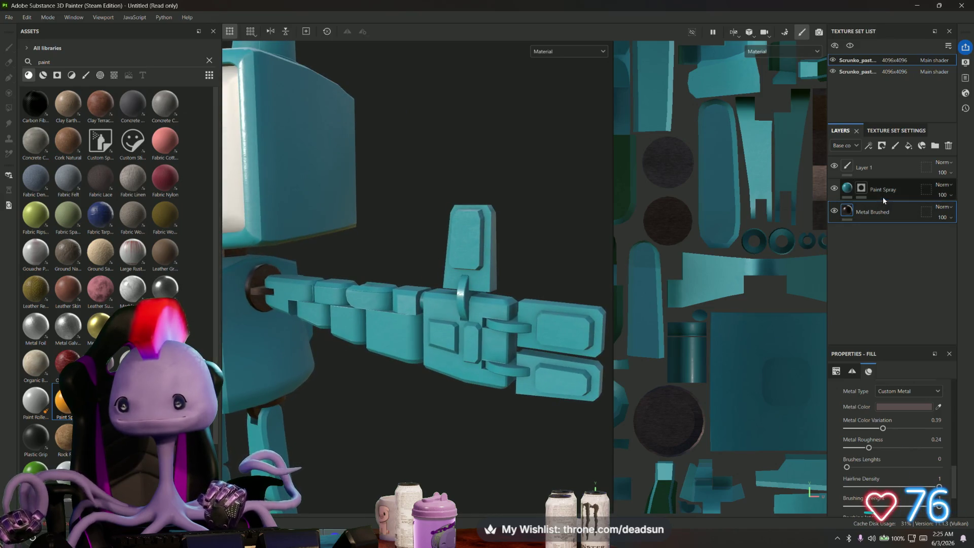
Reveal dark metal on the arm's ring, curved bracket and lower ring with Polygon Fill.
key("4")
scroll(462, 295, "up", 5)
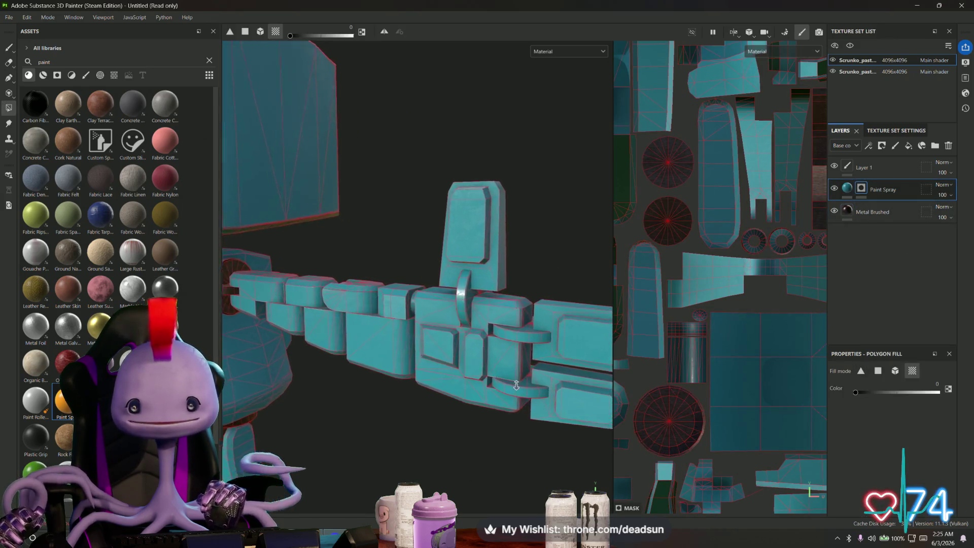
mouse_move(462, 305)
left_mouse_down("alt")
mouse_move(409, 398)
mouse_move(458, 376)
mouse_move(474, 318)
mouse_move(476, 350)
mouse_move(577, 331)
left_mouse_up("alt")
left_click(474, 318)
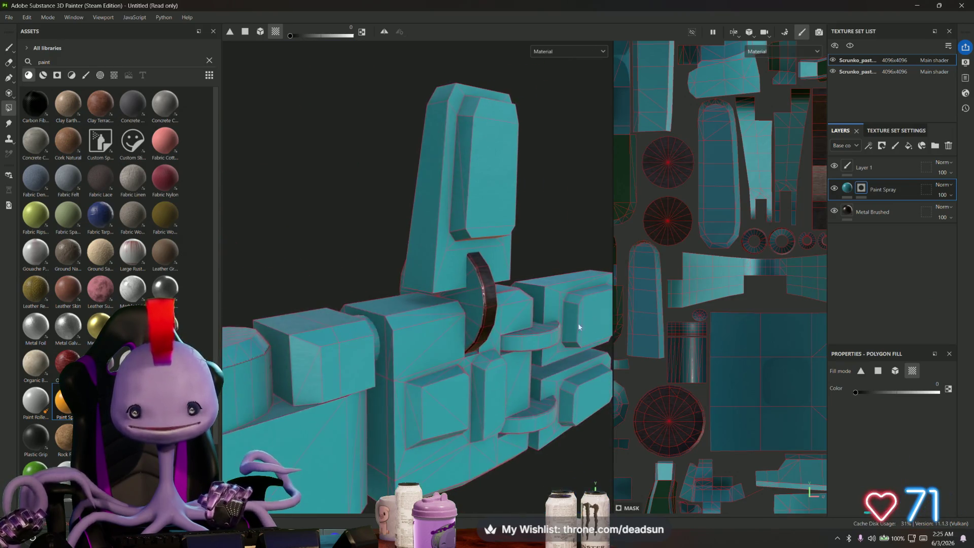
left_click(531, 337)
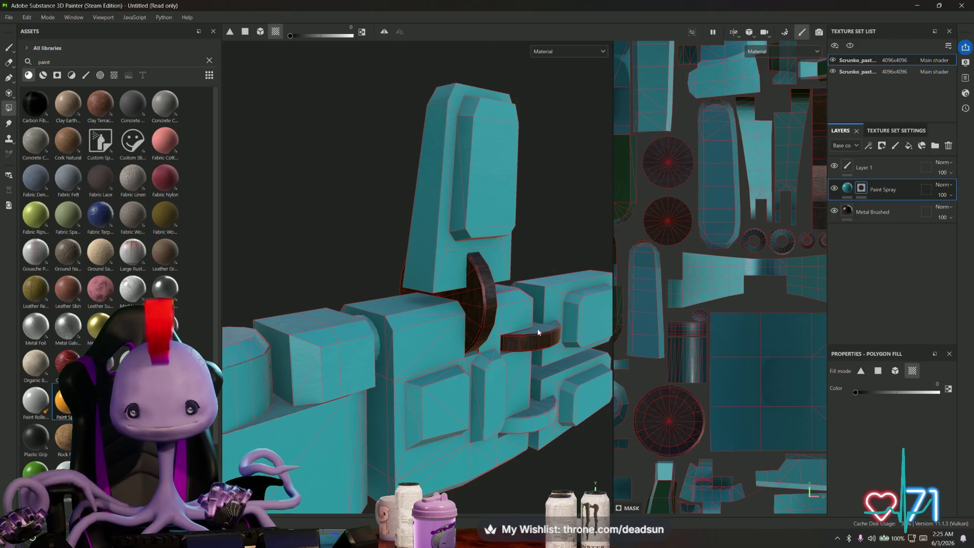
mouse_move(532, 337)
left_mouse_down("alt")
mouse_move(534, 399)
mouse_move(436, 348)
left_mouse_up("alt")
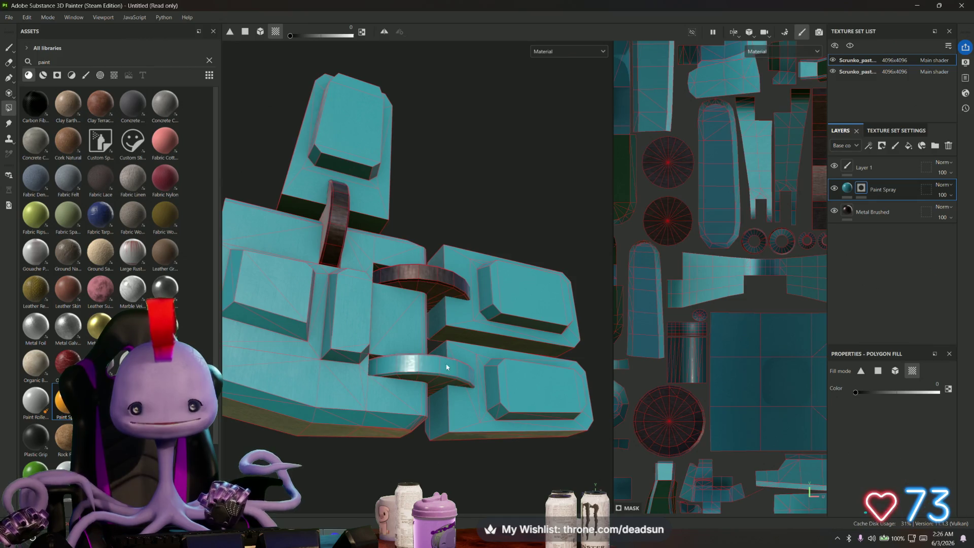
left_click(436, 364)
Reveal dark metal on the upper and lower curved links, then inspect the arm blocks.
scroll(427, 336, "up", 3)
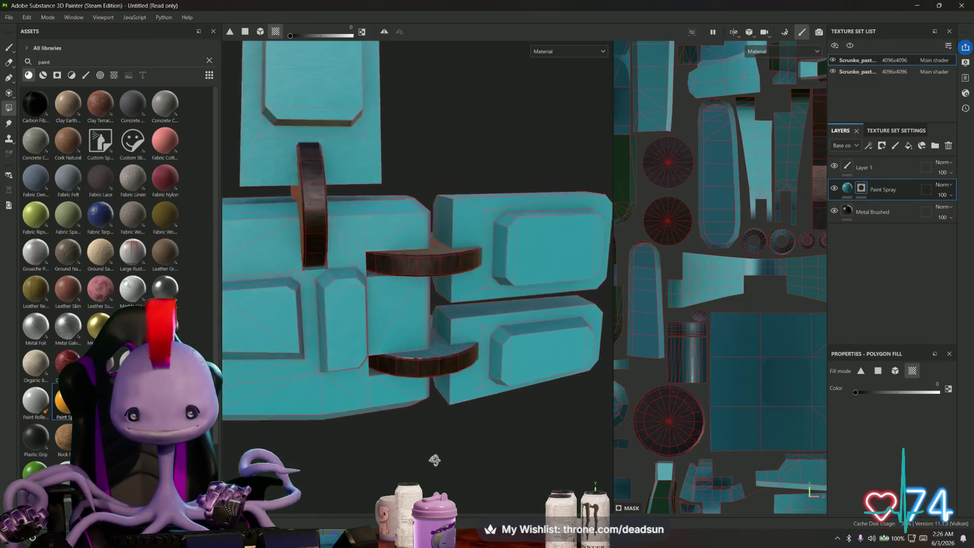
scroll(435, 352, "down", 5)
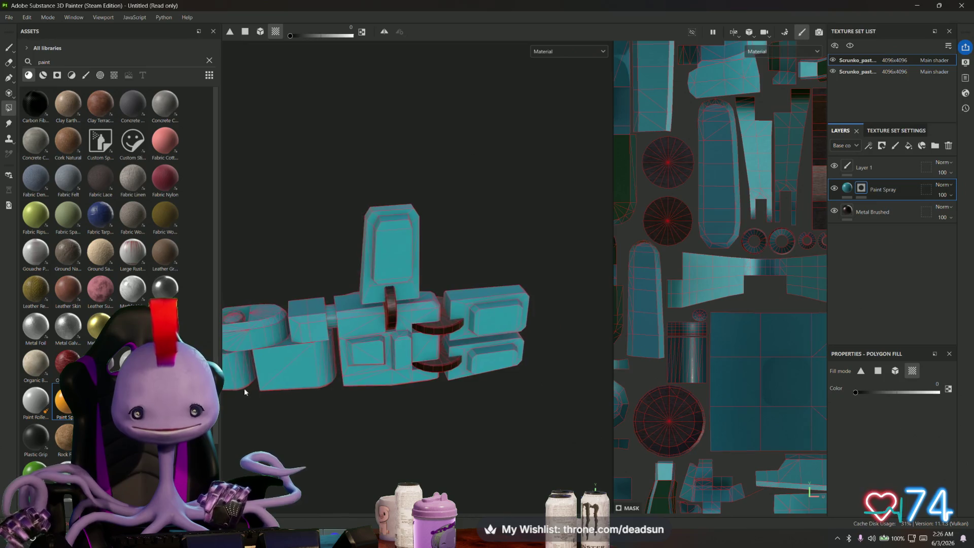
scroll(435, 355, "up", 10)
middle_click_drag(435, 355, 433, 367, "alt")
left_click_drag(433, 367, 437, 349, "alt")
left_click_drag(312, 368, 391, 324, "alt")
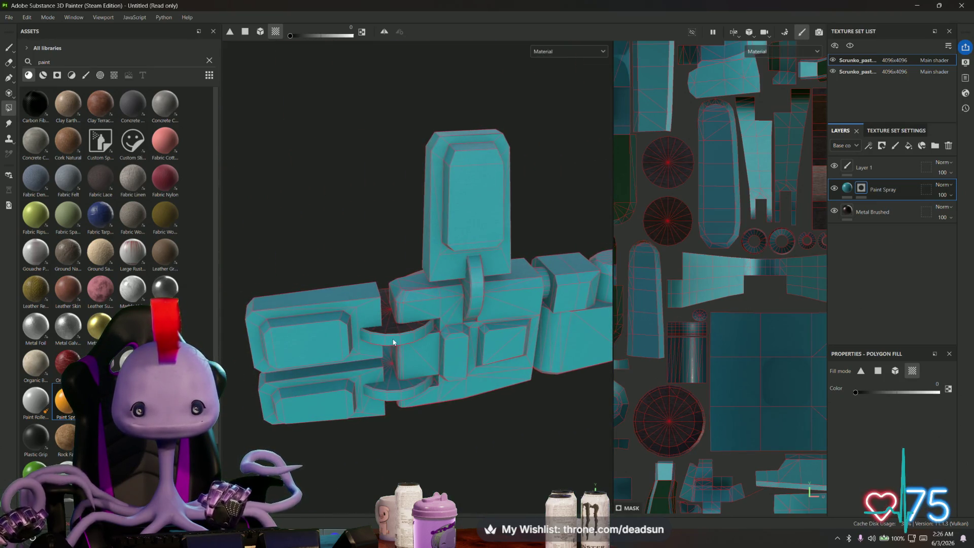
left_click(394, 342)
left_click(394, 398)
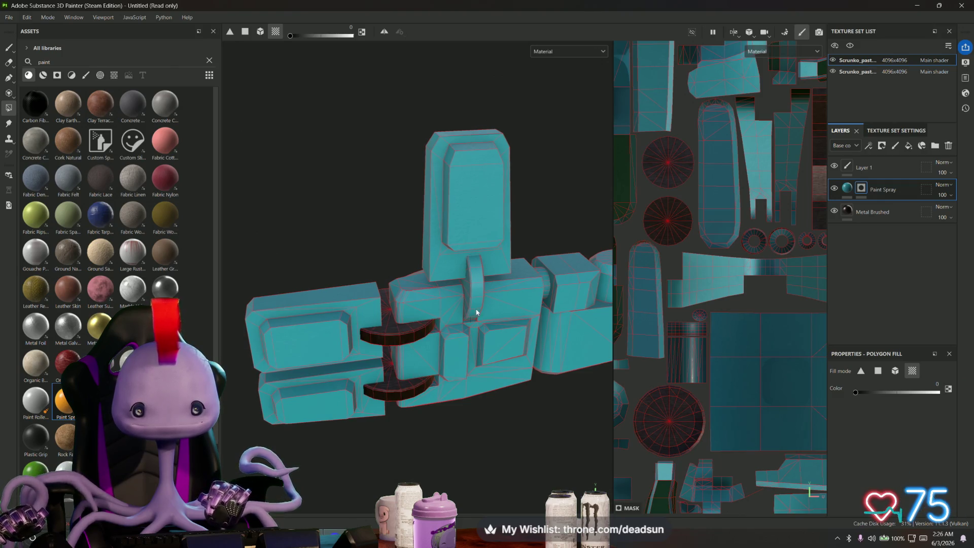
left_click_drag(466, 287, 384, 383, "alt")
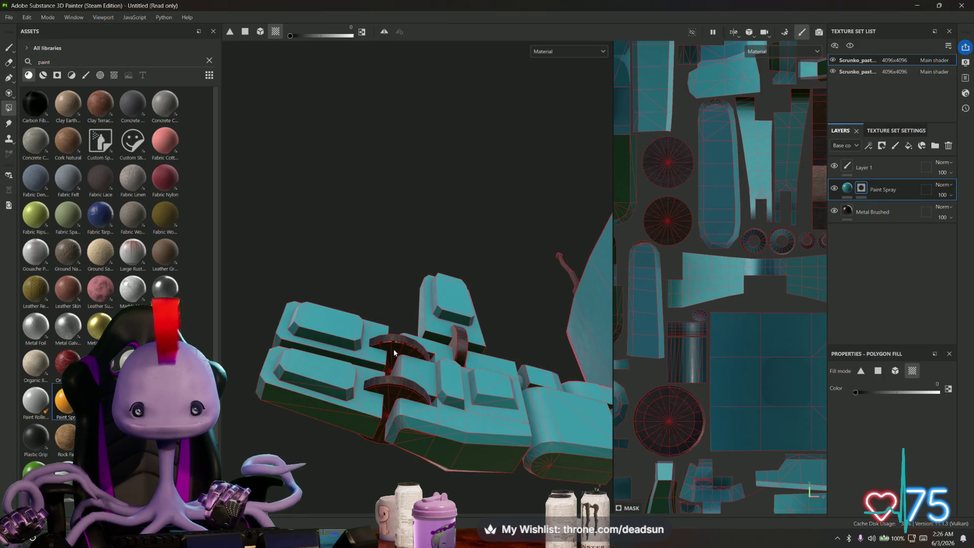
left_click_drag(454, 344, 426, 399, "alt")
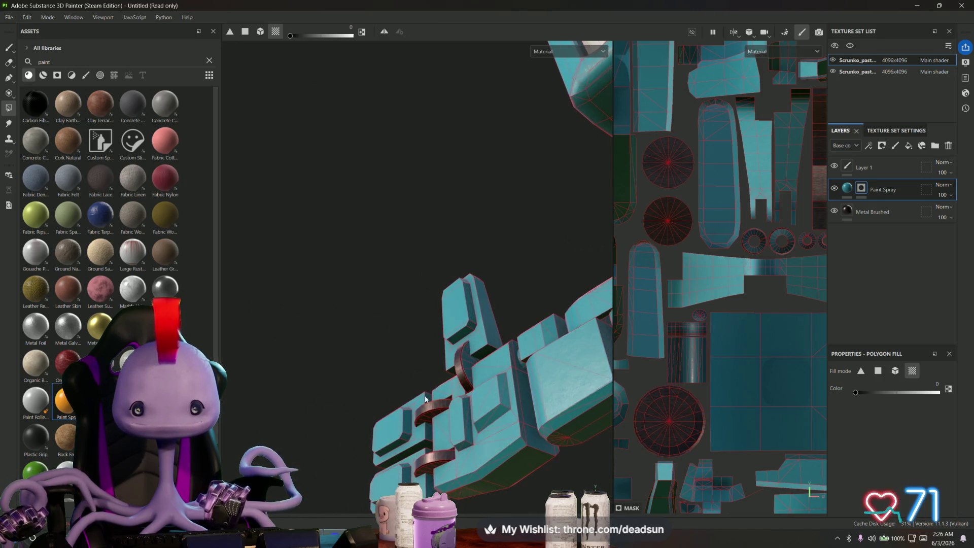
mouse_move(444, 411)
left_mouse_down("alt")
mouse_move(463, 372)
mouse_move(518, 422)
mouse_move(396, 360)
left_mouse_up("alt")
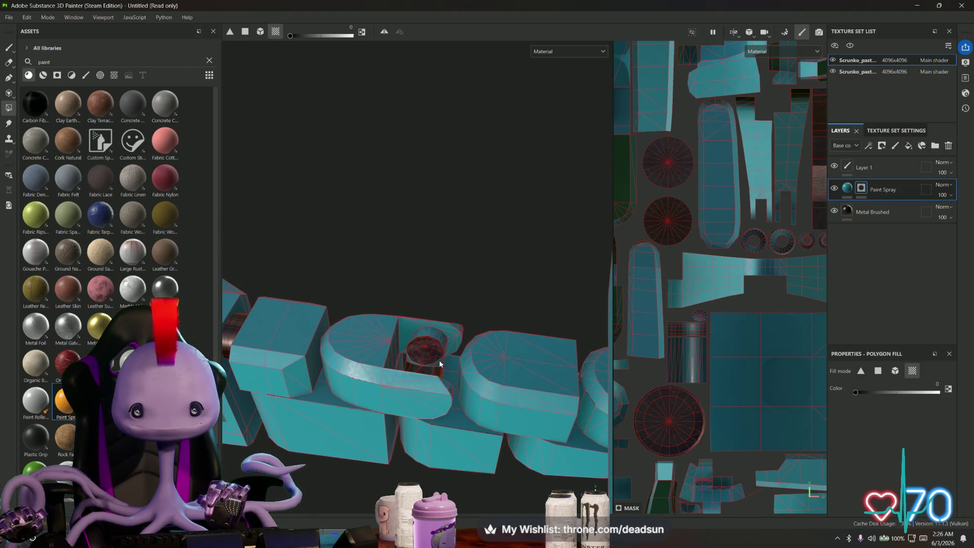
mouse_move(442, 340)
left_mouse_down("alt")
mouse_move(522, 405)
mouse_move(605, 357)
mouse_move(568, 325)
left_mouse_up("alt")
mouse_move(356, 493)
left_mouse_down("alt")
mouse_move(389, 359)
mouse_move(361, 382)
mouse_move(609, 376)
mouse_move(523, 359)
mouse_move(502, 323)
left_mouse_up("alt")
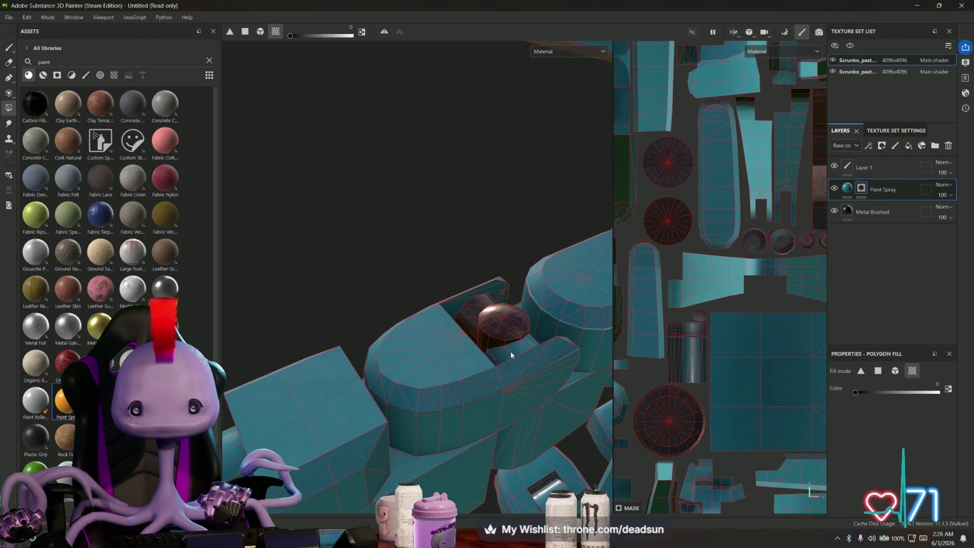
mouse_move(510, 351)
left_mouse_down("alt")
mouse_move(499, 403)
mouse_move(396, 270)
mouse_move(444, 363)
mouse_move(402, 337)
mouse_move(483, 370)
mouse_move(531, 304)
mouse_move(480, 385)
mouse_move(496, 416)
mouse_move(482, 374)
mouse_move(502, 355)
left_mouse_up("alt")
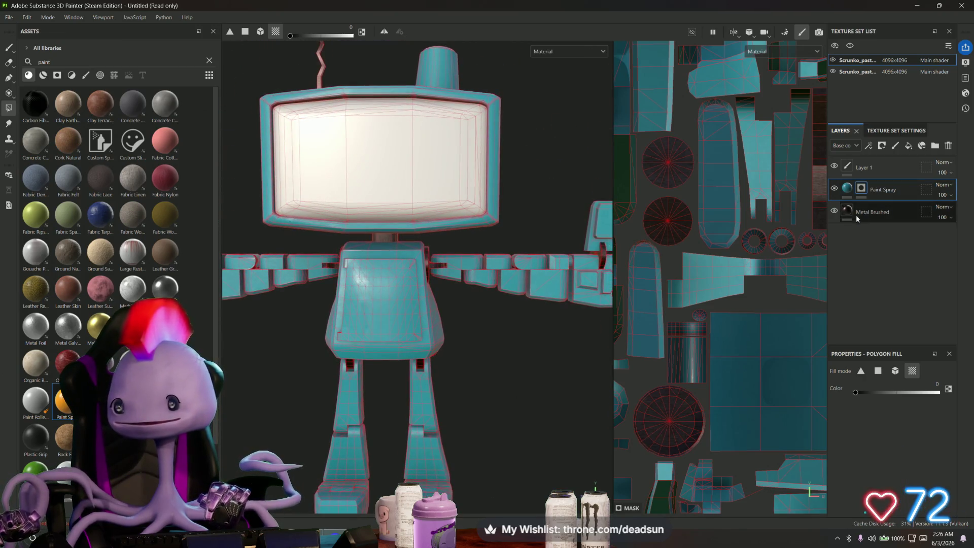
Change the Metal Brushed metal colour to a neutral grey, 817C7C.
left_click(856, 217)
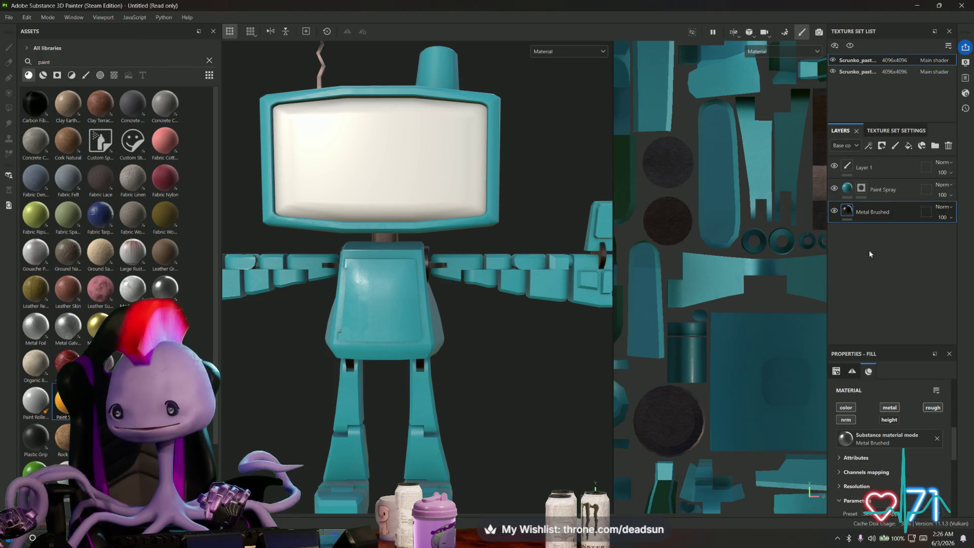
left_click(906, 421)
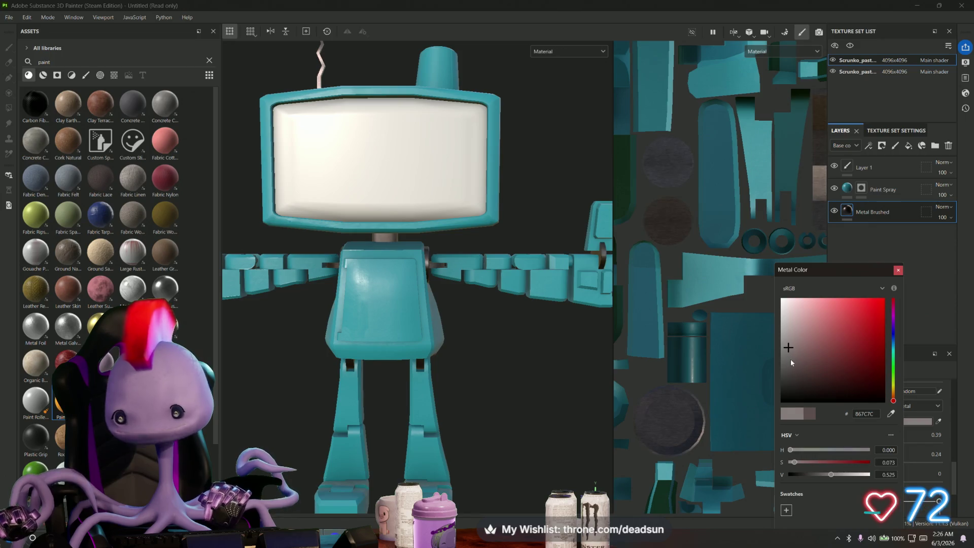
left_click(790, 359)
left_click_drag(790, 359, 786, 350)
Orbit to the head cylinder and try painting it on the Paint Spray mask.
mouse_move(551, 393)
left_mouse_down("alt")
mouse_move(492, 386)
mouse_move(448, 331)
mouse_move(433, 392)
left_mouse_up("alt")
scroll(454, 306, "up", 5)
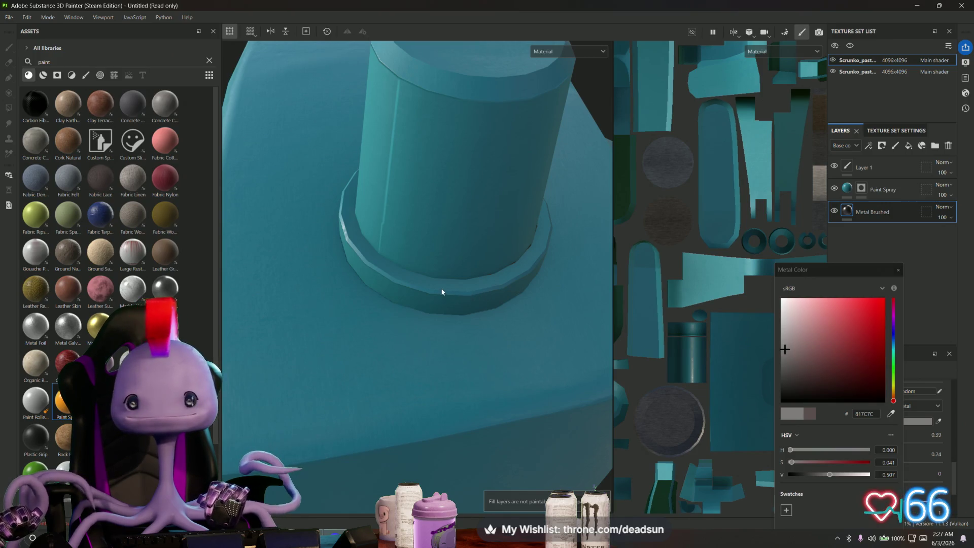
mouse_move(429, 287)
left_mouse_down("alt")
mouse_move(446, 294)
mouse_move(576, 272)
left_mouse_up("alt")
mouse_move(420, 328)
left_mouse_down("alt")
mouse_move(502, 337)
mouse_move(397, 333)
mouse_move(428, 344)
mouse_move(428, 327)
left_mouse_up("alt")
middle_click_drag(429, 327, 492, 279, "alt")
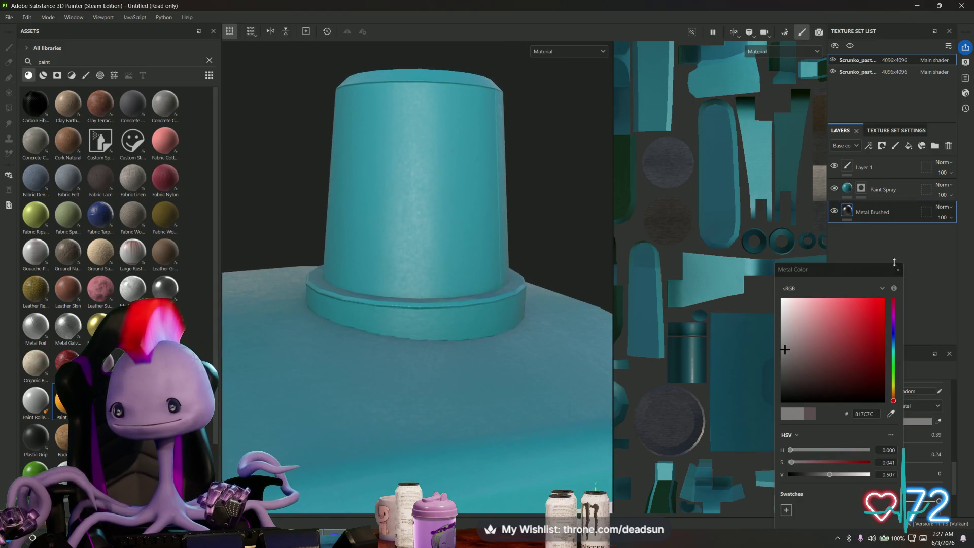
left_click(478, 312)
left_click(880, 190)
Add a second Paint Spray layer with a black mask and polygon-fill the head cylinder.
key("4")
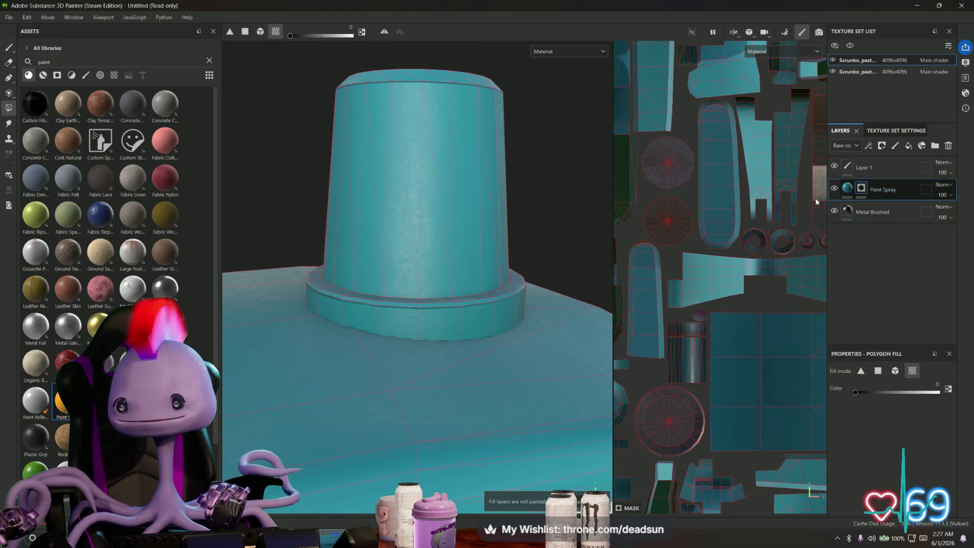
left_click(504, 305)
mouse_move(504, 304)
left_mouse_down("alt")
mouse_move(433, 337)
mouse_move(306, 307)
mouse_move(507, 276)
mouse_move(417, 265)
mouse_move(425, 274)
left_mouse_up("alt")
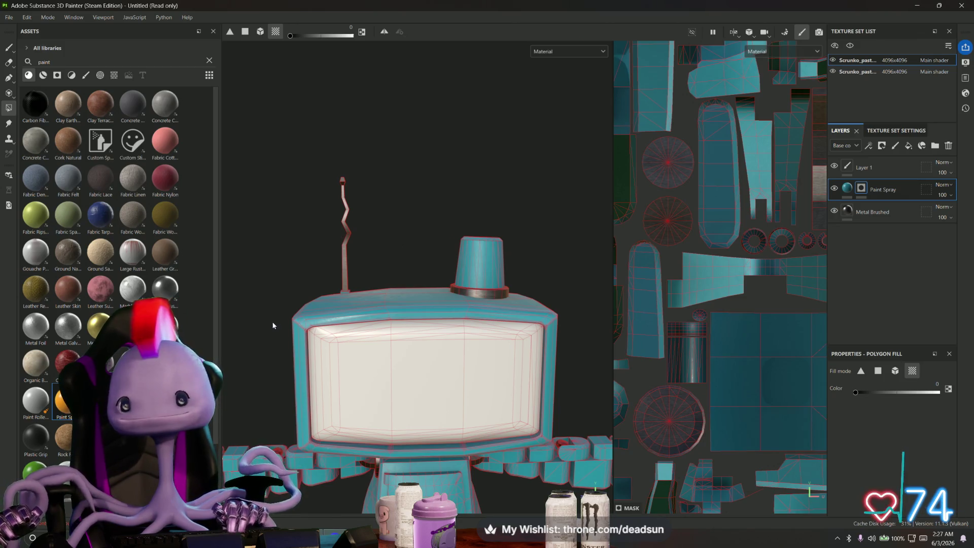
mouse_move(64, 401)
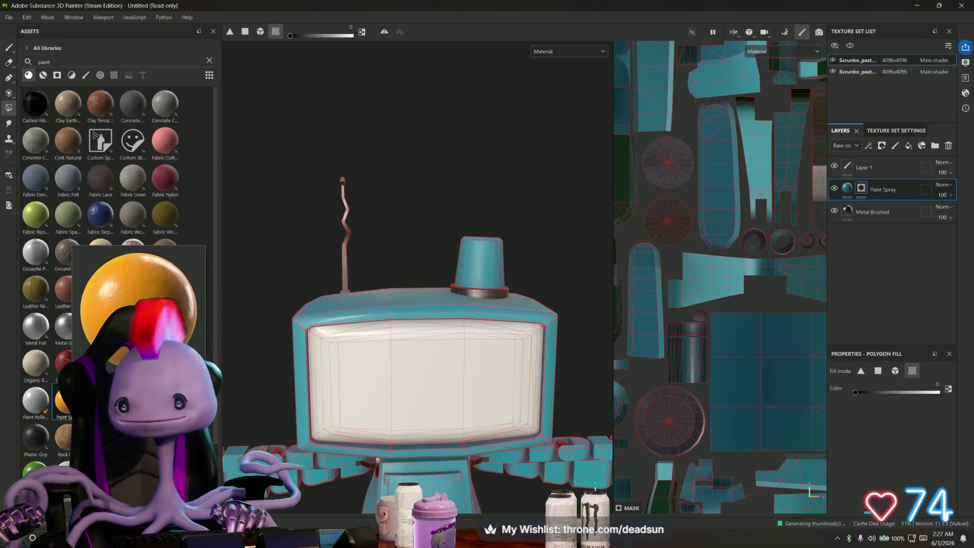
mouse_move(63, 401)
left_mouse_down()
mouse_move(472, 345)
mouse_move(871, 254)
mouse_move(883, 185)
left_mouse_up()
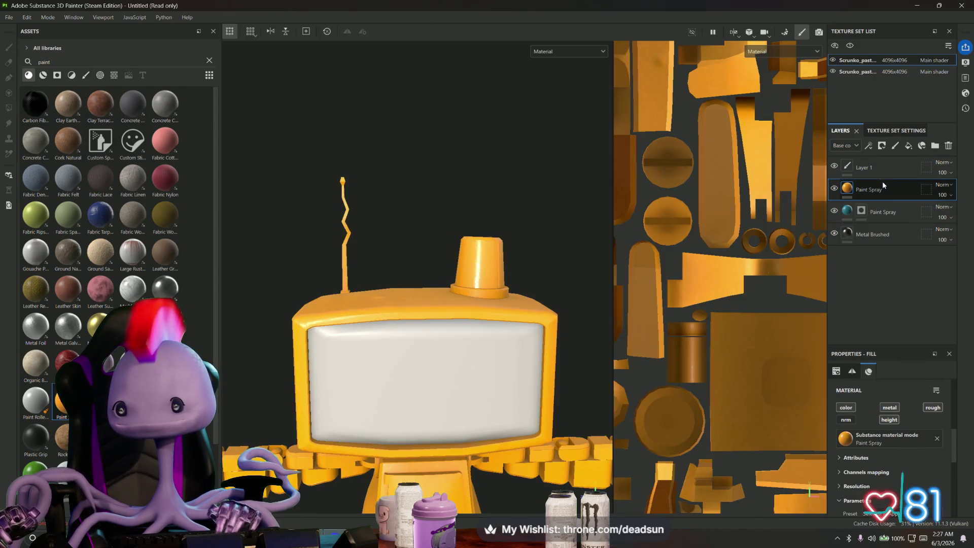
right_click(846, 192)
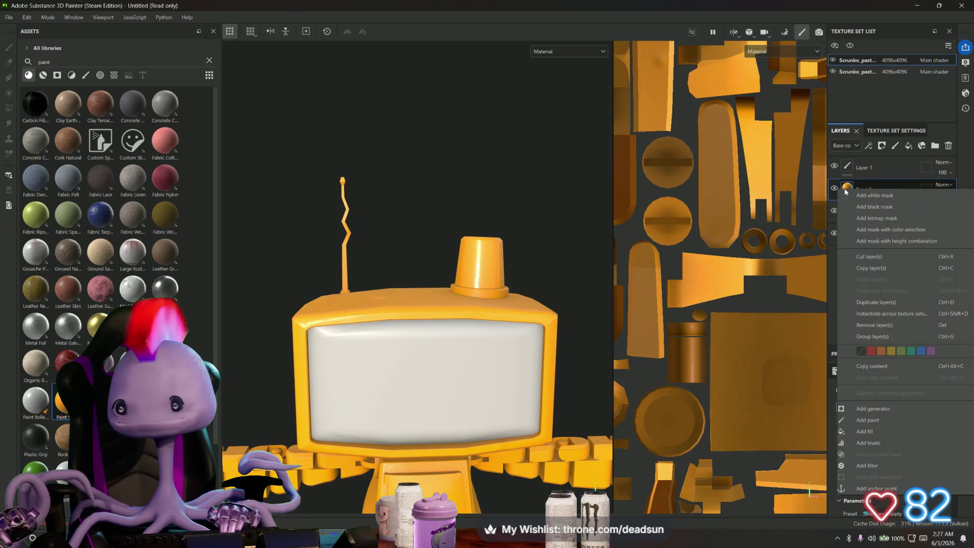
left_click(863, 196)
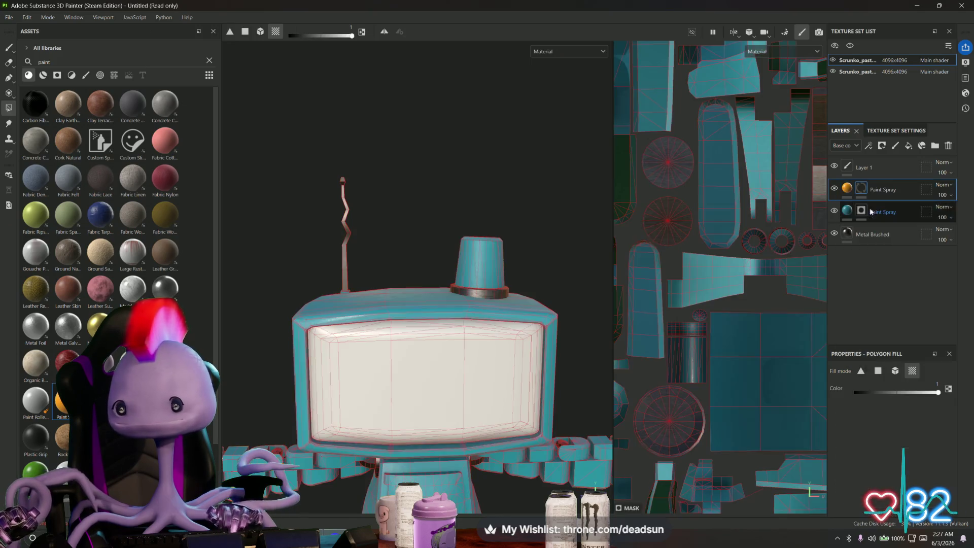
left_click(484, 248)
left_click_drag(489, 224, 491, 239, "alt")
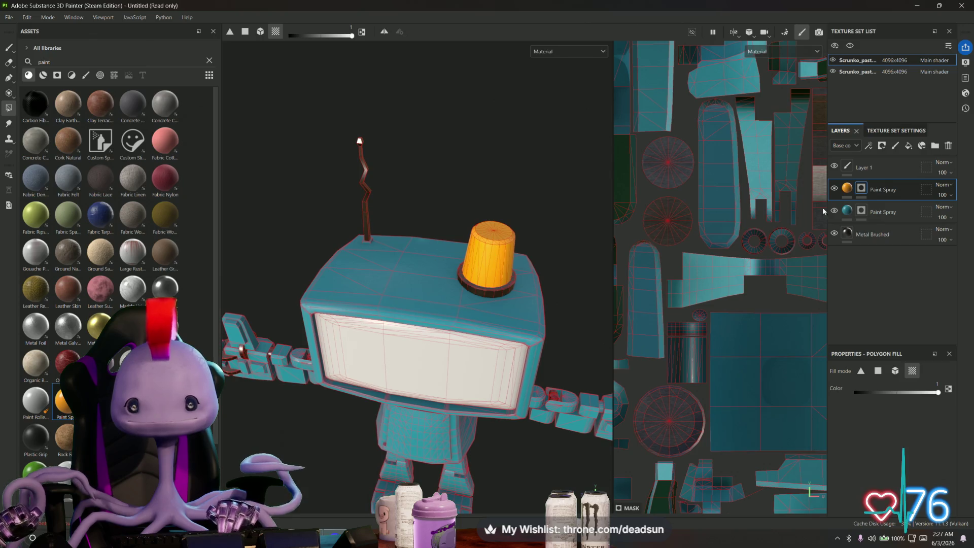
Set the new layer's paint colour to burnt orange C05F13.
left_click(850, 190)
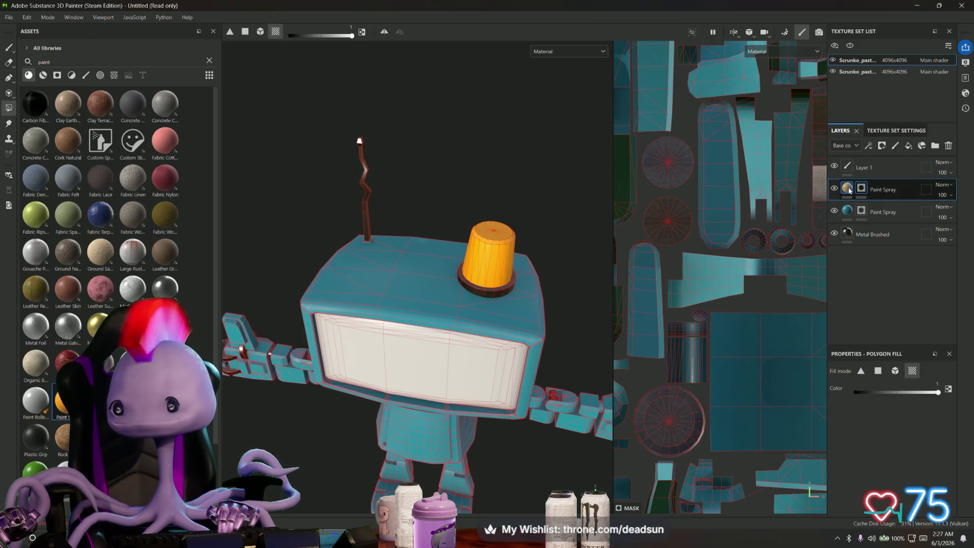
scroll(881, 459, "down", 3)
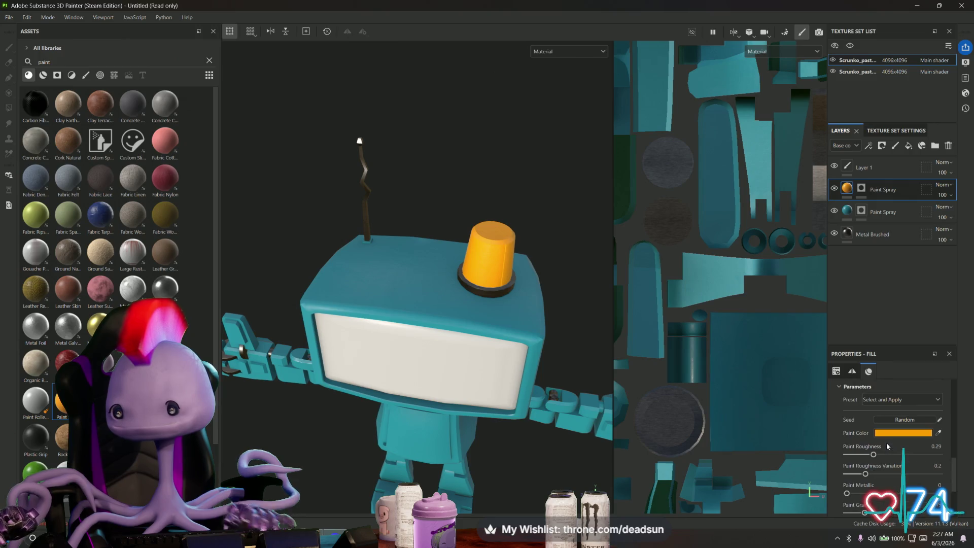
left_click(896, 435)
left_click(881, 394)
left_click_drag(858, 338, 862, 325)
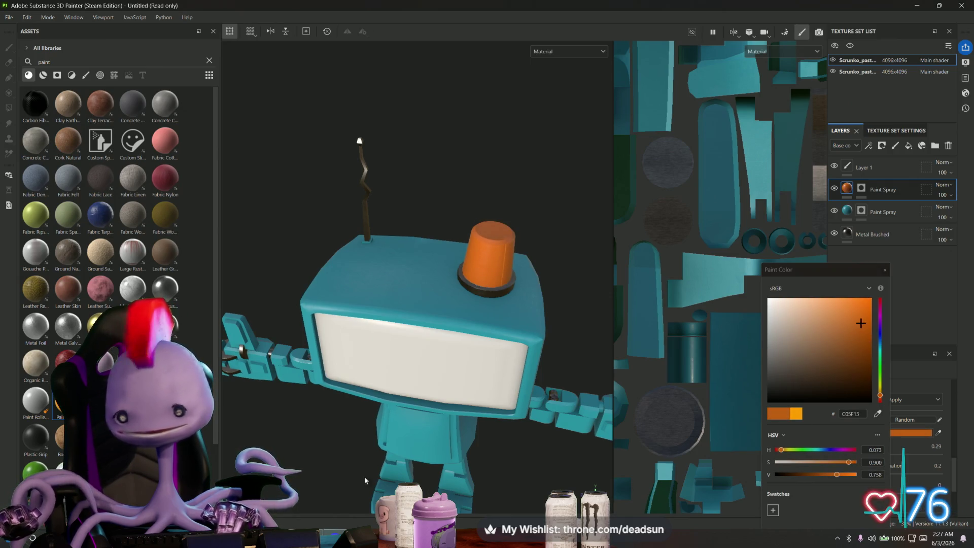
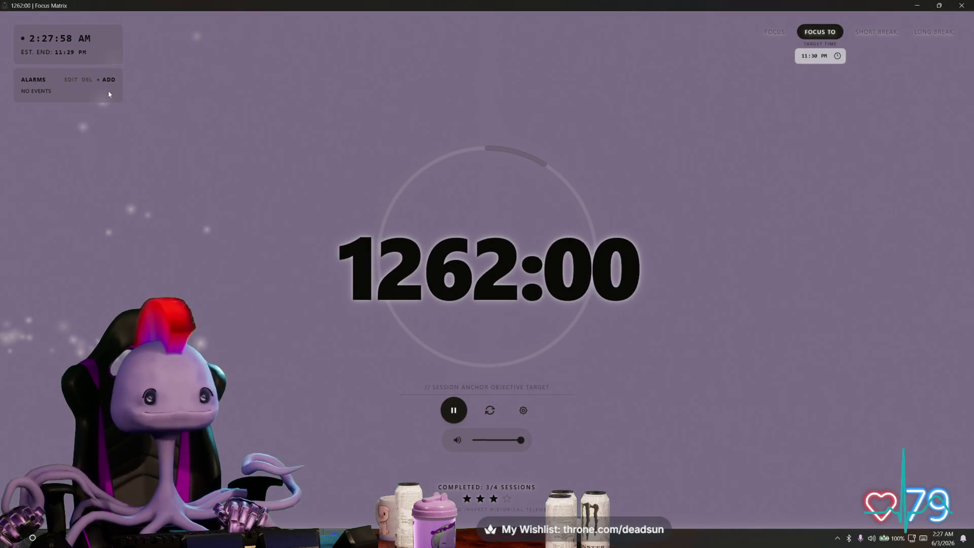
Abandon a new Focus Matrix alarm without a custom sound, then return to Substance Painter.
left_click(108, 80)
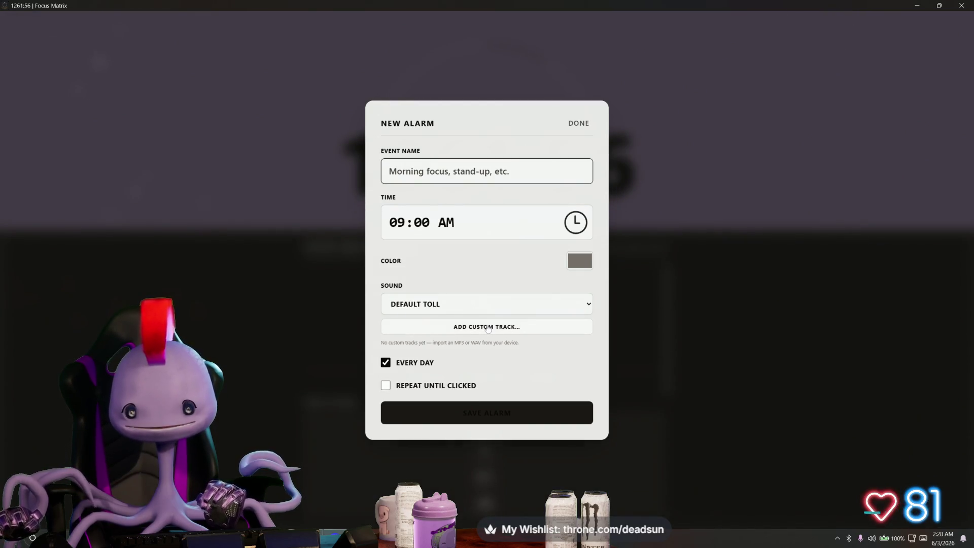
left_click(526, 329)
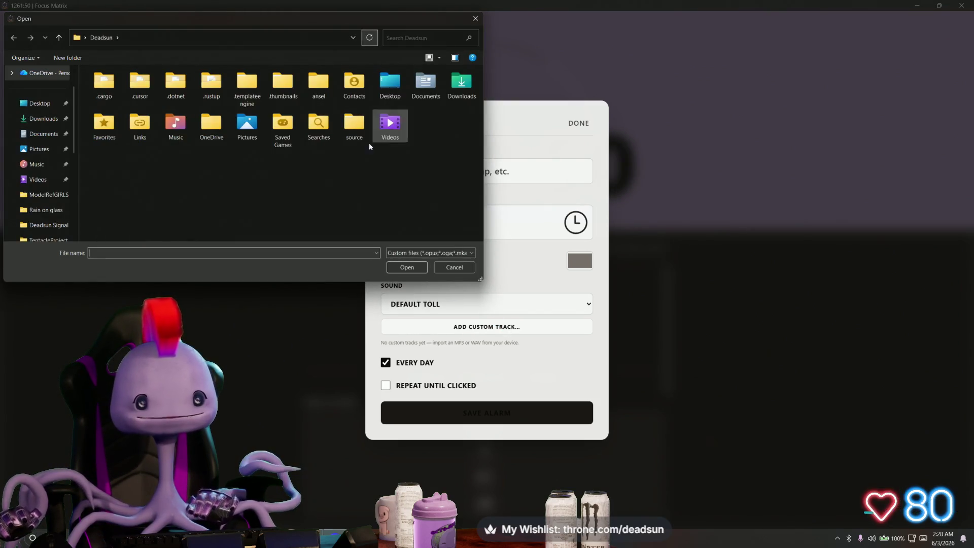
left_click(476, 19)
left_click(669, 109)
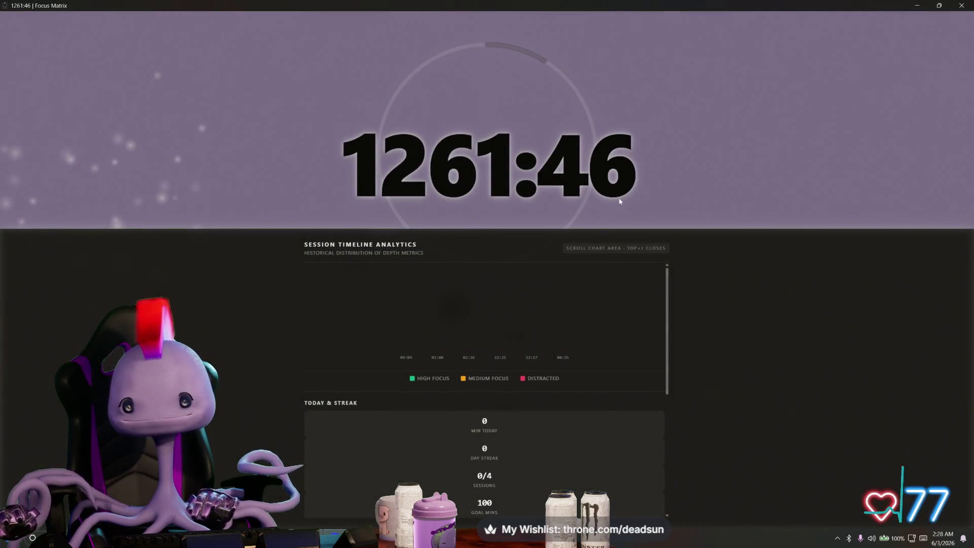
scroll(618, 200, "up", 3)
key("alt+Tab")
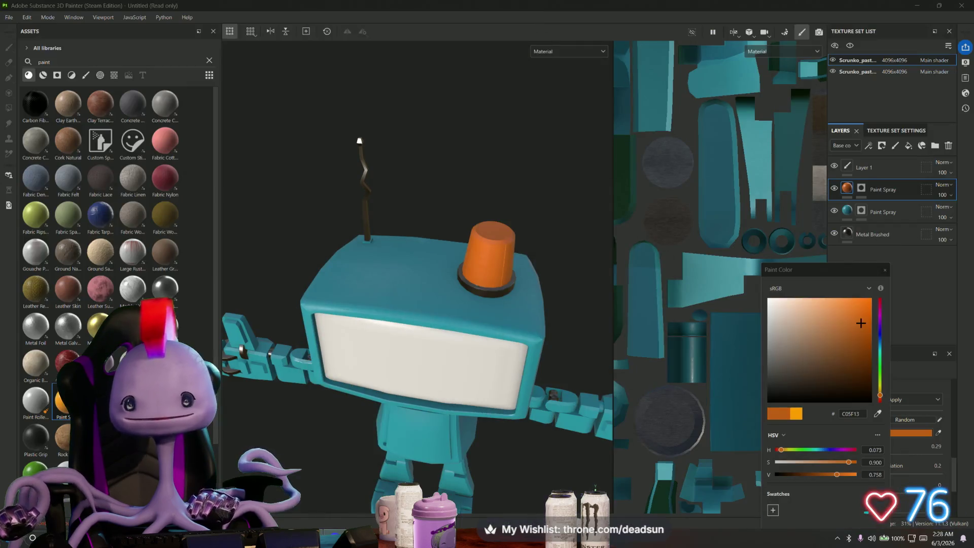
Search Assets for 'Rubber' and add the Plastic Grip material as a fill layer.
mouse_move(488, 247)
left_mouse_down("alt")
mouse_move(285, 263)
mouse_move(446, 314)
mouse_move(418, 401)
mouse_move(426, 306)
mouse_move(450, 355)
mouse_move(462, 287)
mouse_move(434, 245)
mouse_move(433, 344)
mouse_move(457, 370)
mouse_move(574, 374)
mouse_move(365, 372)
mouse_move(399, 386)
left_mouse_up("alt")
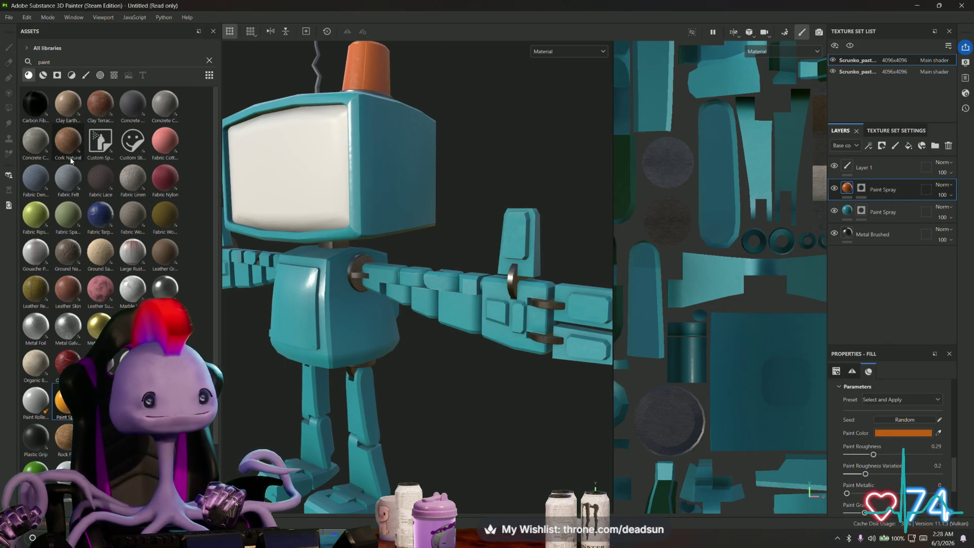
double_click(33, 62)
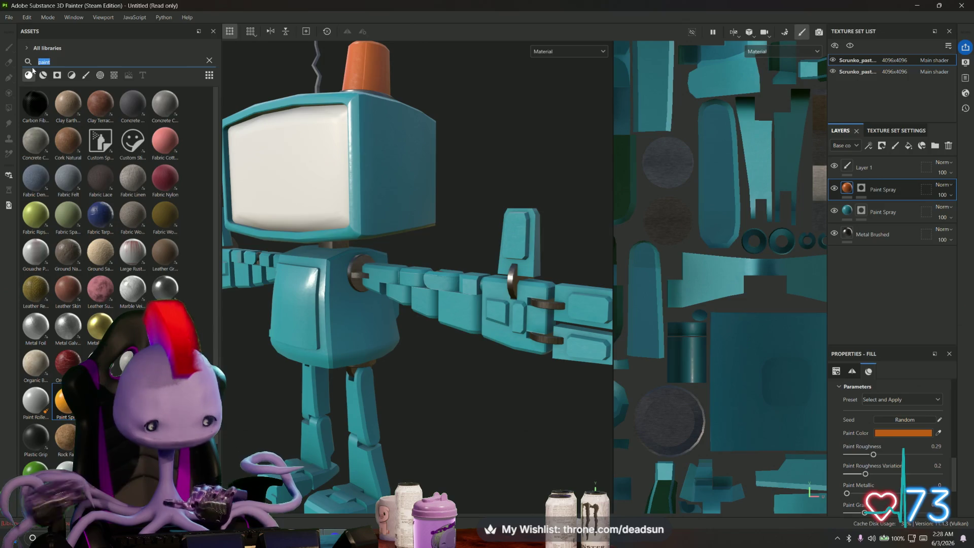
type("Rubber")
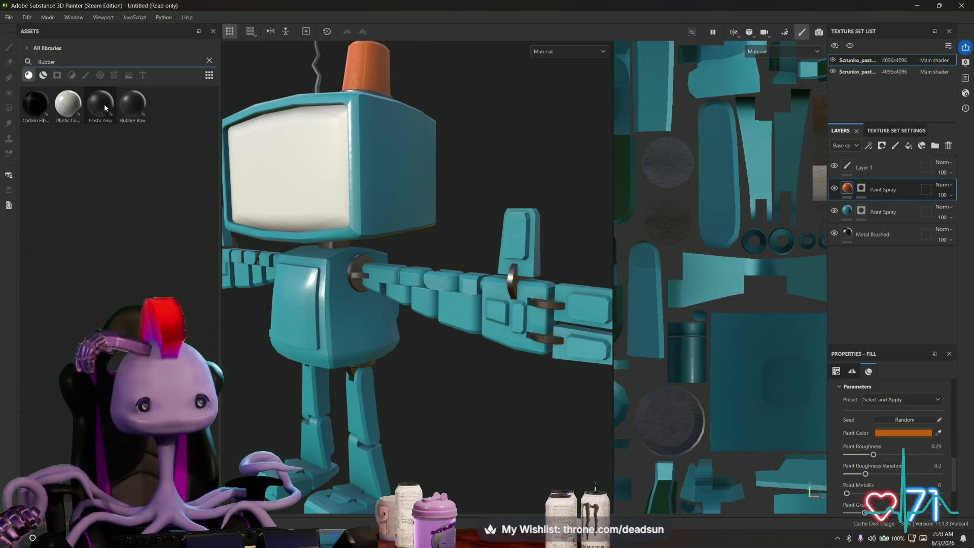
mouse_move(106, 109)
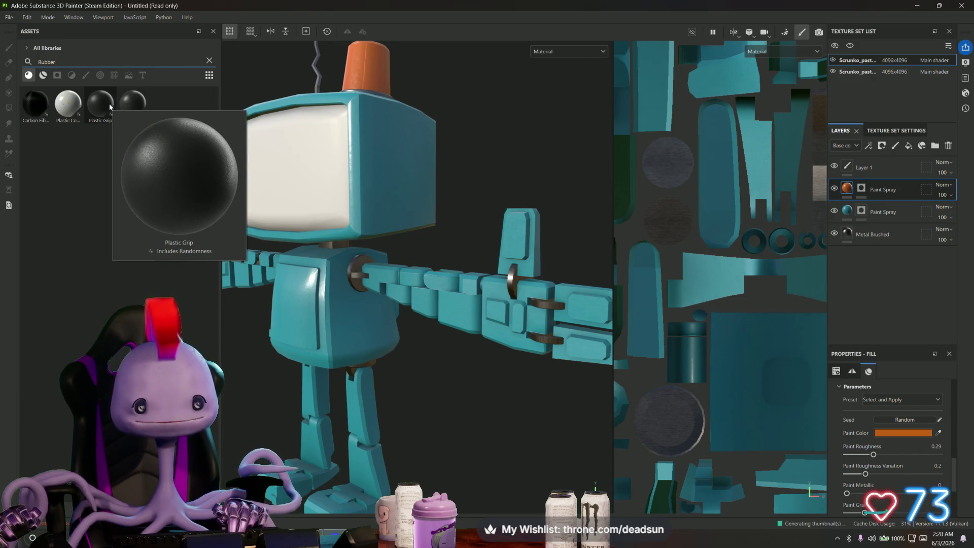
mouse_move(106, 108)
left_mouse_down()
mouse_move(871, 264)
mouse_move(868, 184)
left_mouse_up()
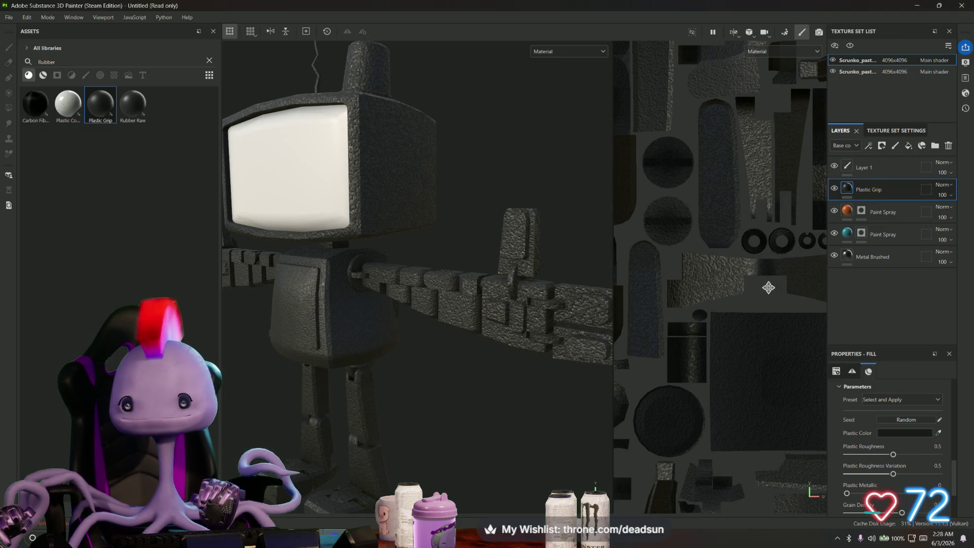
Shrink the Plastic Grip UV projection frame in the 2D view to rescale the rubber grain.
scroll(769, 288, "down", 5)
mouse_move(773, 259)
middle_mouse_down()
mouse_move(711, 241)
mouse_move(666, 189)
middle_mouse_up()
left_click_drag(643, 169, 753, 278)
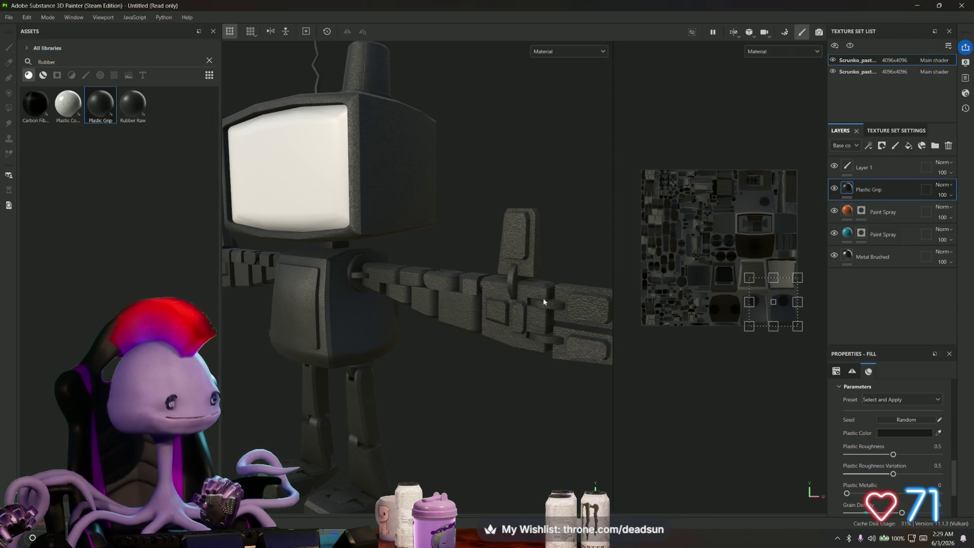
scroll(544, 302, "up", 5)
mouse_move(514, 324)
left_mouse_down("alt")
mouse_move(437, 344)
mouse_move(516, 353)
mouse_move(524, 337)
mouse_move(500, 267)
mouse_move(479, 252)
mouse_move(428, 342)
mouse_move(430, 370)
left_mouse_up("alt")
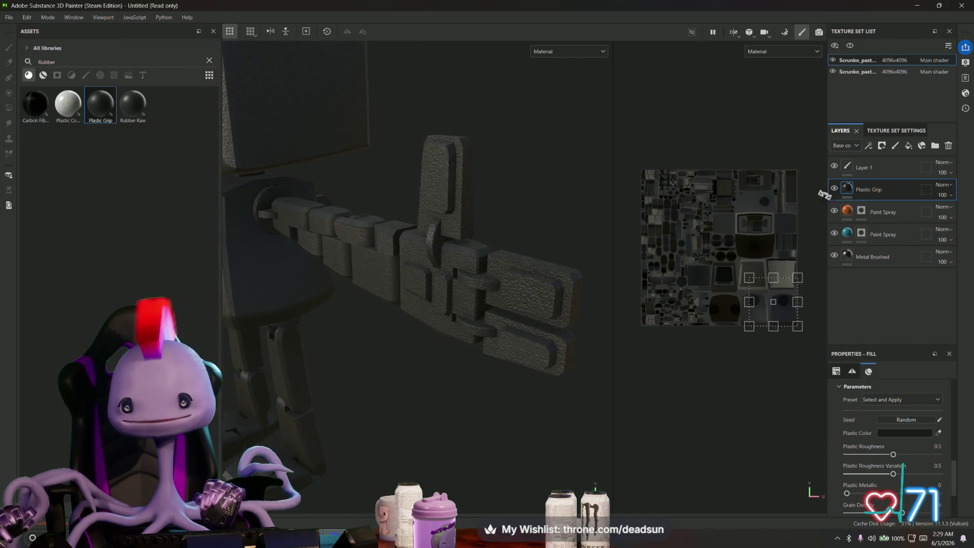
right_click(852, 192)
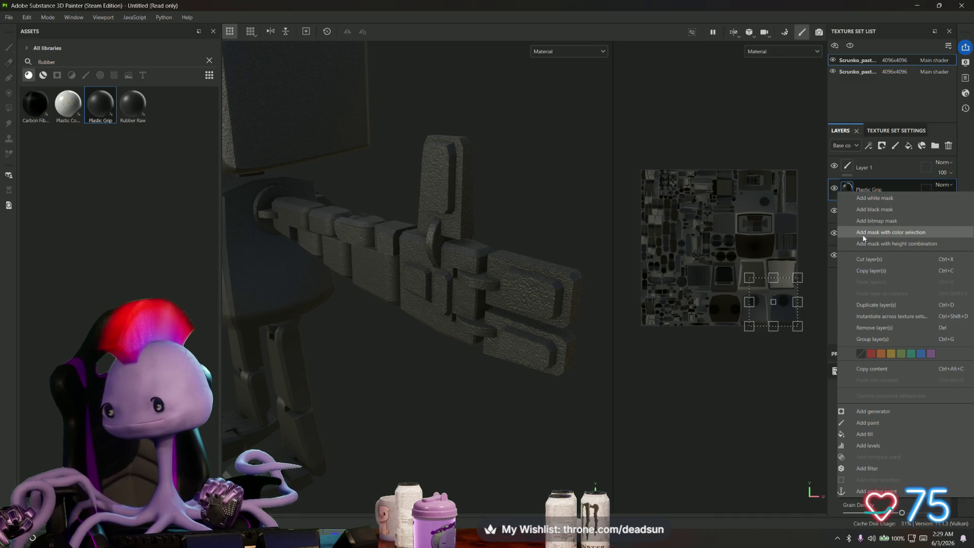
Add a black mask to the Plastic Grip layer and set Polygon Fill to face mode.
left_click(892, 209)
mouse_move(531, 289)
left_mouse_down("alt")
mouse_move(539, 278)
mouse_move(487, 304)
mouse_move(628, 261)
left_mouse_up("alt")
mouse_move(761, 274)
right_mouse_down("alt")
mouse_move(795, 275)
mouse_move(778, 294)
right_mouse_up("alt")
mouse_move(778, 294)
middle_mouse_down("alt")
mouse_move(719, 242)
mouse_move(710, 302)
mouse_move(696, 309)
middle_mouse_up("alt")
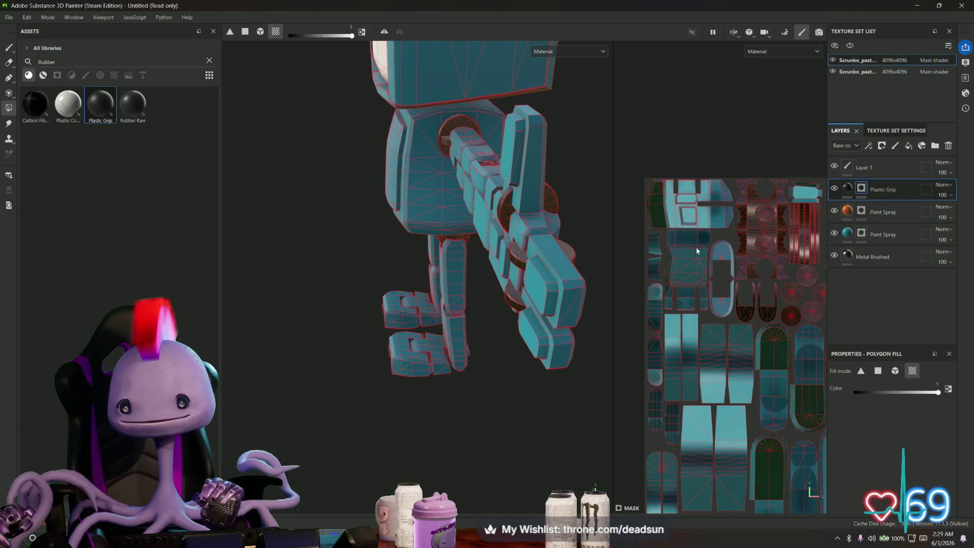
scroll(741, 296, "up", 5)
scroll(741, 296, "up", 2)
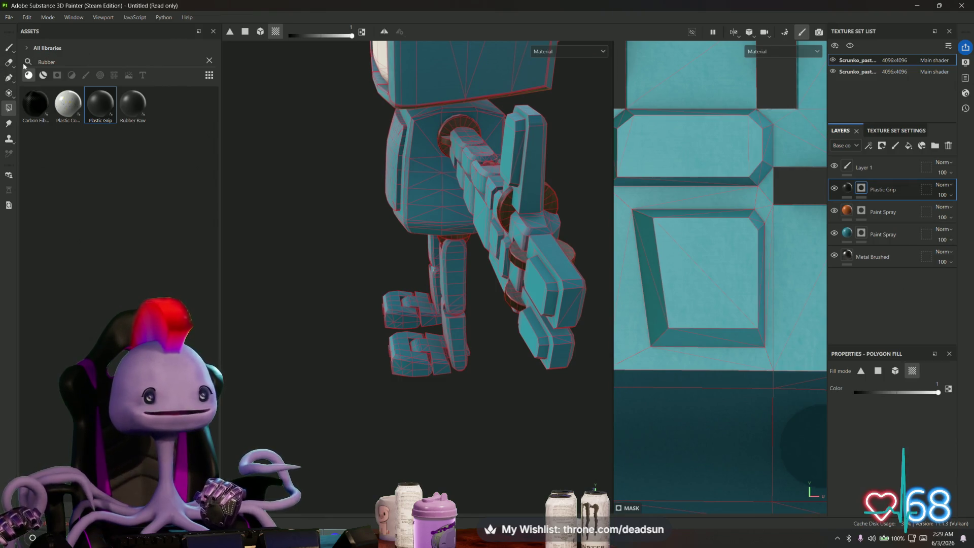
left_click(246, 34)
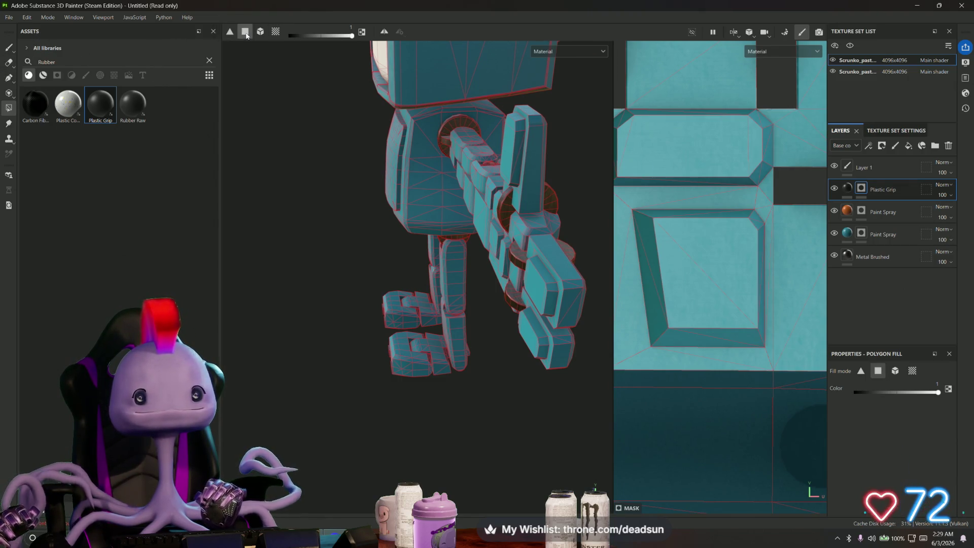
Reveal rubber on the inset quad face, its bottom bevel, and another island's bevel faces.
left_click_drag(648, 215, 708, 290)
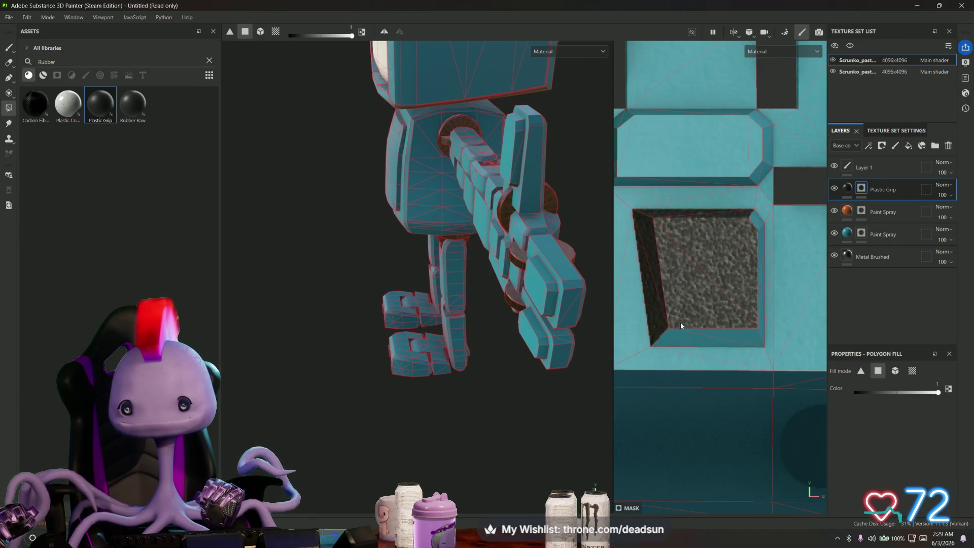
left_click_drag(681, 322, 714, 336)
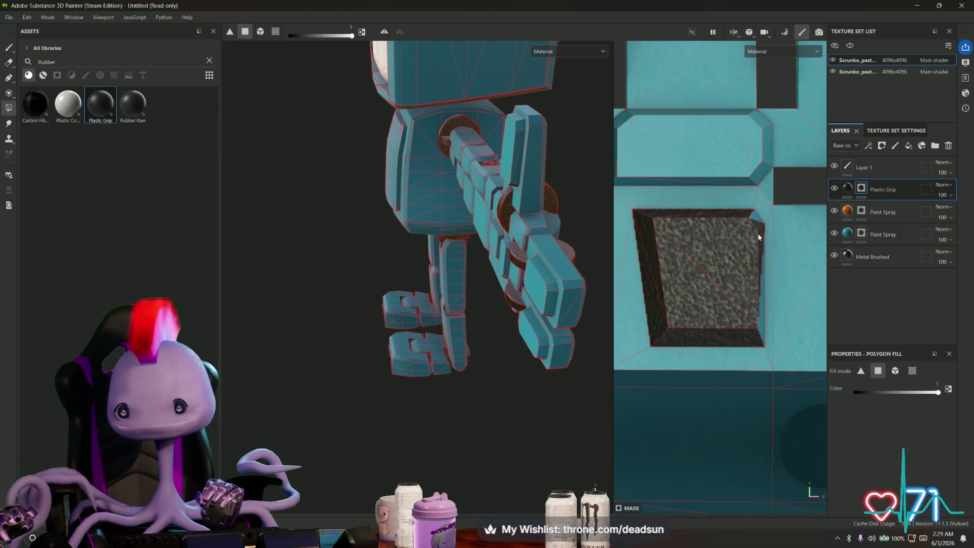
middle_click_drag(762, 331, 722, 375)
scroll(768, 379, "up", 2)
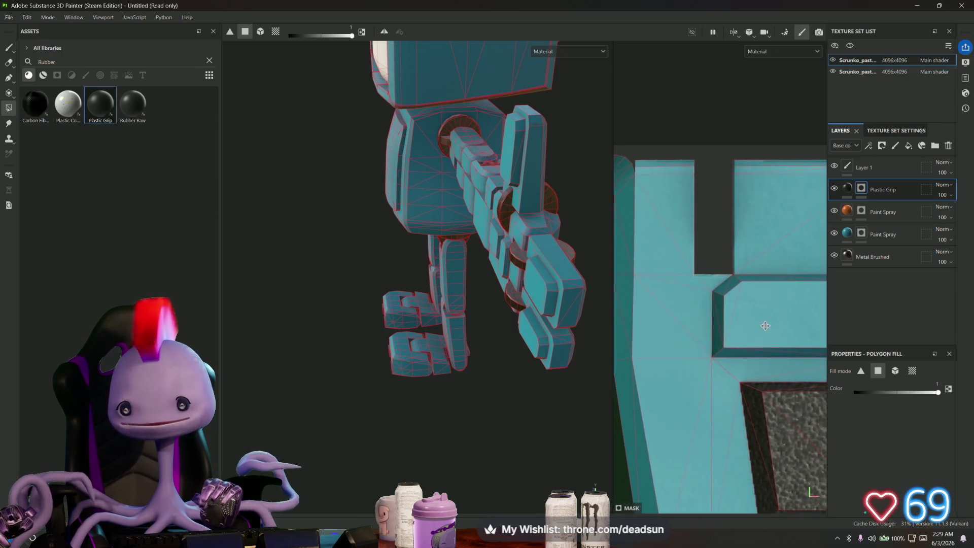
left_click_drag(734, 303, 763, 344)
middle_click_drag(762, 344, 688, 303)
left_click_drag(699, 293, 724, 349)
scroll(708, 299, "down", 5)
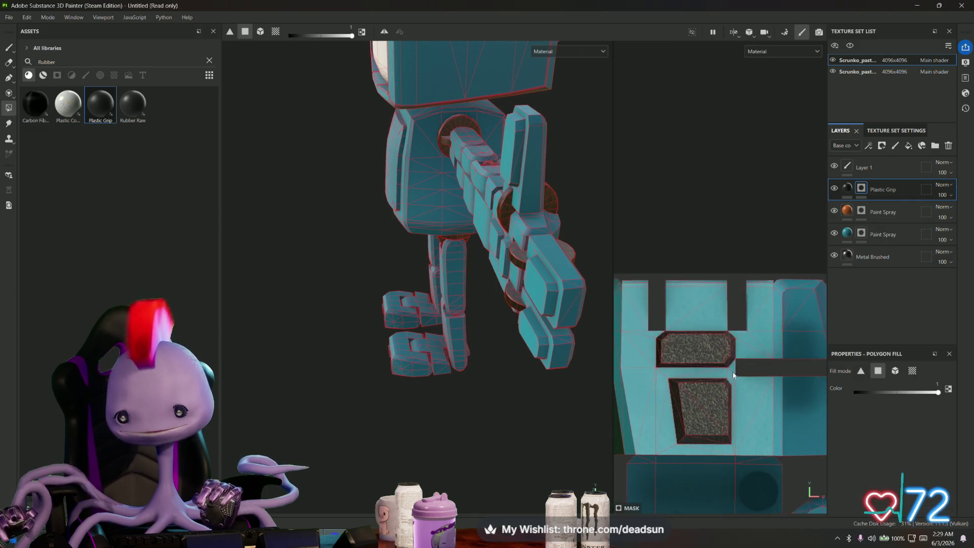
scroll(749, 361, "down", 3)
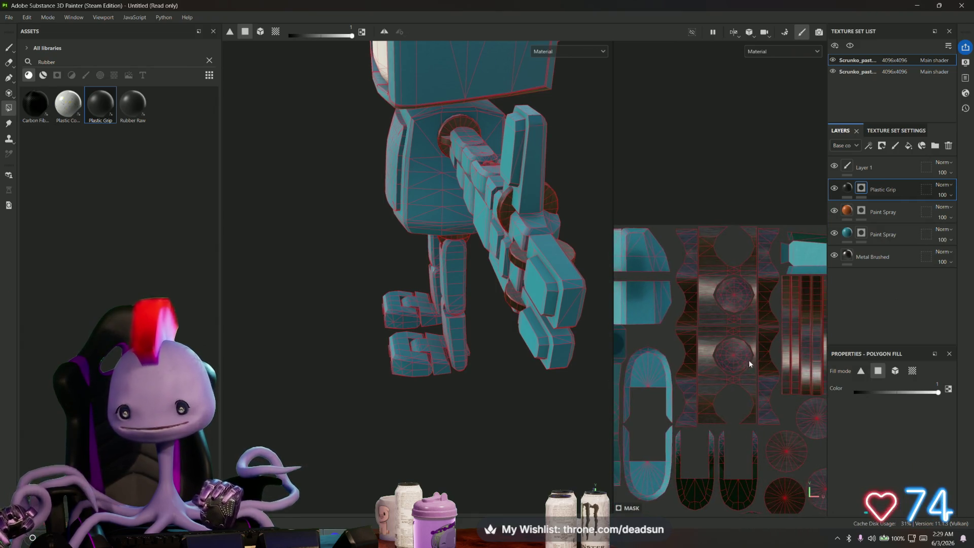
Reveal rubber on a rectangular UV island's inner rectangle and inner panel.
mouse_move(624, 366)
left_mouse_down("alt")
mouse_move(597, 380)
mouse_move(584, 431)
mouse_move(587, 474)
left_mouse_up("alt")
mouse_move(587, 474)
right_mouse_down("alt")
mouse_move(548, 404)
mouse_move(632, 435)
mouse_move(578, 371)
mouse_move(607, 417)
mouse_move(583, 386)
mouse_move(467, 315)
mouse_move(483, 320)
right_mouse_up("alt")
right_click_drag(736, 385, 671, 336, "alt")
scroll(671, 336, "up", 3)
left_click_drag(652, 268, 766, 330)
middle_click_drag(754, 318, 671, 312)
mouse_move(663, 313)
left_mouse_down()
mouse_move(695, 344)
mouse_move(724, 343)
left_mouse_up()
scroll(690, 356, "up", 5)
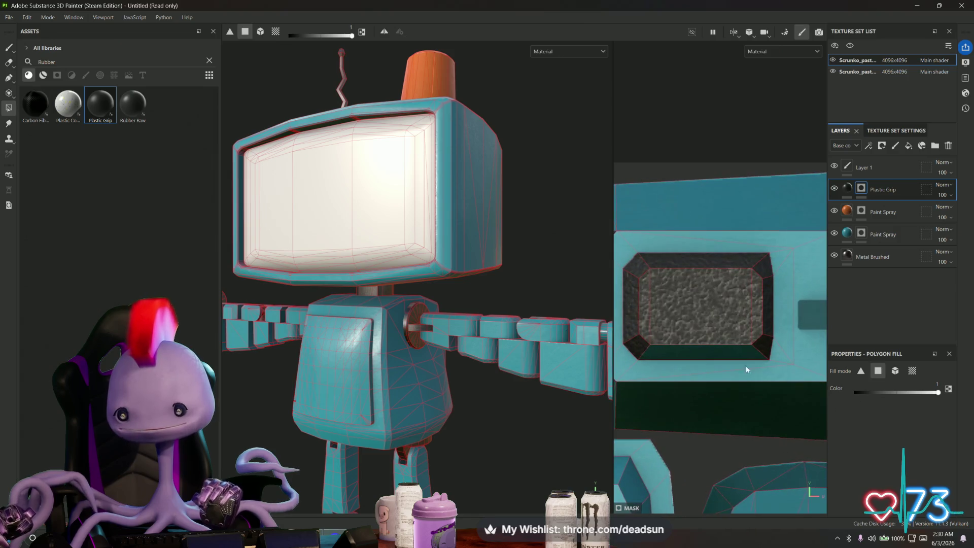
scroll(706, 348, "down", 5)
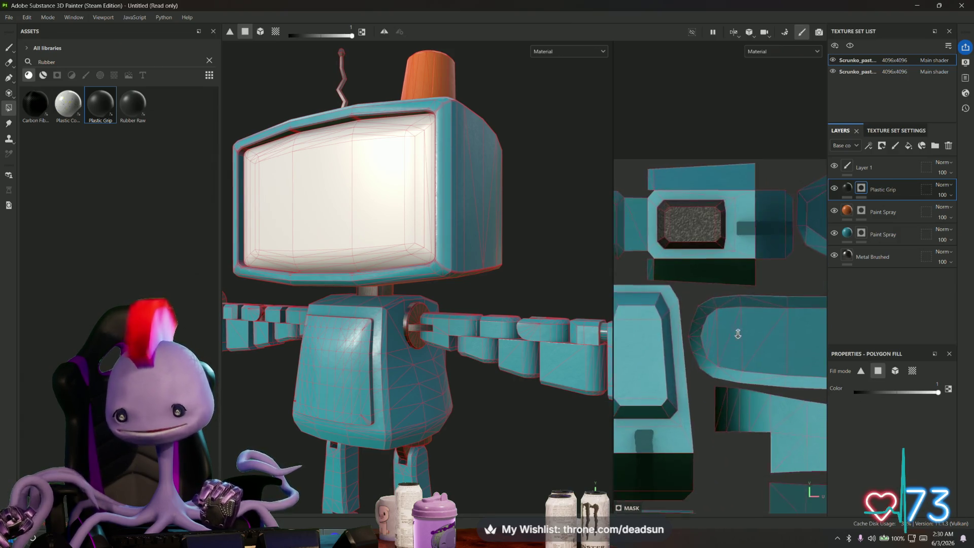
scroll(736, 312, "up", 2)
left_click_drag(682, 283, 736, 335)
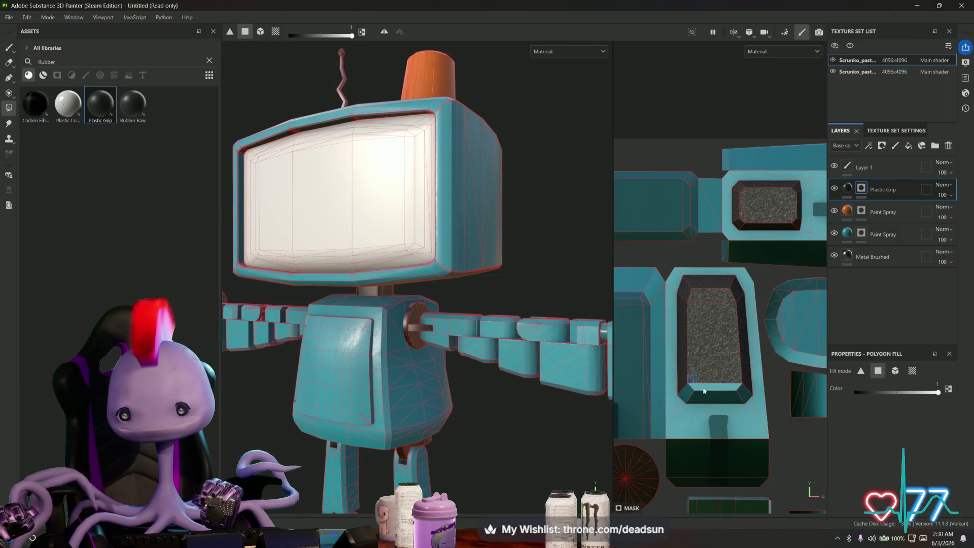
scroll(742, 390, "down", 3)
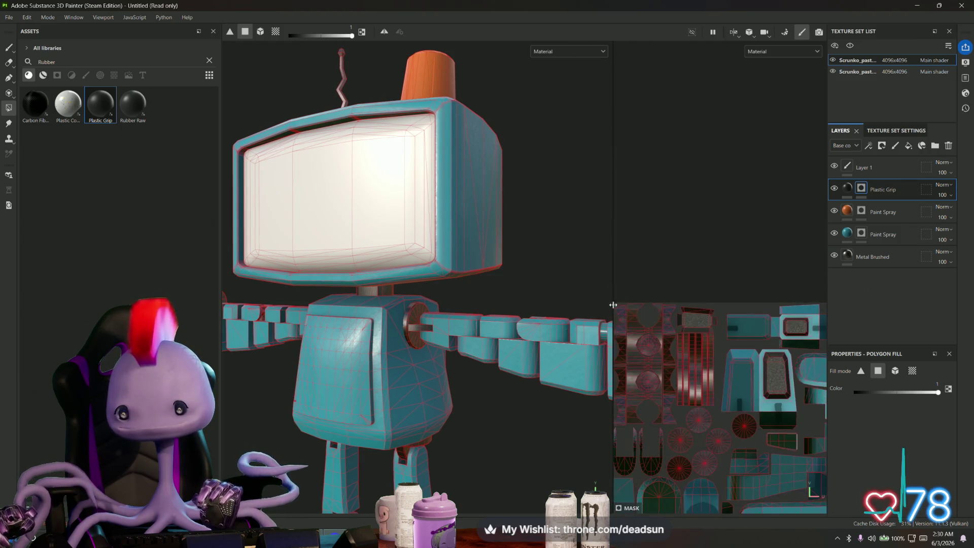
scroll(685, 325, "up", 1)
mouse_move(700, 355)
middle_mouse_down()
mouse_move(685, 325)
mouse_move(694, 316)
mouse_move(820, 287)
mouse_move(681, 379)
mouse_move(699, 252)
mouse_move(808, 240)
middle_mouse_up()
scroll(707, 276, "up", 4)
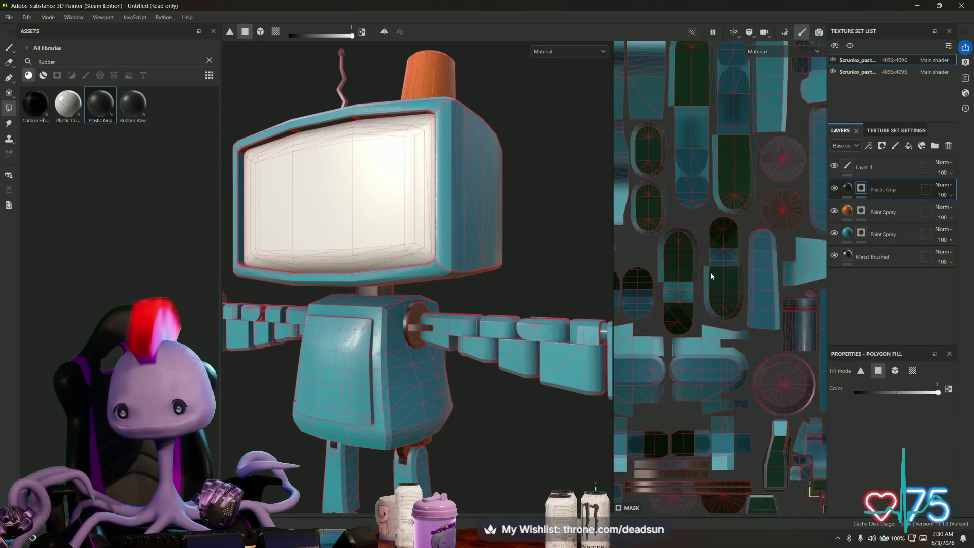
Fill the octagon island's inner face and lower UV face with Plastic Grip rubber.
scroll(718, 332, "down", 4)
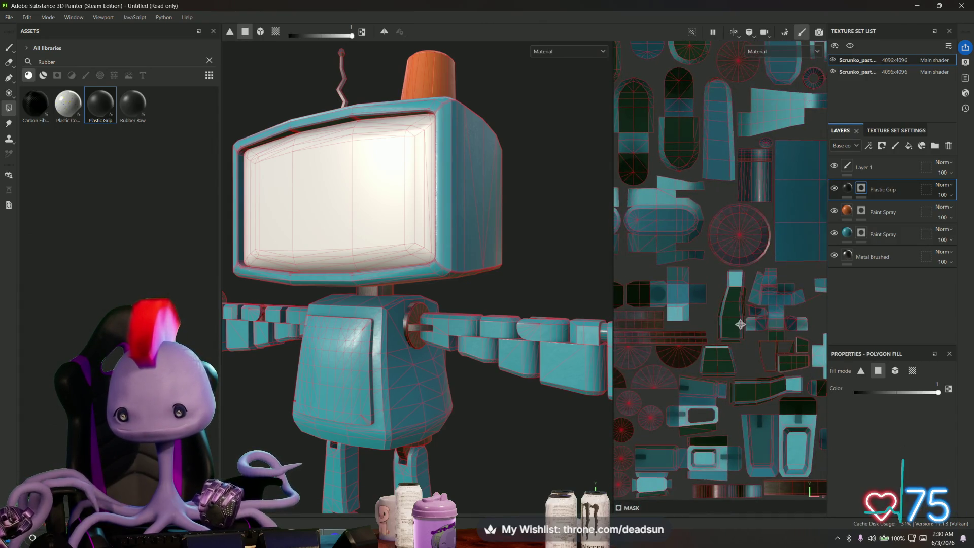
scroll(694, 318, "up", 4)
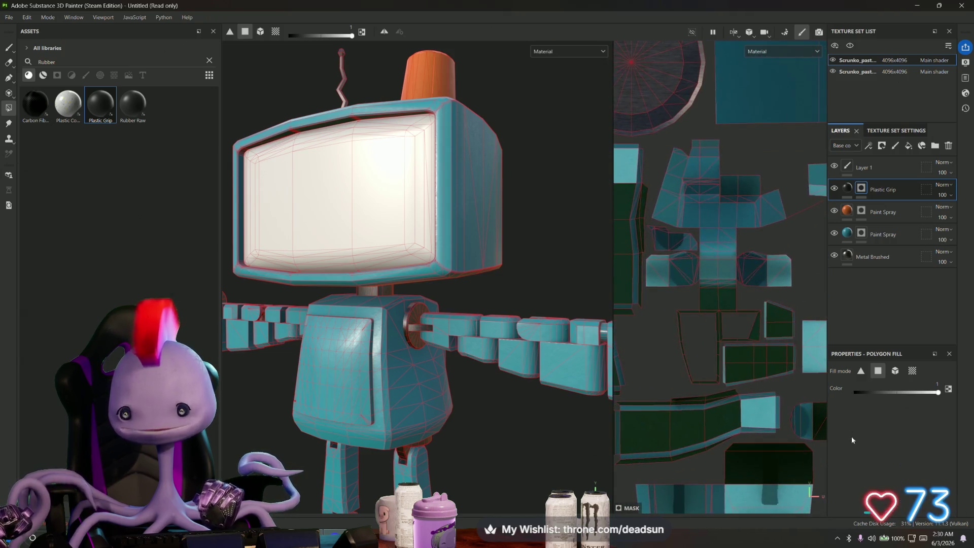
middle_click_drag(733, 416, 710, 377)
scroll(721, 368, "down", 3)
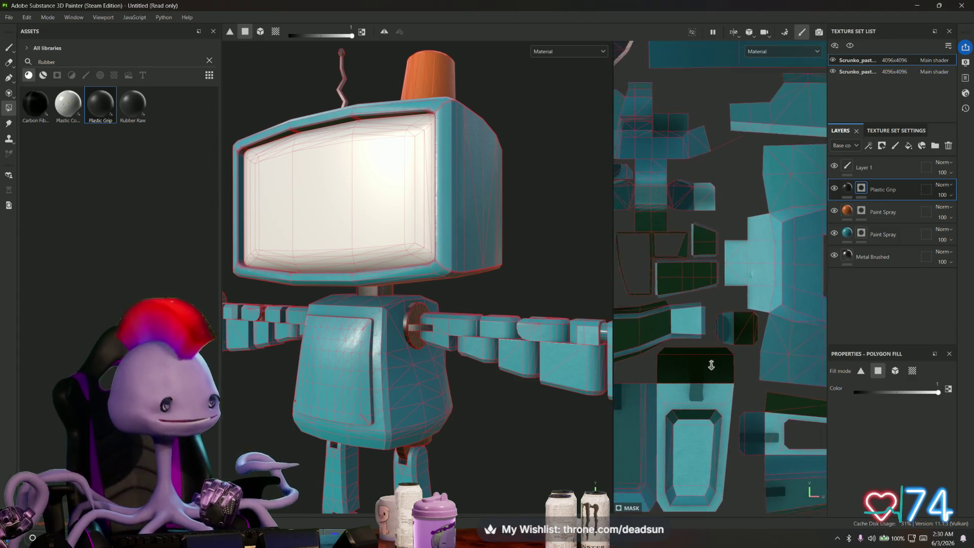
right_click_drag(742, 370, 870, 437, "alt")
middle_click_drag(628, 320, 678, 292)
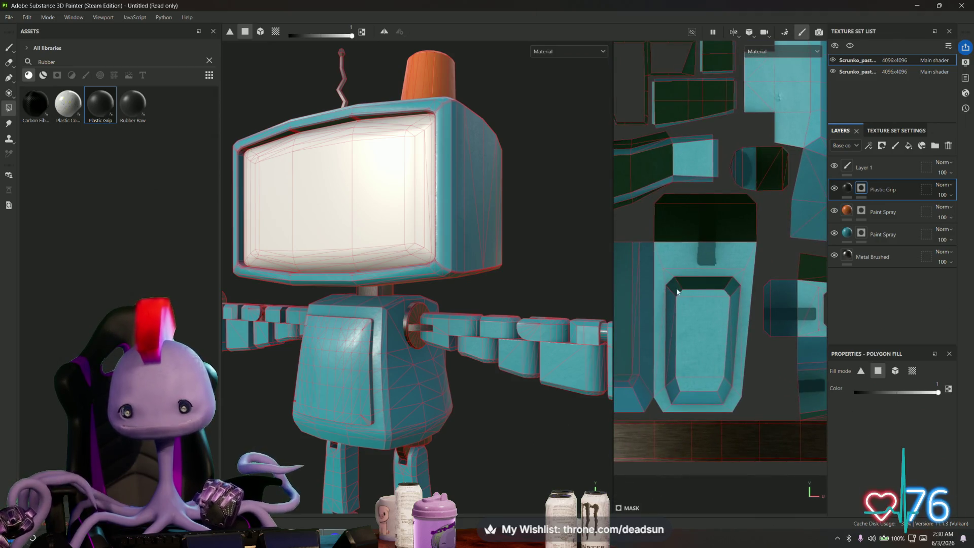
middle_click_drag(564, 271, 502, 409)
right_click_drag(502, 409, 642, 409, "alt")
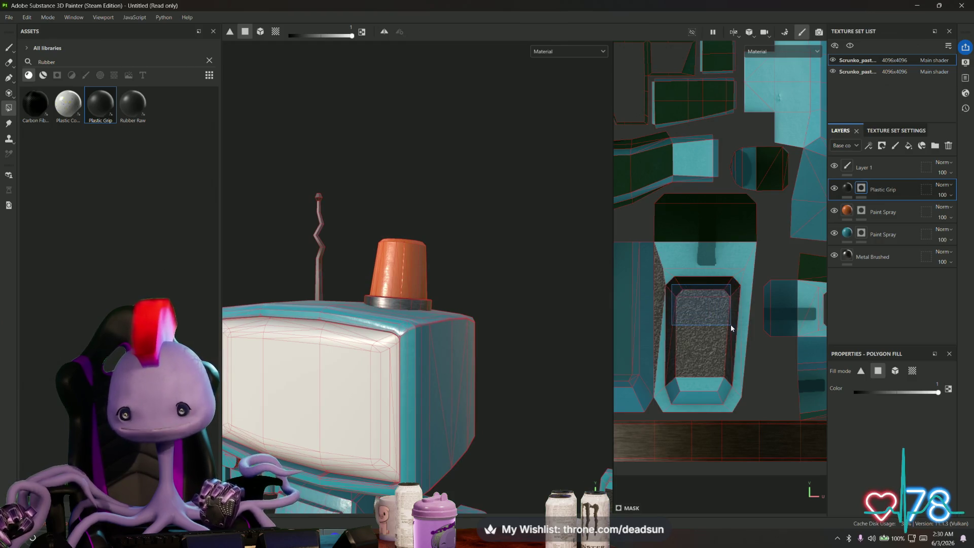
mouse_move(675, 293)
left_mouse_down()
mouse_move(699, 313)
mouse_move(732, 299)
left_mouse_up()
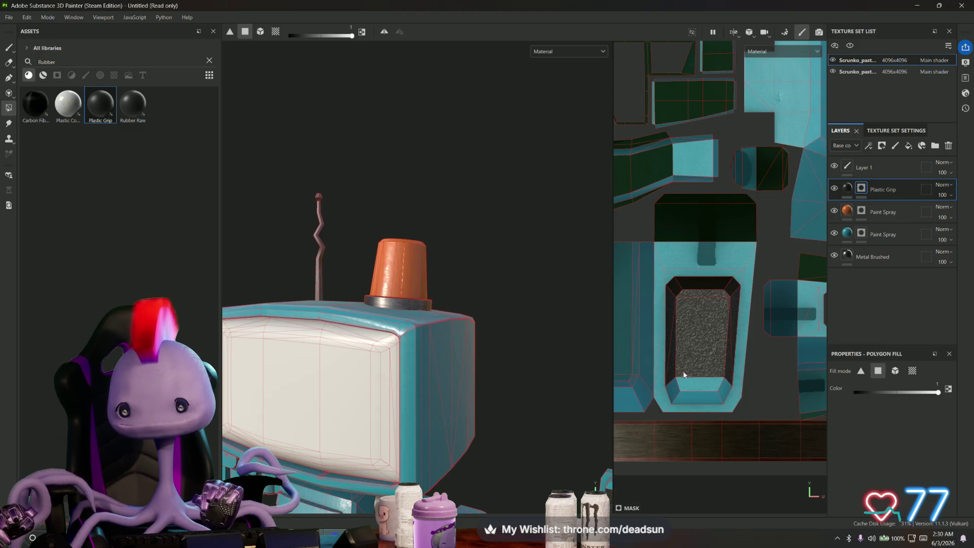
left_click_drag(676, 376, 685, 391)
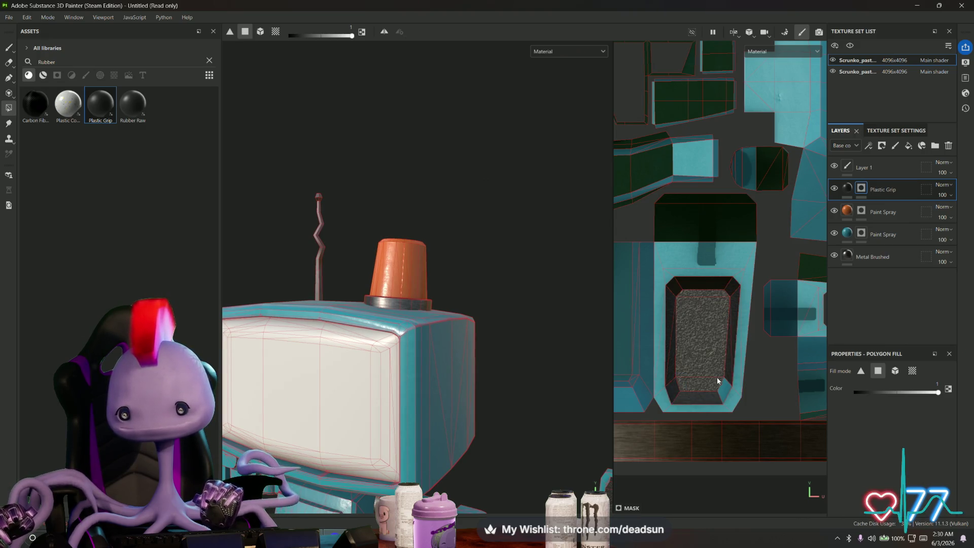
Fill the inner grip face of the arm island with rubber.
middle_click_drag(721, 390, 820, 382)
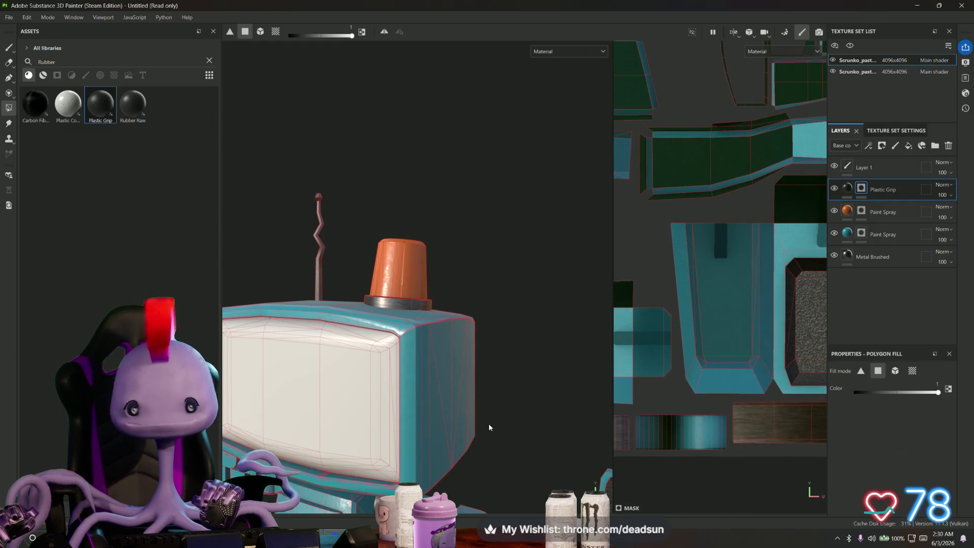
middle_click_drag(488, 427, 437, 218)
scroll(437, 218, "down", 2)
scroll(443, 276, "up", 6)
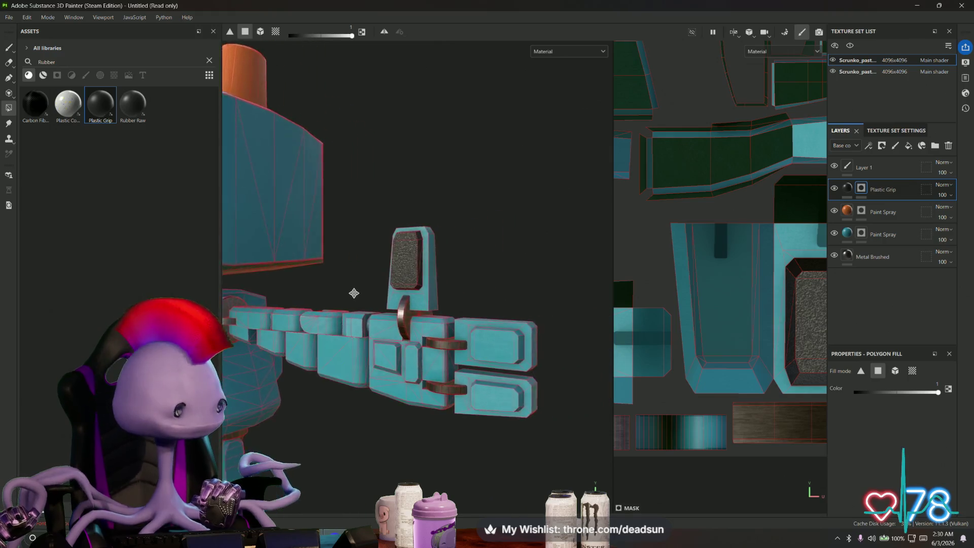
scroll(354, 294, "up", 3)
scroll(625, 334, "down", 3)
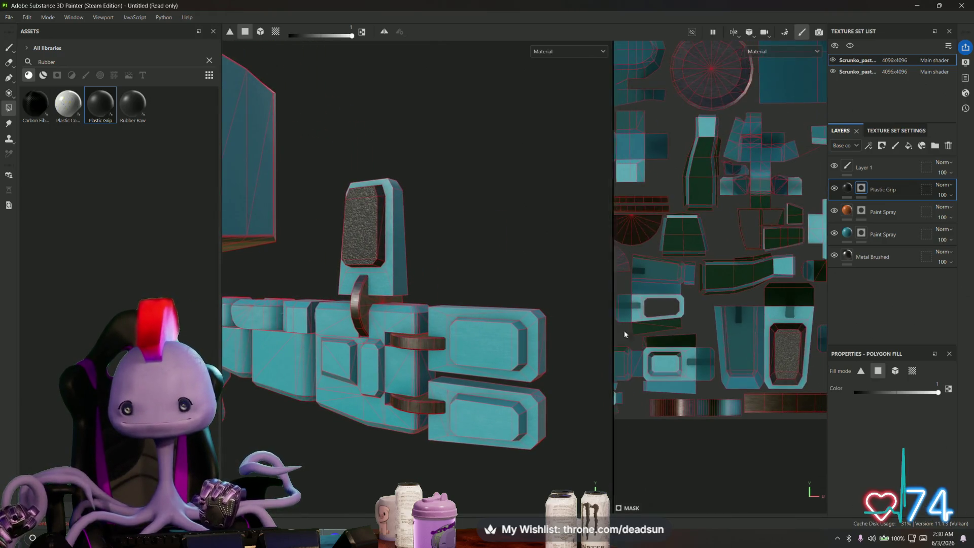
scroll(625, 334, "up", 6)
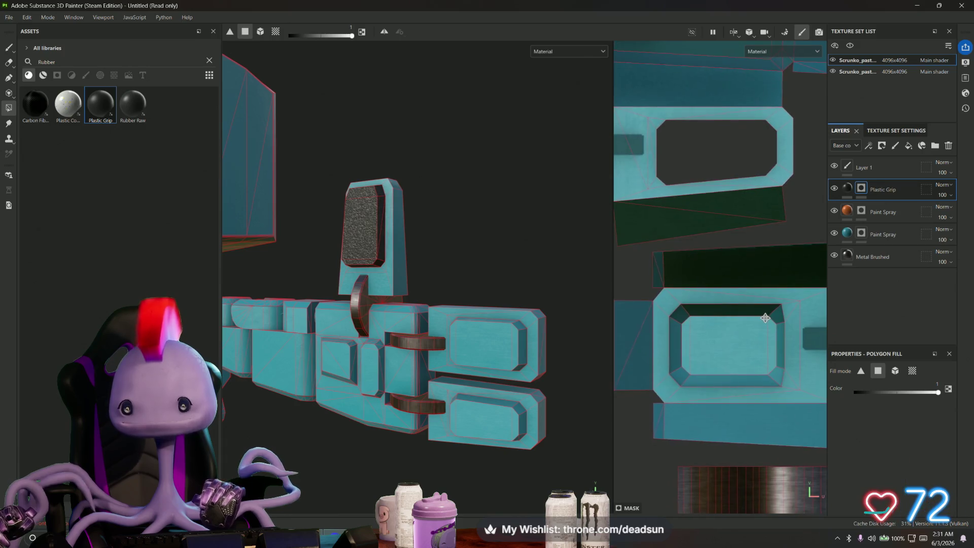
middle_click_drag(765, 318, 763, 318)
left_click_drag(675, 315, 715, 376)
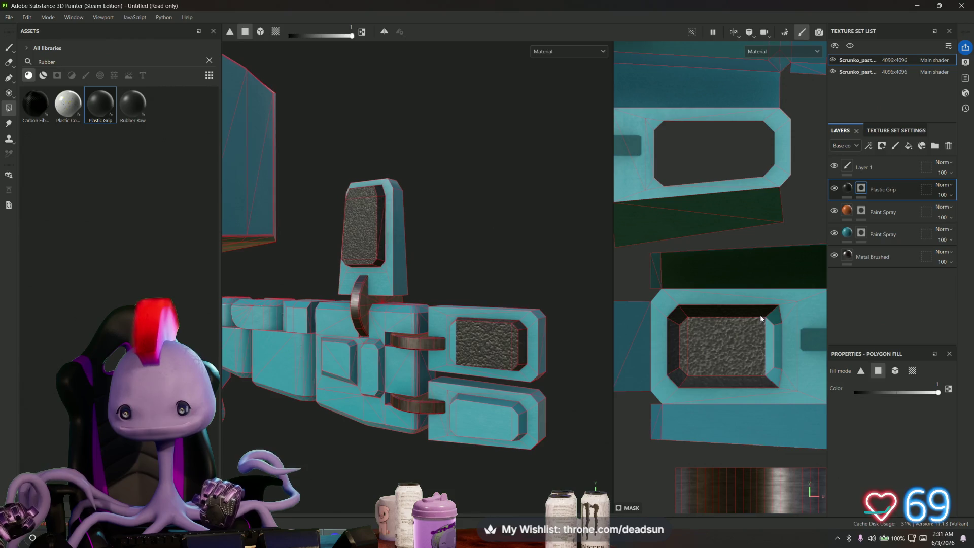
Fill the hexagonal grip panel faces with rubber.
scroll(775, 374, "down", 2)
mouse_move(775, 375)
middle_mouse_down()
mouse_move(807, 346)
mouse_move(687, 339)
mouse_move(742, 354)
mouse_move(835, 346)
mouse_move(812, 365)
middle_mouse_up()
left_click(713, 353)
left_click(784, 381)
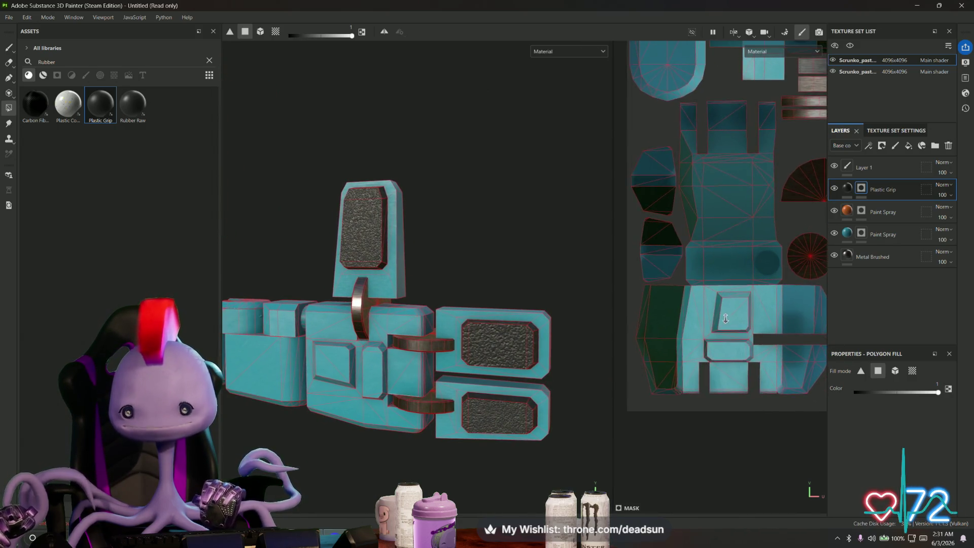
Fill the square inset panel, lower rectangular panel and missed corner triangle with rubber.
scroll(794, 326, "up", 3)
middle_click_drag(794, 327, 689, 268)
mouse_move(670, 261)
left_mouse_down()
mouse_move(664, 325)
mouse_move(711, 338)
mouse_move(741, 313)
mouse_move(728, 330)
left_mouse_up()
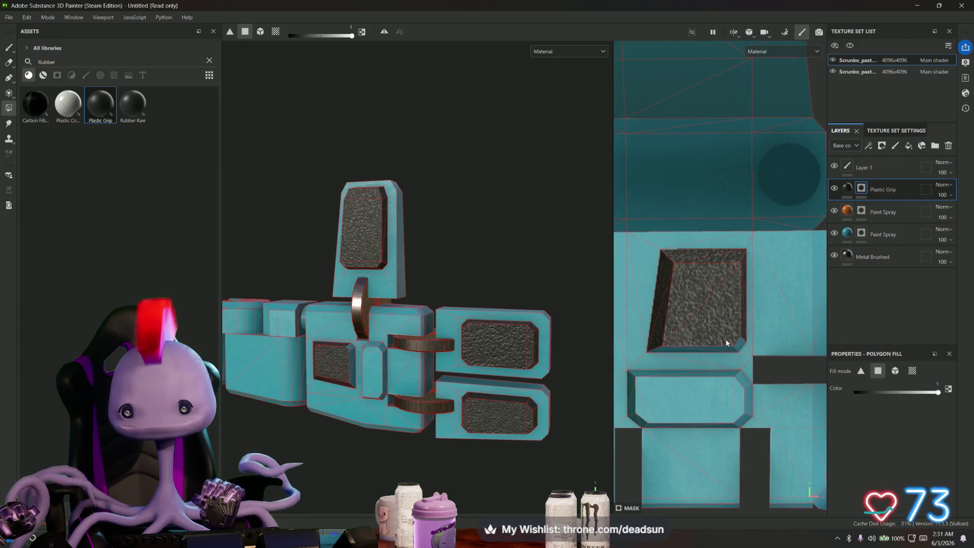
middle_click_drag(666, 350, 684, 329)
left_click(683, 328)
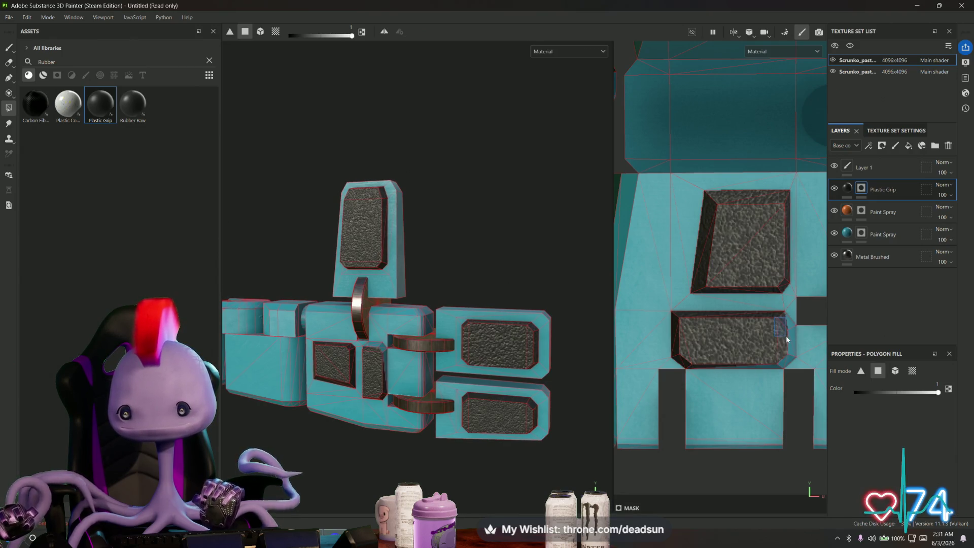
left_click(789, 357)
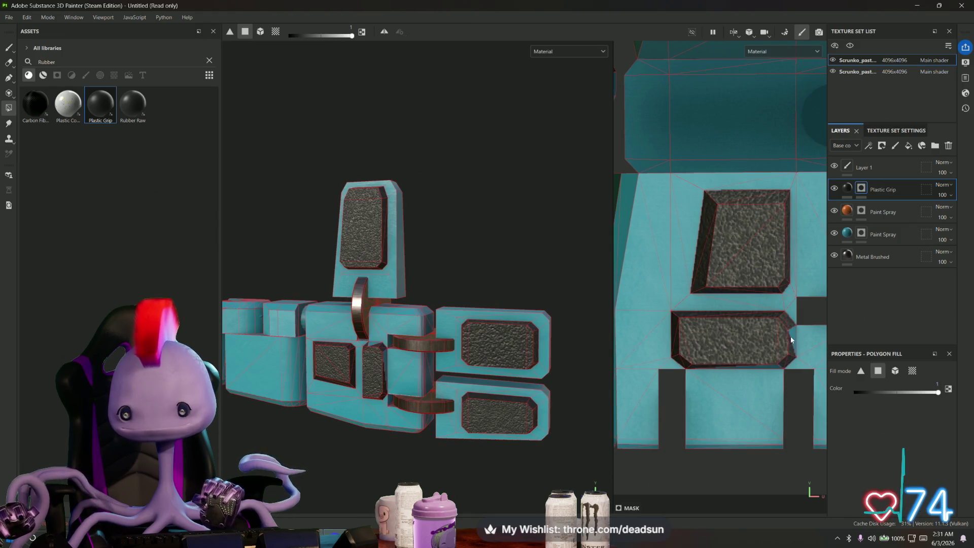
mouse_move(769, 360)
left_mouse_down("alt")
mouse_move(764, 346)
mouse_move(774, 356)
left_mouse_up("alt")
Fill the large rectangular UV island with rubber and check the robot in 3D.
right_click_drag(452, 309, 452, 344, "alt")
mouse_move(452, 345)
left_mouse_down("alt")
mouse_move(554, 363)
mouse_move(638, 355)
mouse_move(556, 362)
mouse_move(495, 348)
mouse_move(473, 396)
left_mouse_up("alt")
middle_click_drag(473, 395, 617, 336, "alt")
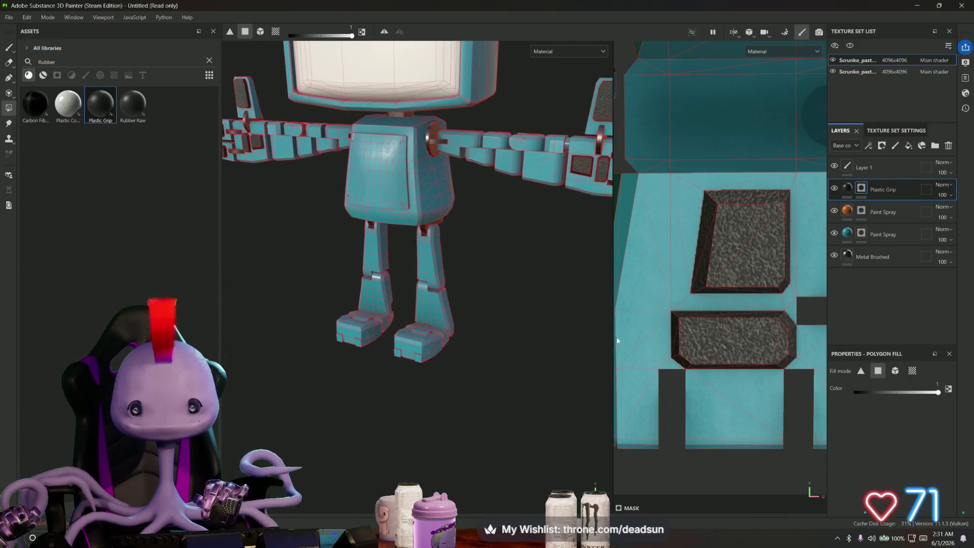
scroll(629, 355, "down", 5)
middle_click_drag(637, 389, 610, 363, "alt")
scroll(610, 363, "up", 5)
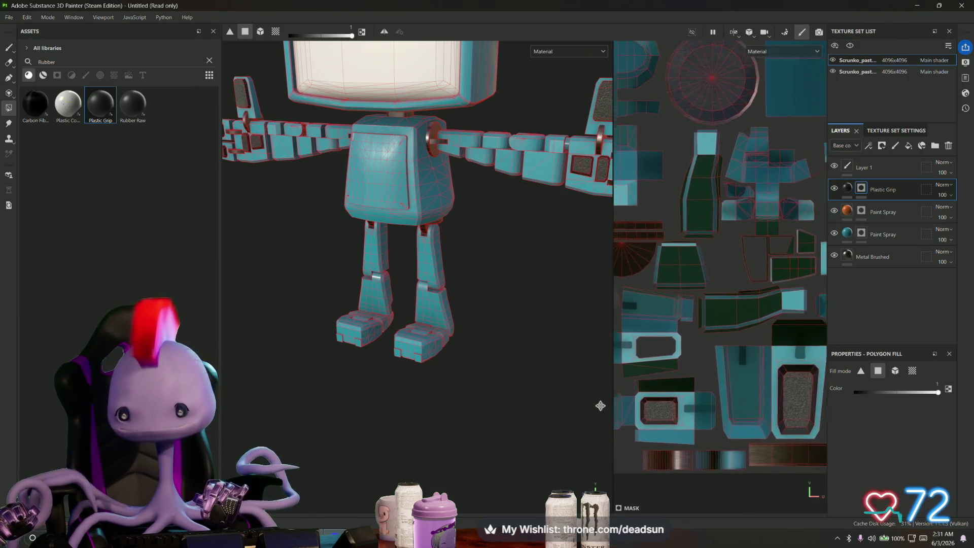
scroll(689, 333, "up", 4)
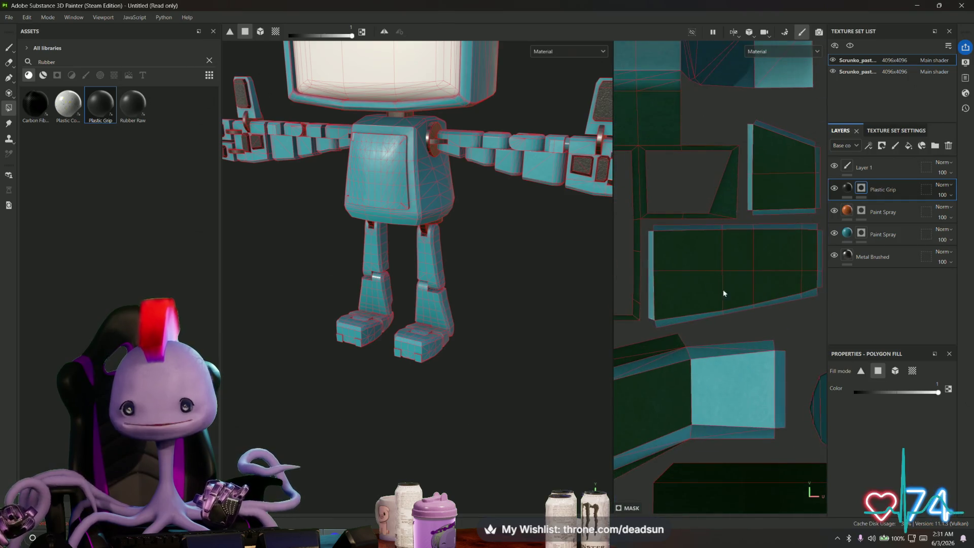
mouse_move(648, 226)
left_mouse_down()
mouse_move(713, 276)
mouse_move(817, 309)
mouse_move(820, 321)
left_mouse_up()
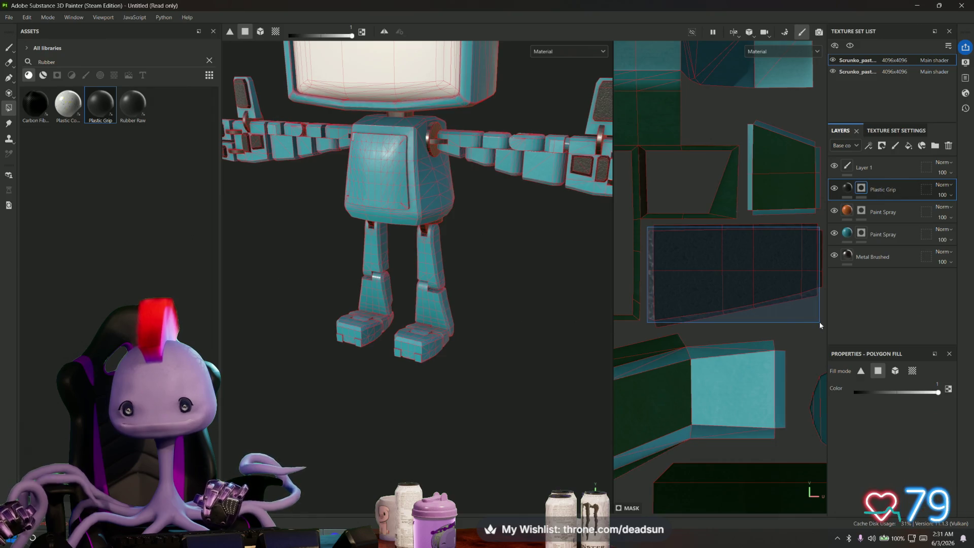
left_click_drag(462, 374, 503, 210, "alt")
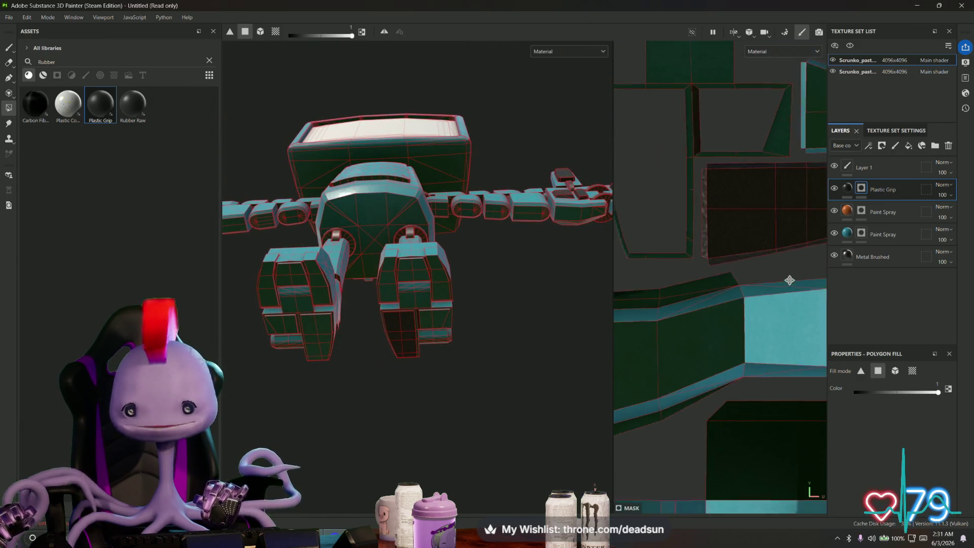
scroll(789, 279, "down", 3)
mouse_move(671, 332)
middle_mouse_down()
mouse_move(687, 370)
mouse_move(746, 154)
middle_mouse_up()
middle_click_drag(719, 263, 702, 366)
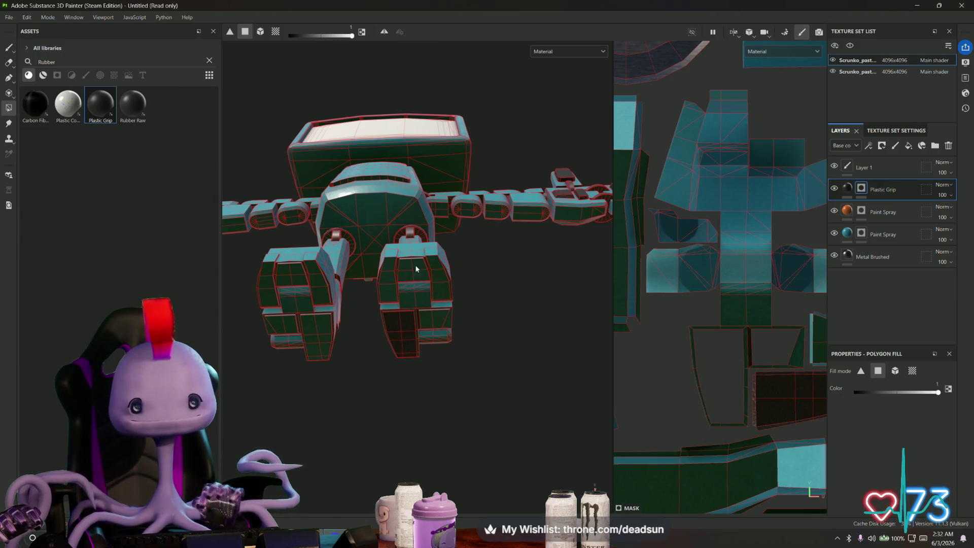
mouse_move(733, 197)
middle_mouse_down()
mouse_move(698, 238)
mouse_move(673, 199)
mouse_move(687, 239)
mouse_move(679, 322)
mouse_move(680, 312)
middle_mouse_up()
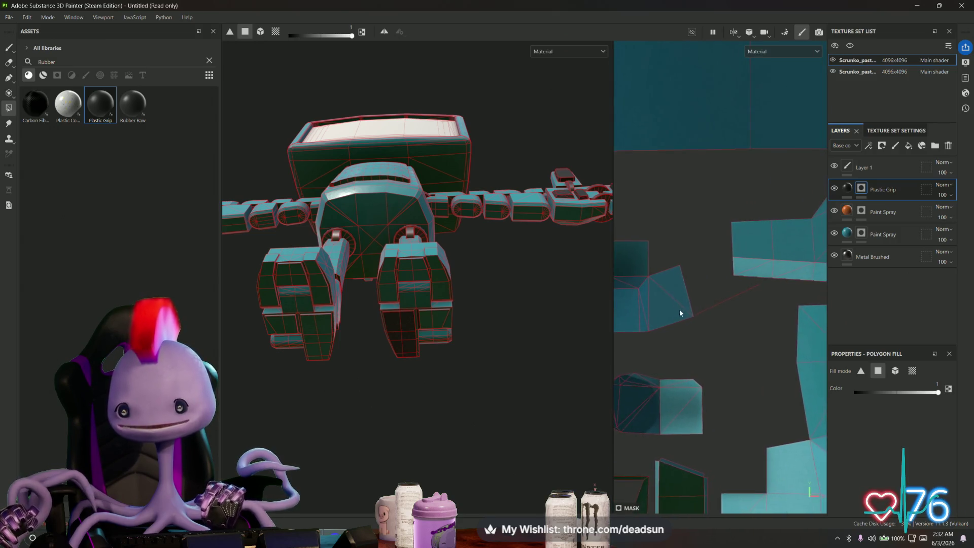
scroll(681, 311, "up", 3)
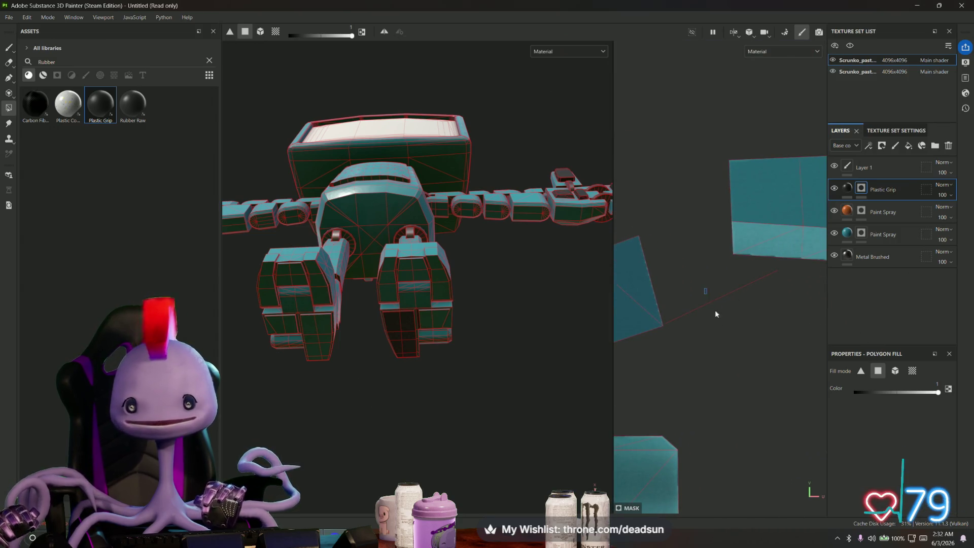
scroll(705, 305, "up", 4)
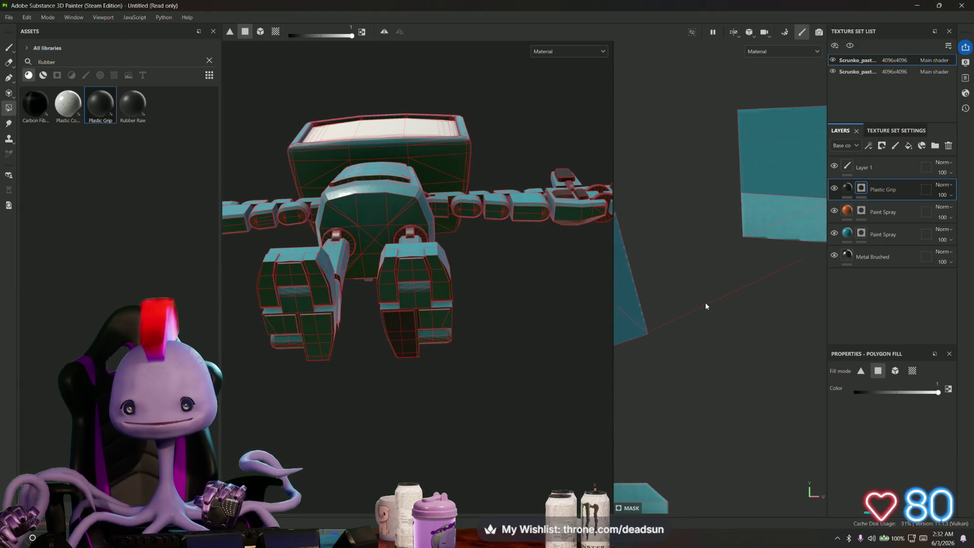
scroll(723, 307, "down", 1)
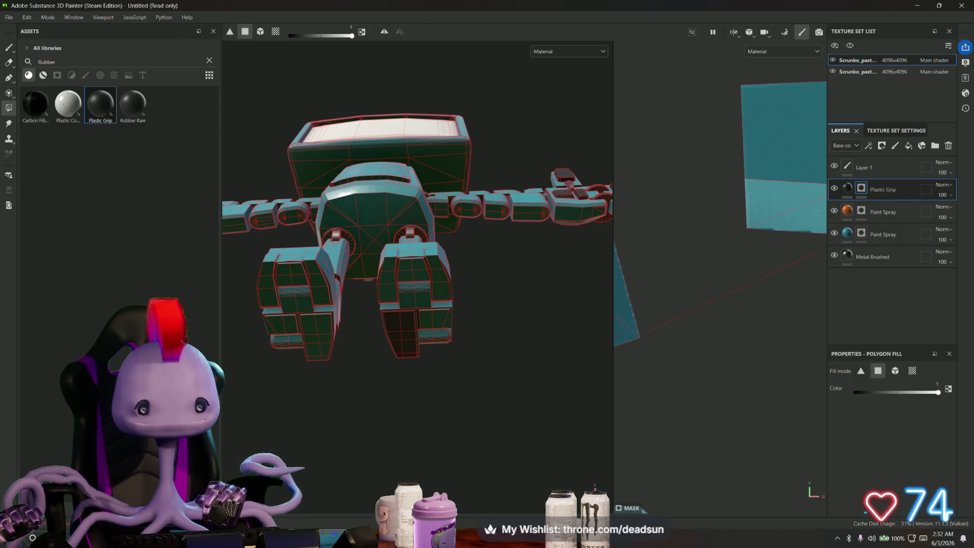
mouse_move(293, 538)
left_click(238, 482)
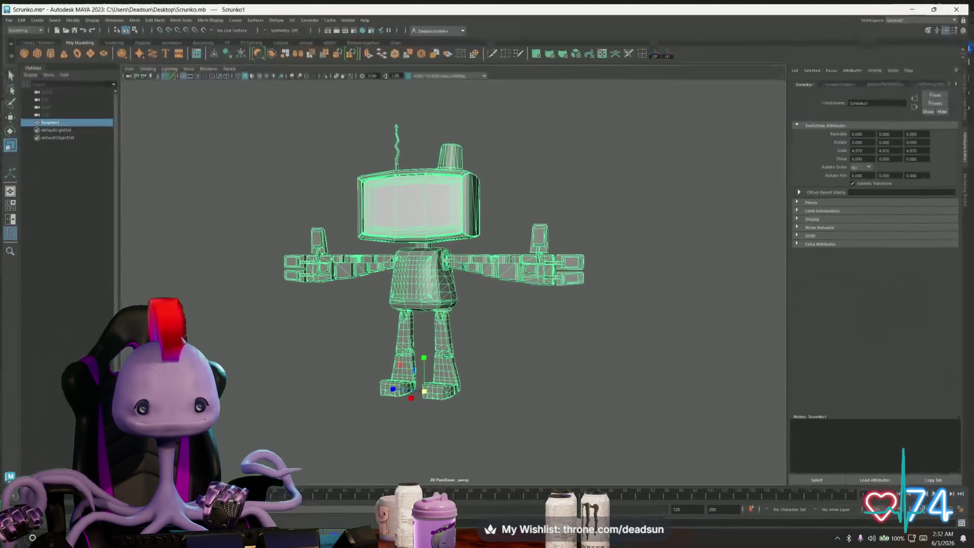
Open Maya's UV Editor and frame the Scrunko1 UV shell layout.
left_click(293, 17)
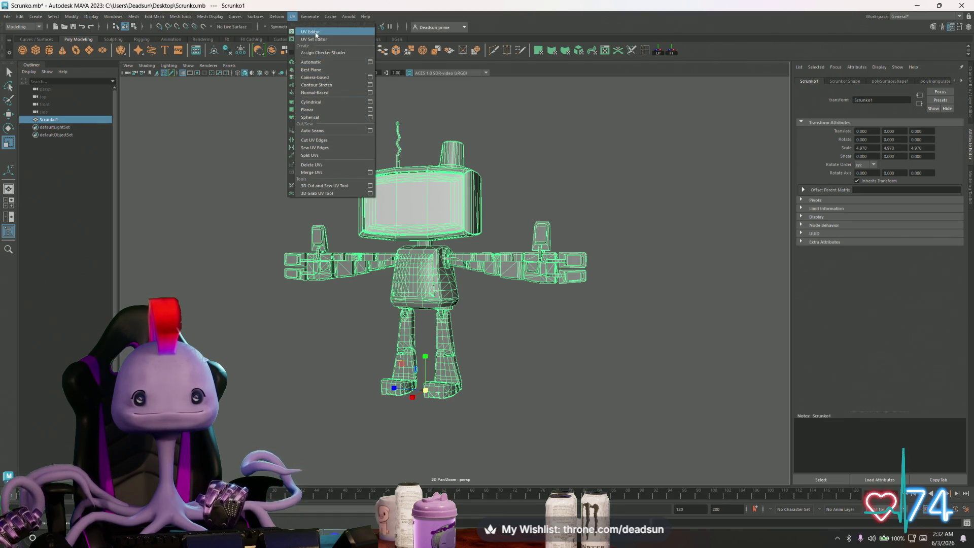
left_click(316, 32)
middle_click_drag(487, 350, 476, 222, "alt")
scroll(428, 292, "up", 6)
middle_click_drag(428, 291, 406, 249, "alt")
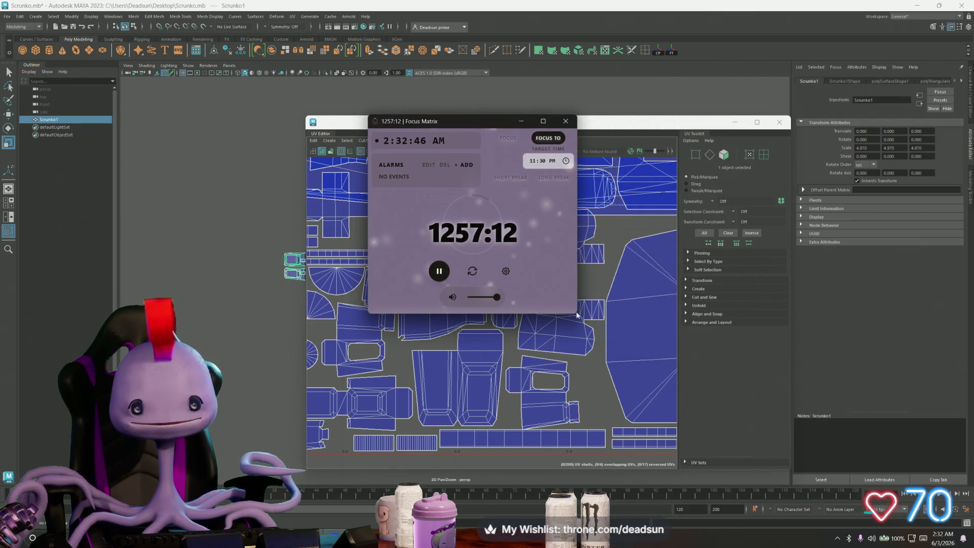
Enlarge the Focus Matrix window and open the Sound Mixer via Edit Tracks in settings.
left_click_drag(576, 315, 810, 468)
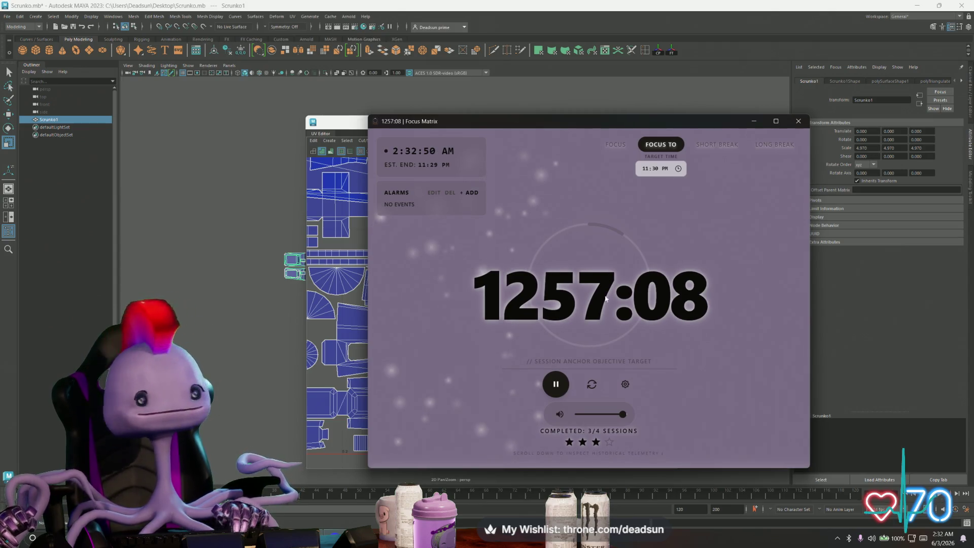
left_click(626, 386)
scroll(746, 242, "down", 5)
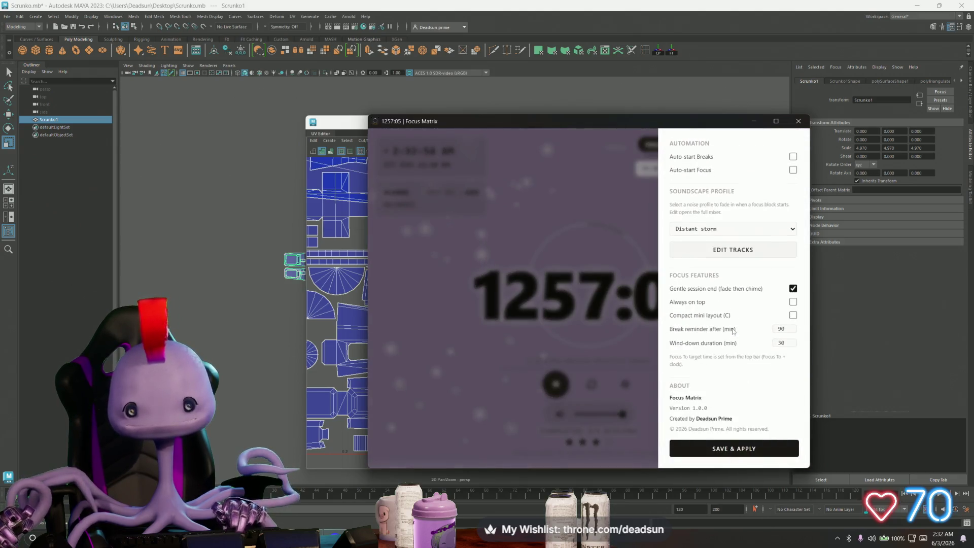
left_click(736, 249)
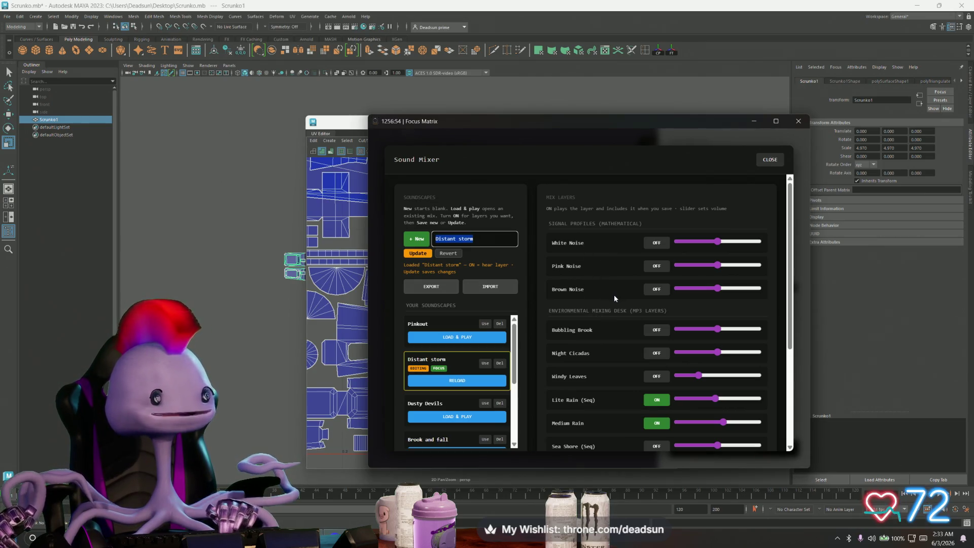
Load and play Dusty Devils and raise the Main Output Volume slider.
scroll(615, 302, "down", 2)
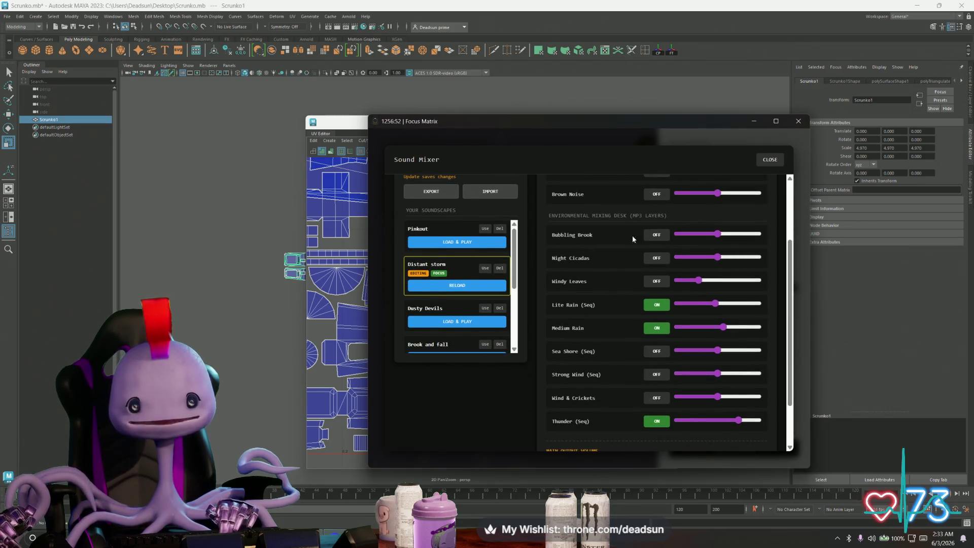
left_click(457, 323)
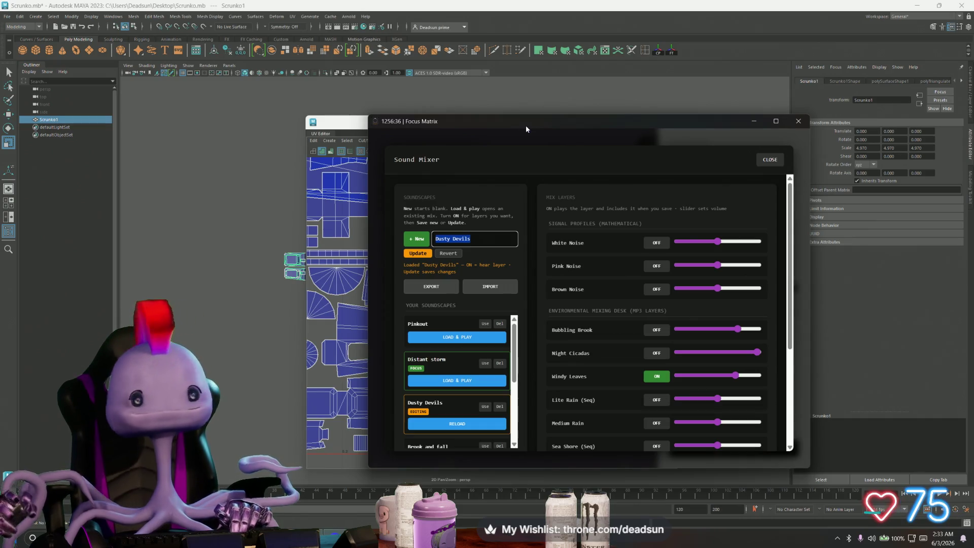
scroll(680, 345, "down", 3)
left_click_drag(658, 402, 705, 403)
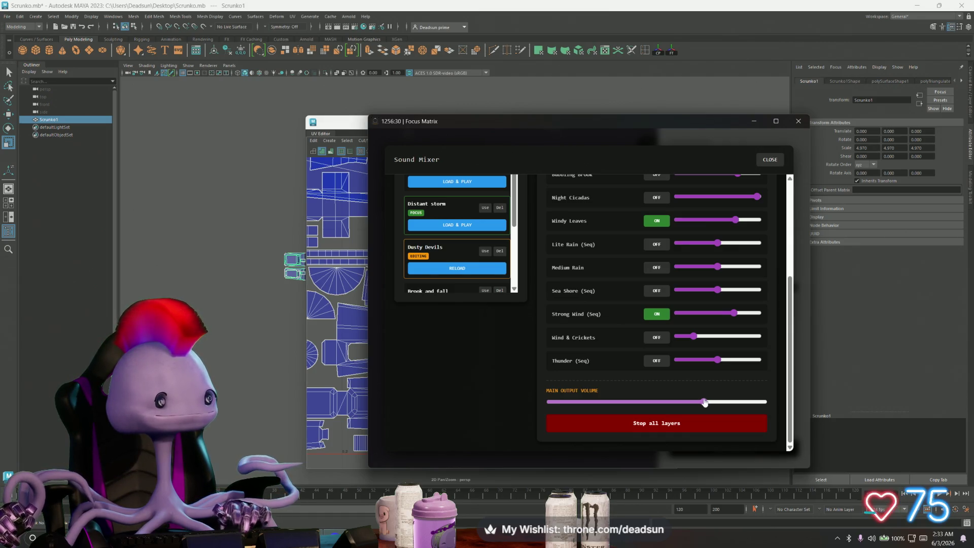
left_click_drag(705, 402, 703, 402)
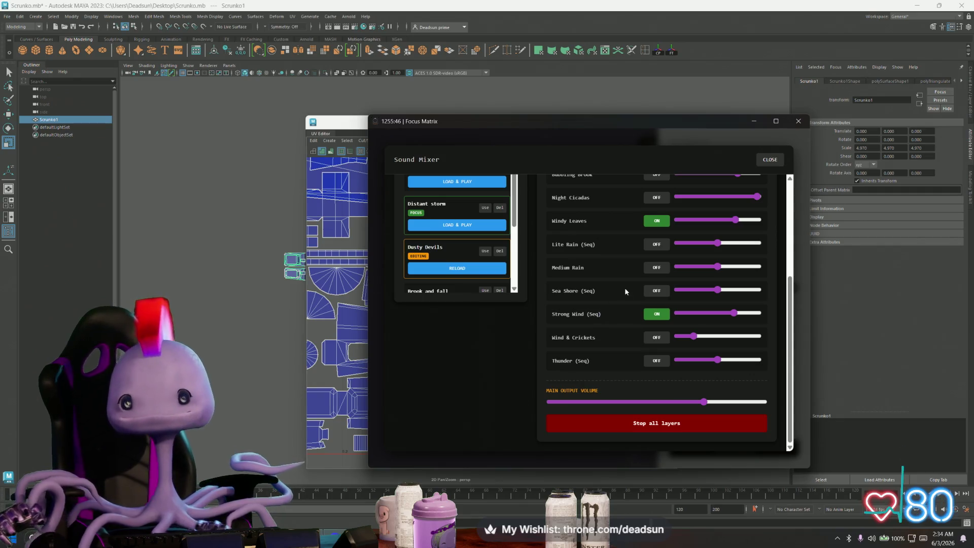
Load and play Brook and fall, then switch to the Sea Side soundscape.
scroll(625, 288, "up", 3)
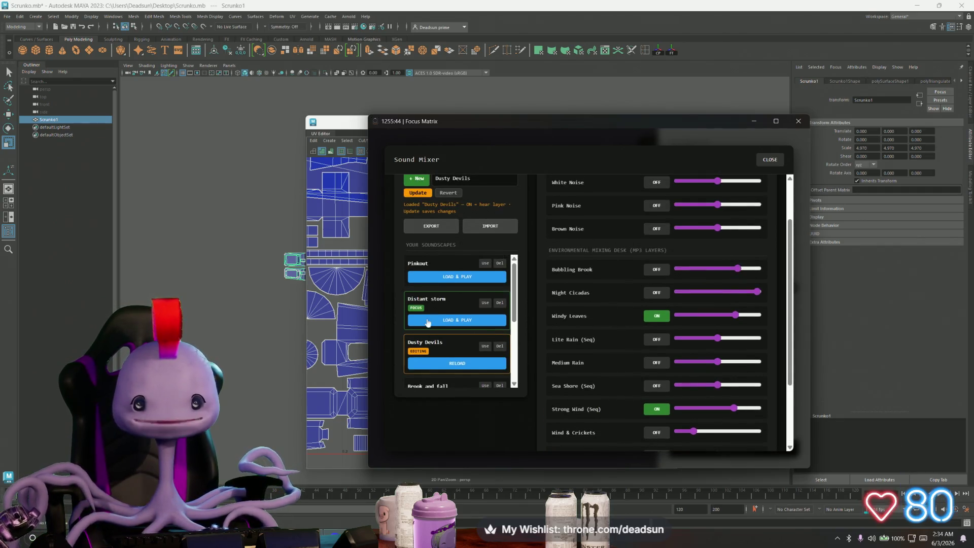
scroll(548, 320, "up", 2)
scroll(474, 319, "down", 3)
scroll(518, 294, "down", 3)
scroll(519, 303, "down", 1)
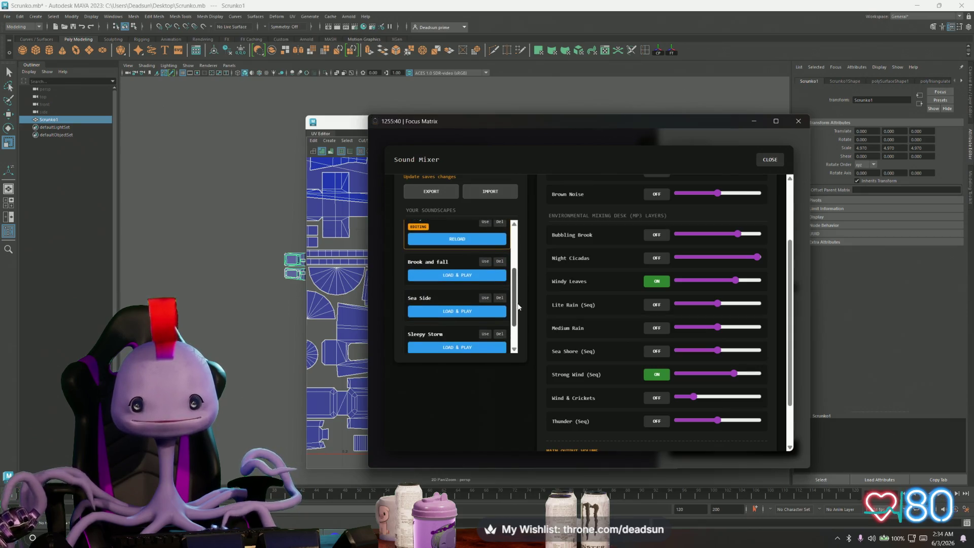
left_click(452, 276)
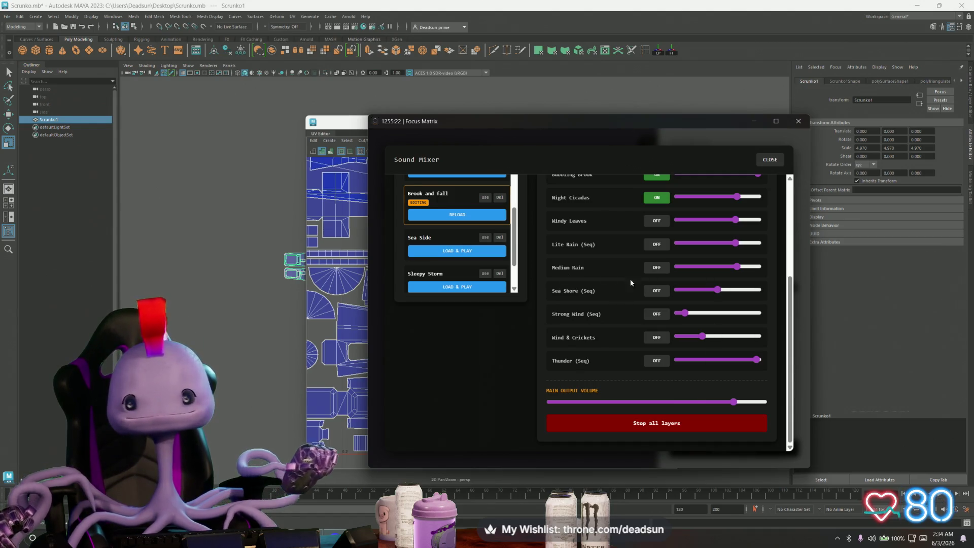
scroll(550, 365, "up", 1)
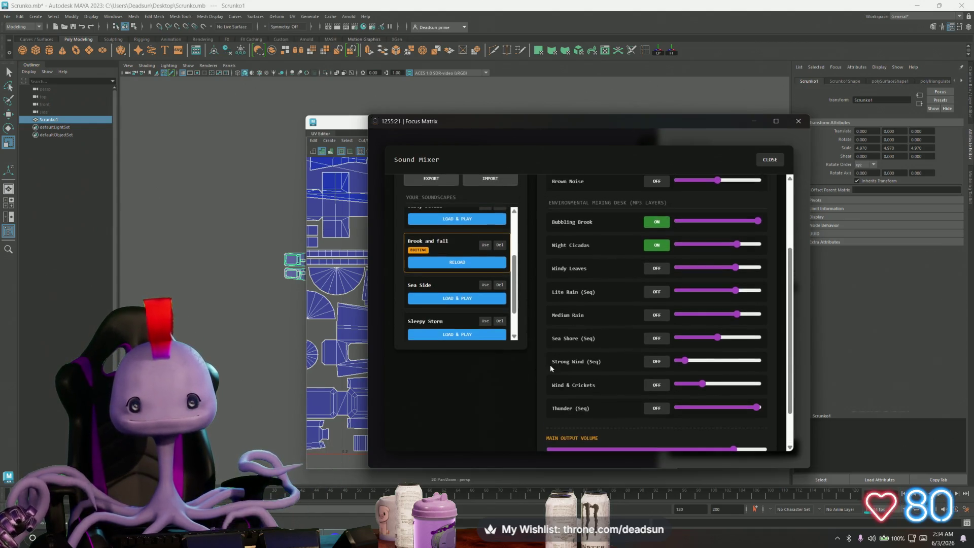
left_click(459, 299)
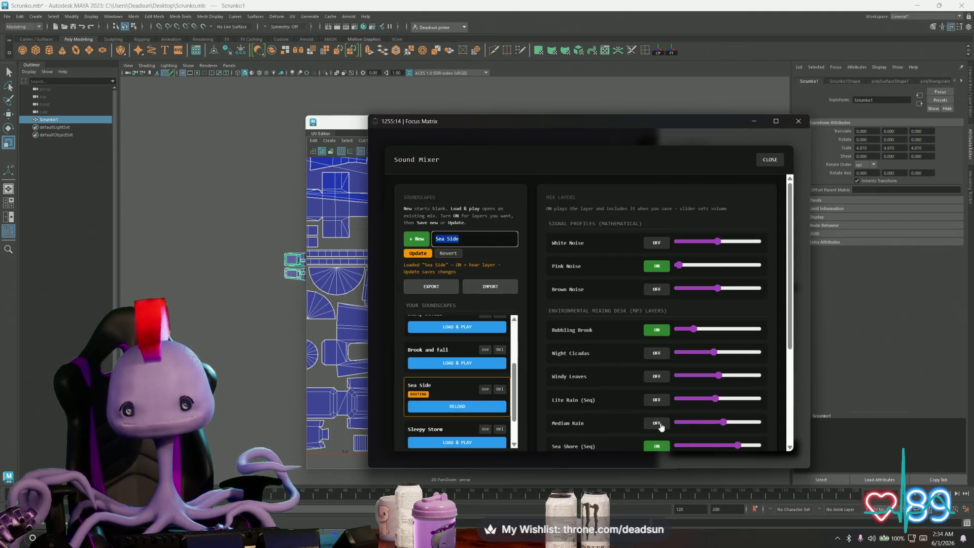
Adjust the output volume slider, then load and play the Sleepy Storm soundscape.
scroll(617, 362, "down", 1)
left_click_drag(661, 402, 732, 403)
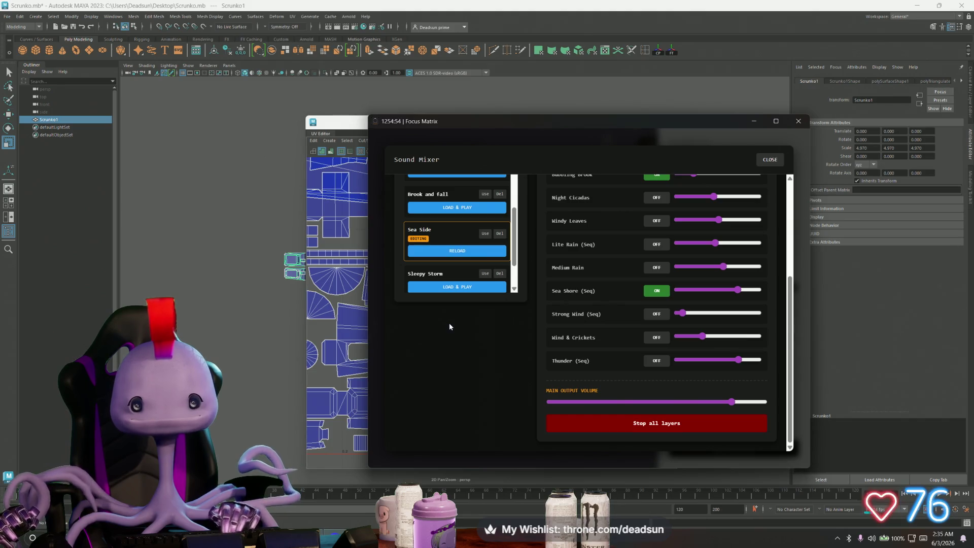
scroll(460, 278, "down", 1)
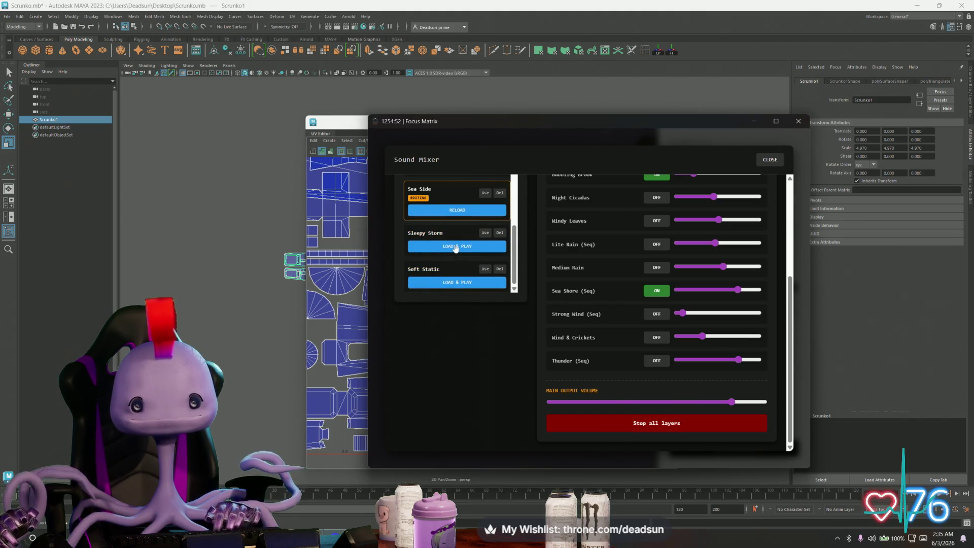
scroll(456, 248, "up", 3)
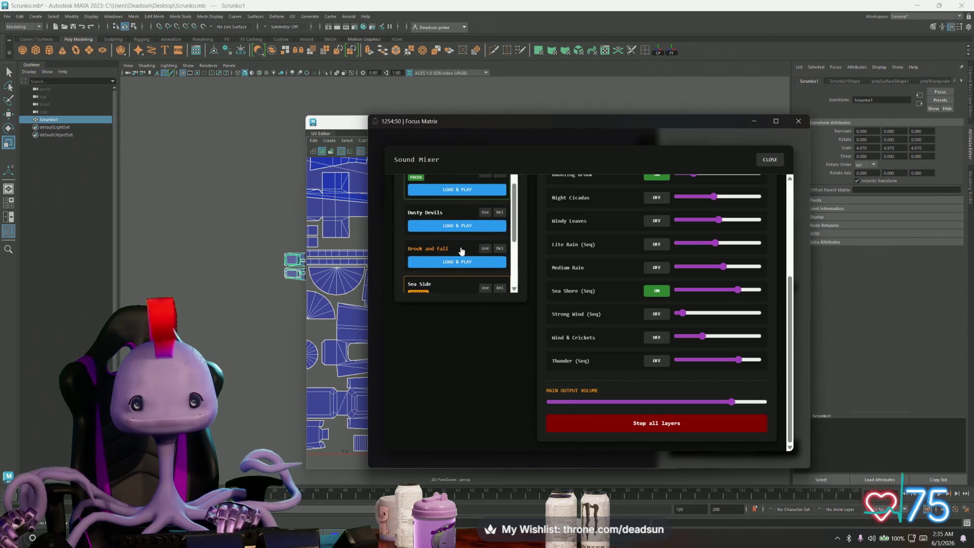
scroll(461, 249, "up", 2)
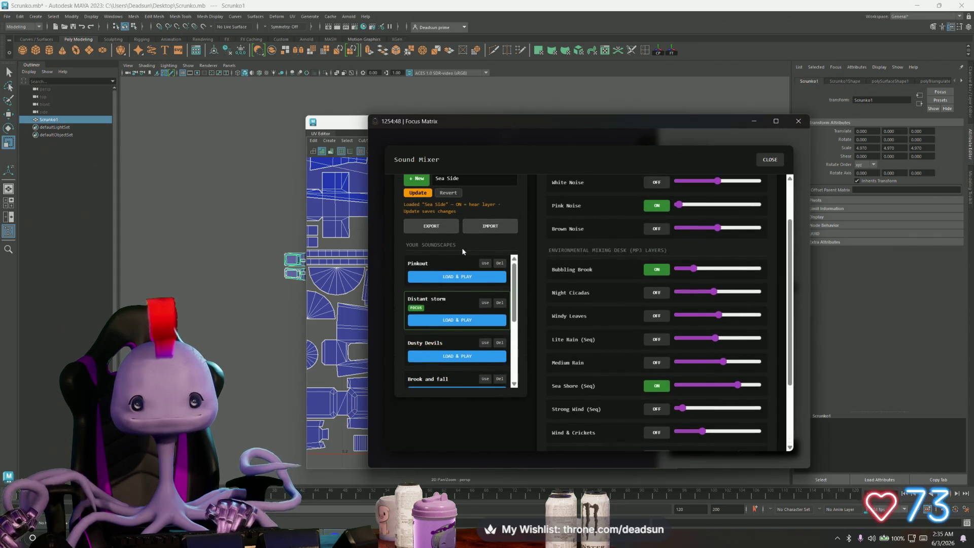
scroll(463, 254, "down", 4)
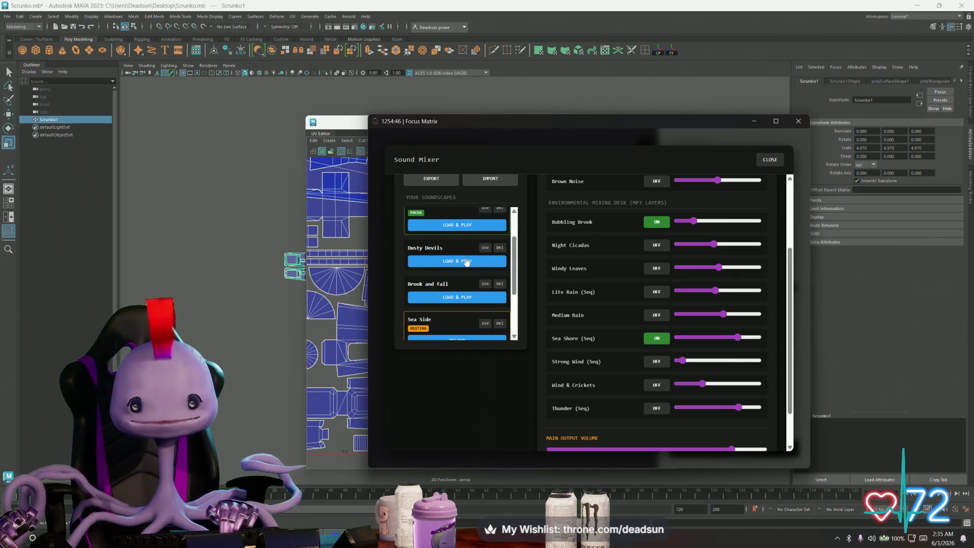
scroll(464, 268, "down", 1)
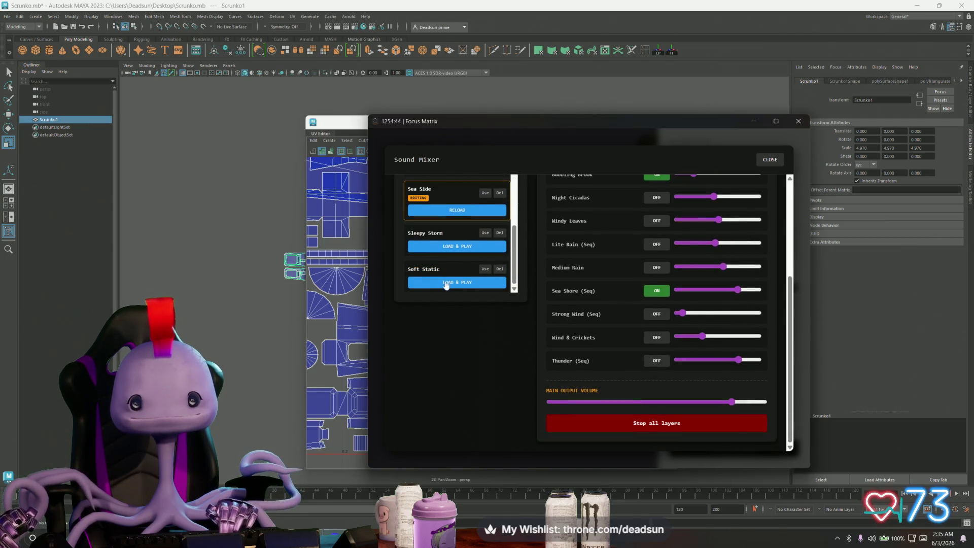
left_click(456, 251)
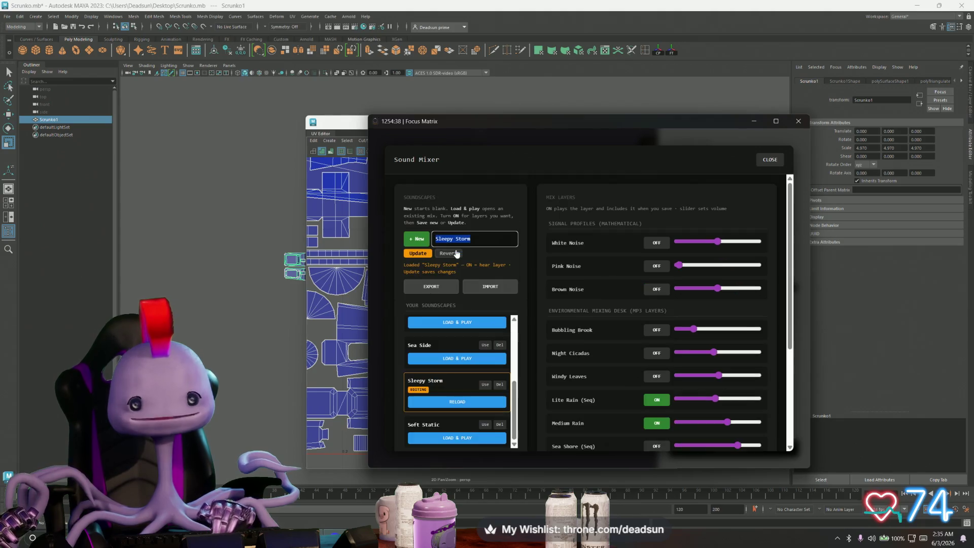
scroll(685, 349, "down", 2)
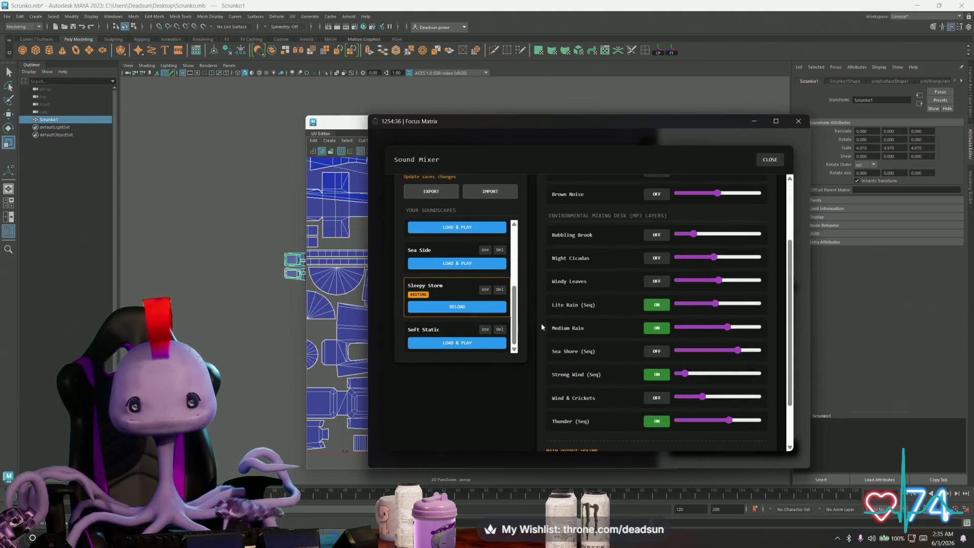
left_click_drag(514, 301, 525, 244)
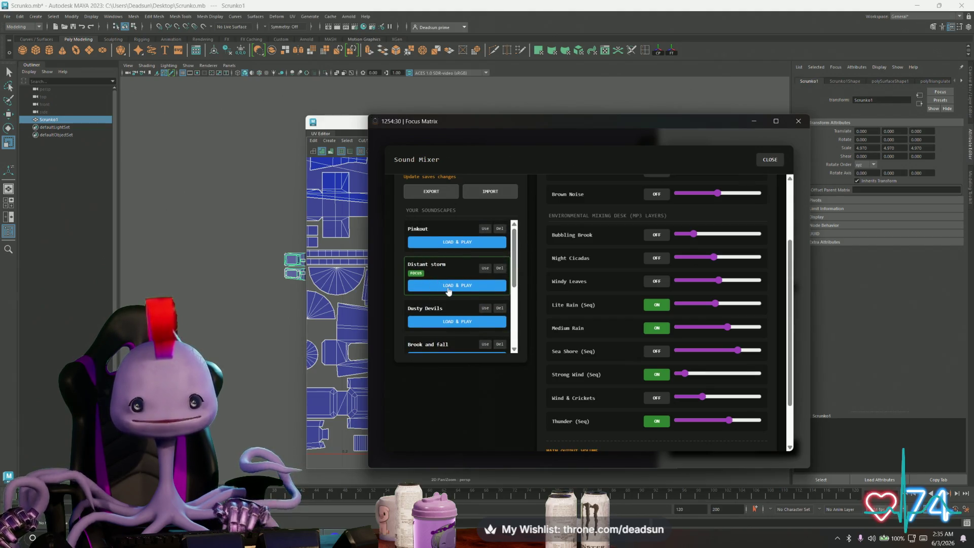
left_click_drag(514, 261, 512, 327)
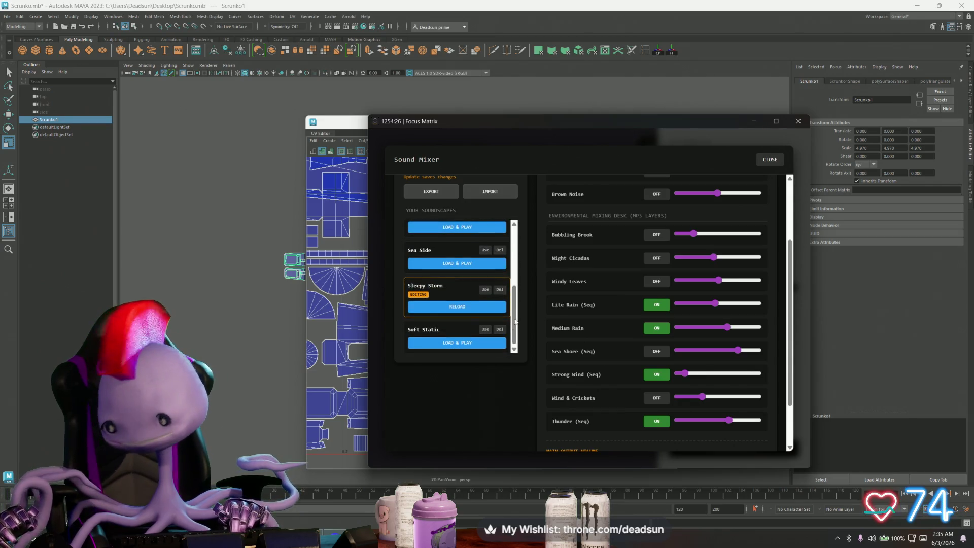
scroll(607, 260, "up", 2)
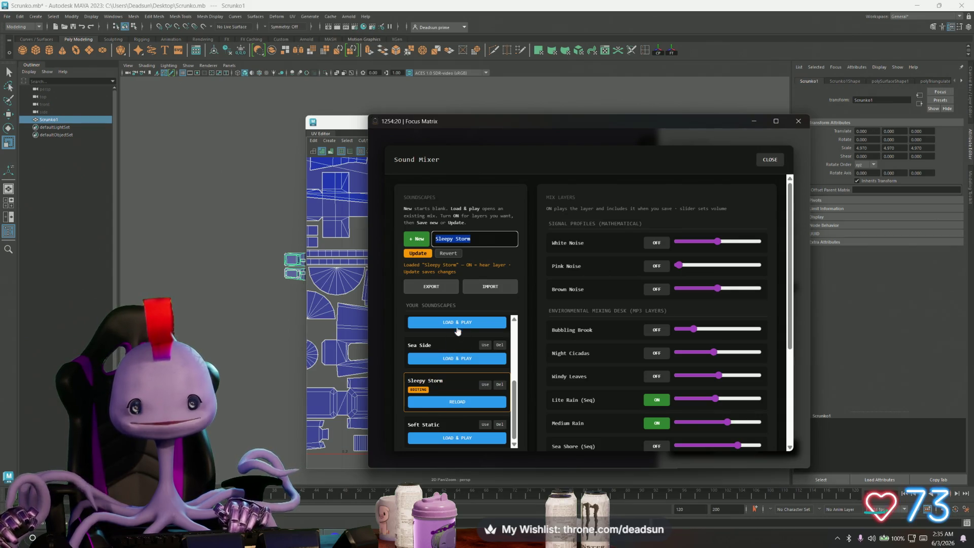
scroll(453, 339, "up", 5)
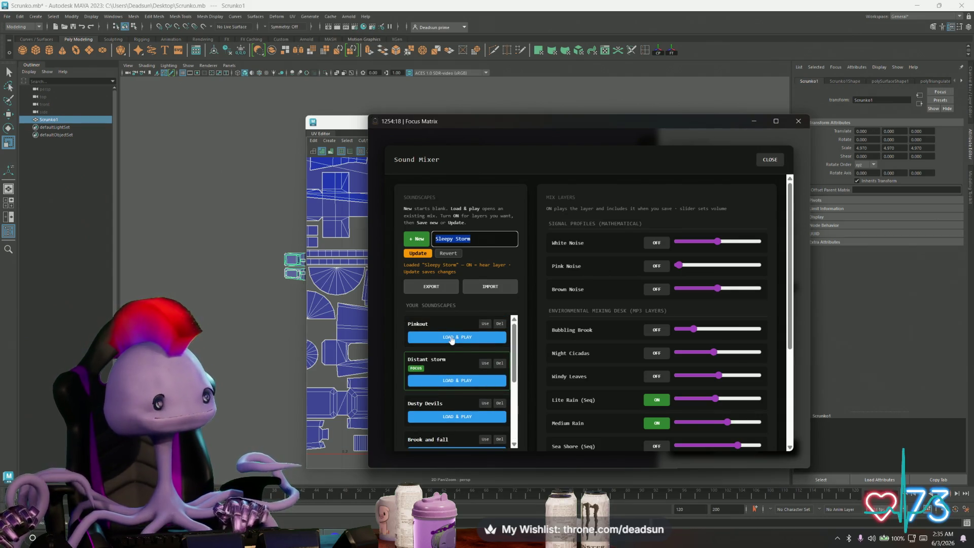
left_click(452, 339)
left_click_drag(718, 242, 684, 243)
left_click(683, 265)
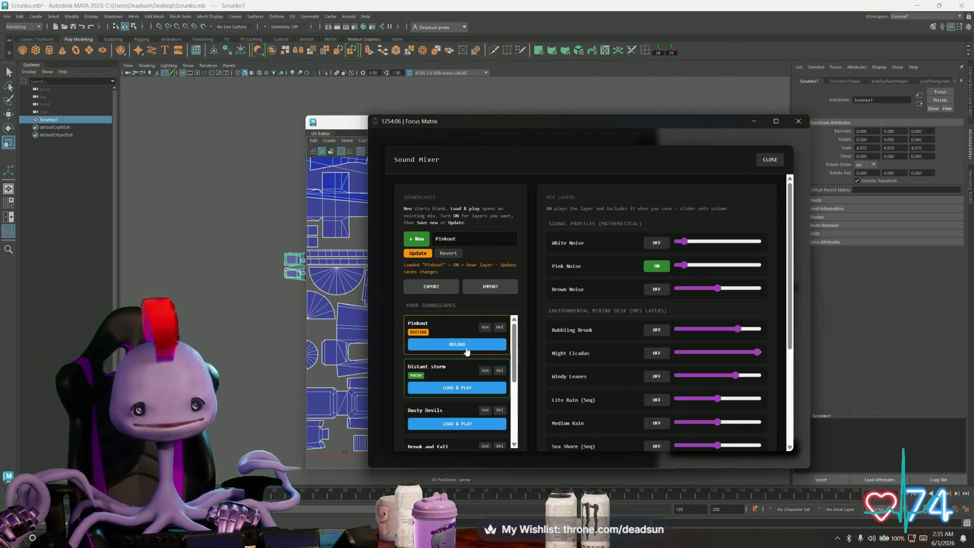
scroll(454, 384, "down", 1)
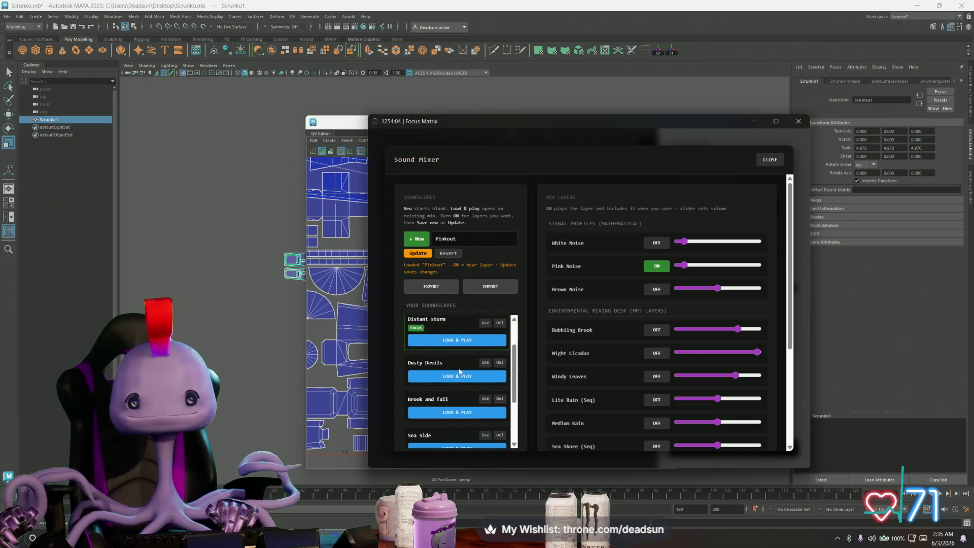
scroll(462, 375, "up", 1)
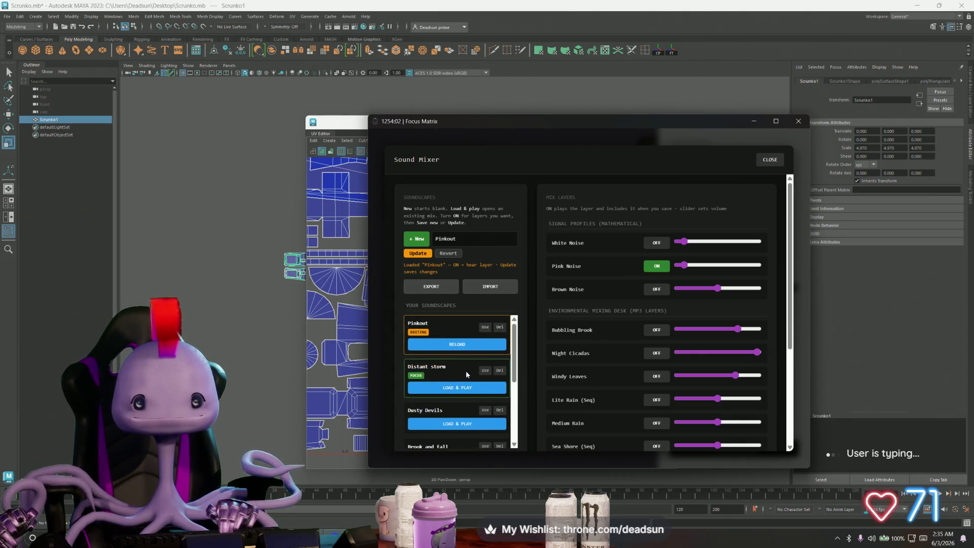
scroll(461, 373, "down", 1)
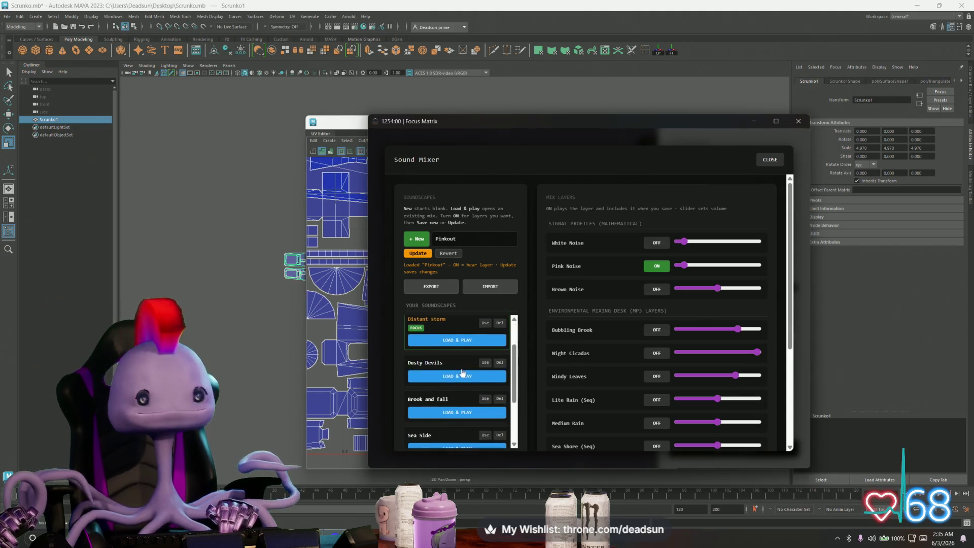
scroll(462, 373, "up", 1)
scroll(462, 373, "down", 1)
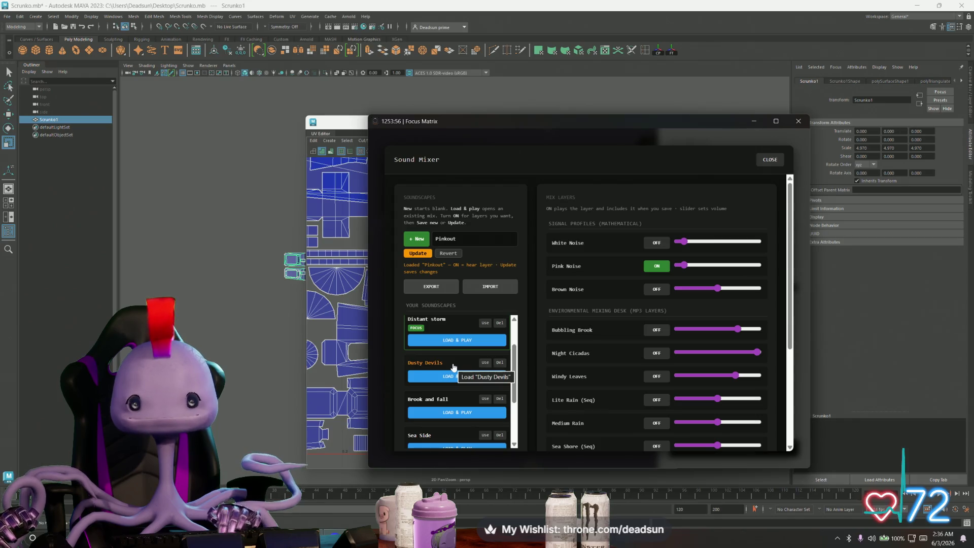
left_click(663, 265)
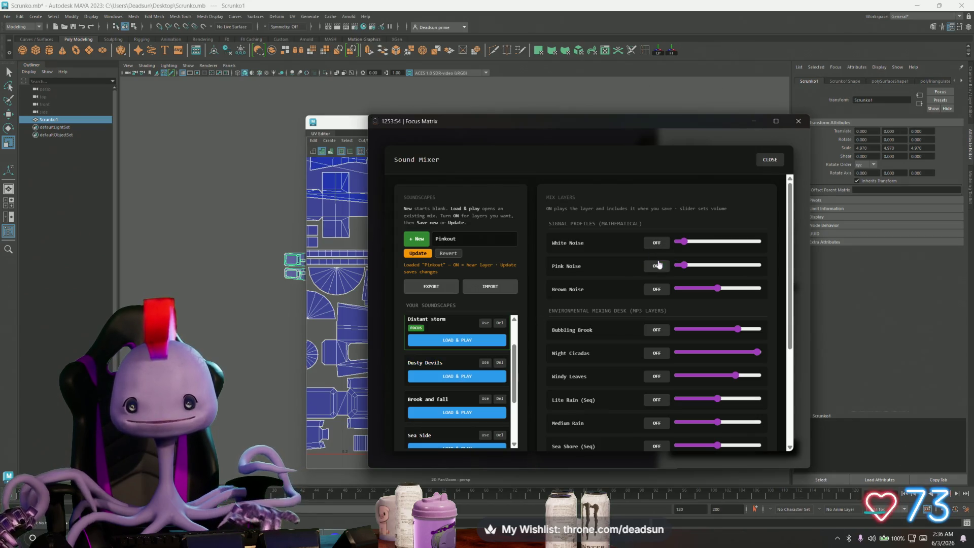
left_click(657, 243)
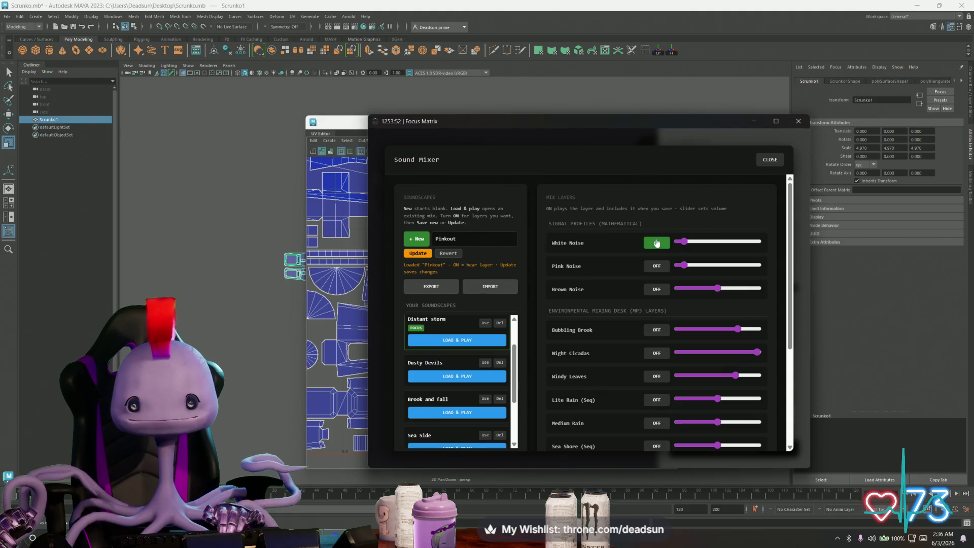
left_click(657, 243)
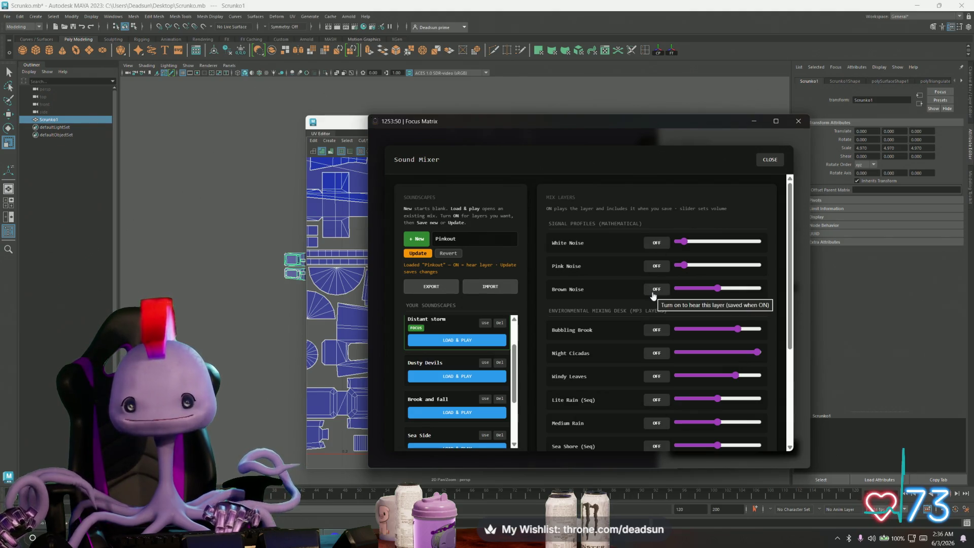
left_click(656, 293)
left_click_drag(717, 288, 698, 289)
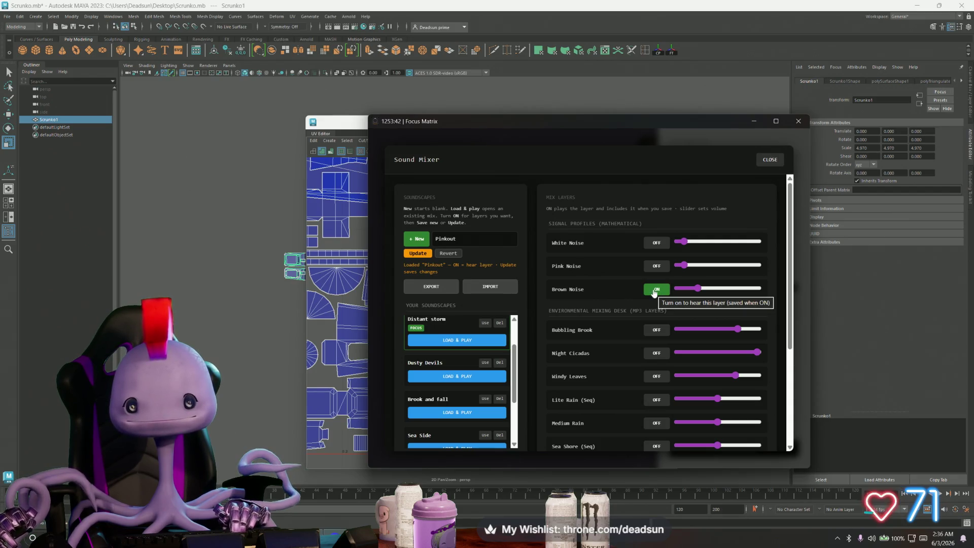
left_click(656, 290)
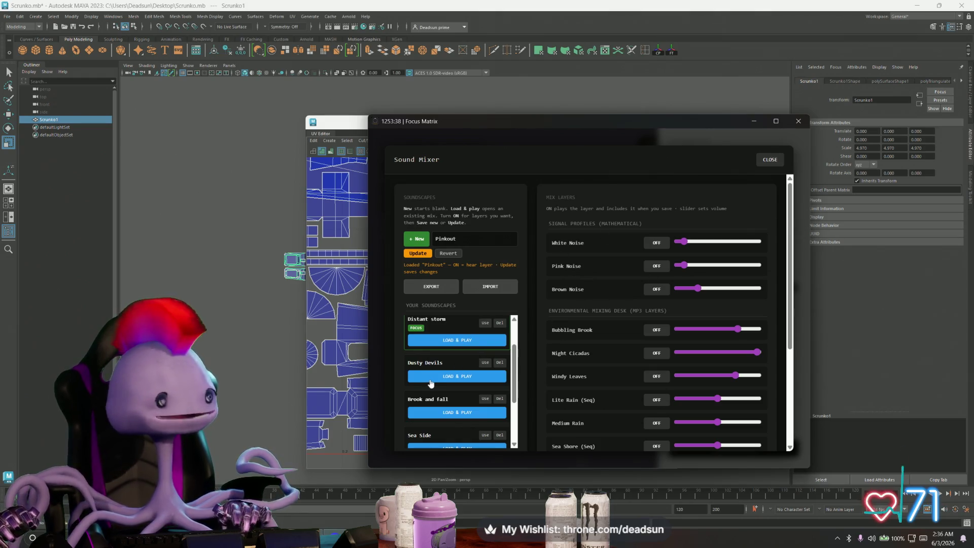
scroll(470, 364, "down", 1)
scroll(470, 364, "up", 1)
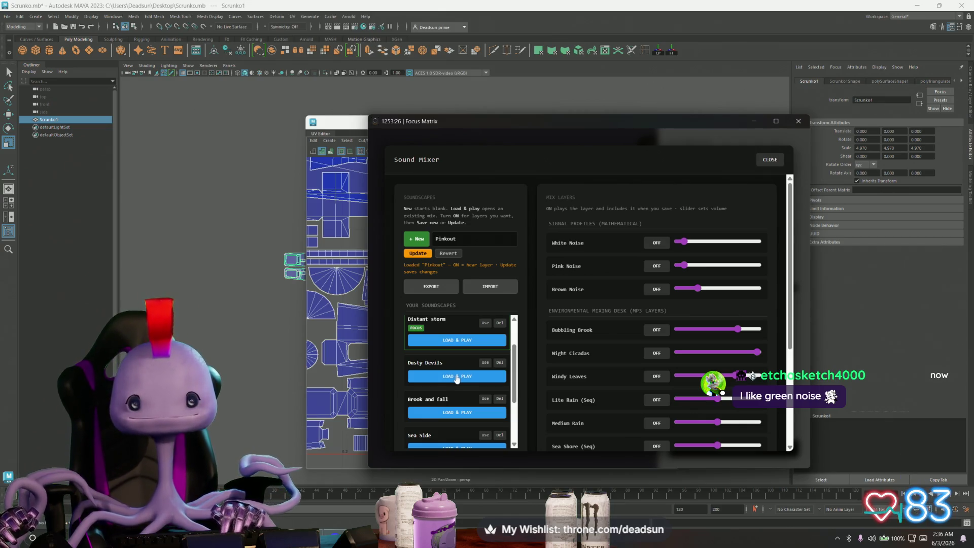
scroll(456, 378, "down", 3)
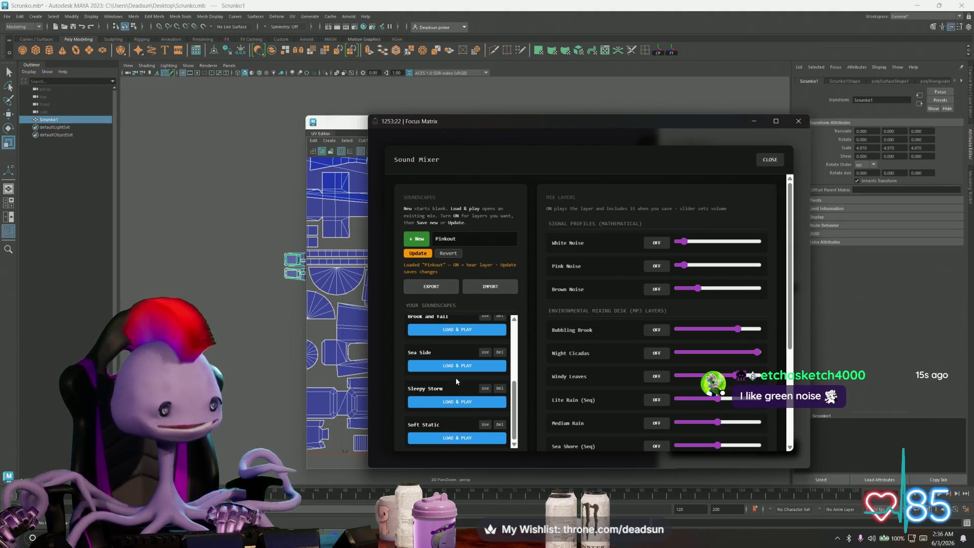
scroll(457, 381, "down", 1)
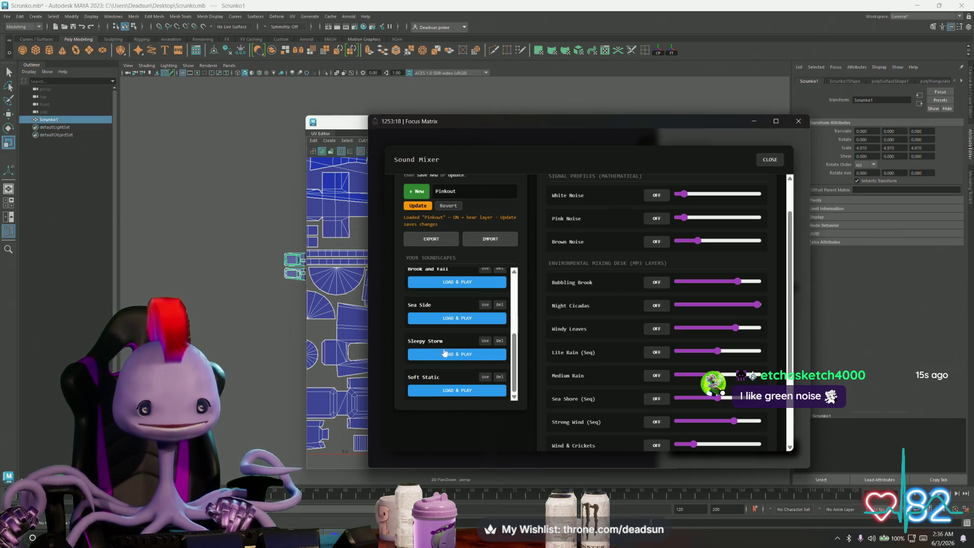
scroll(446, 350, "up", 2)
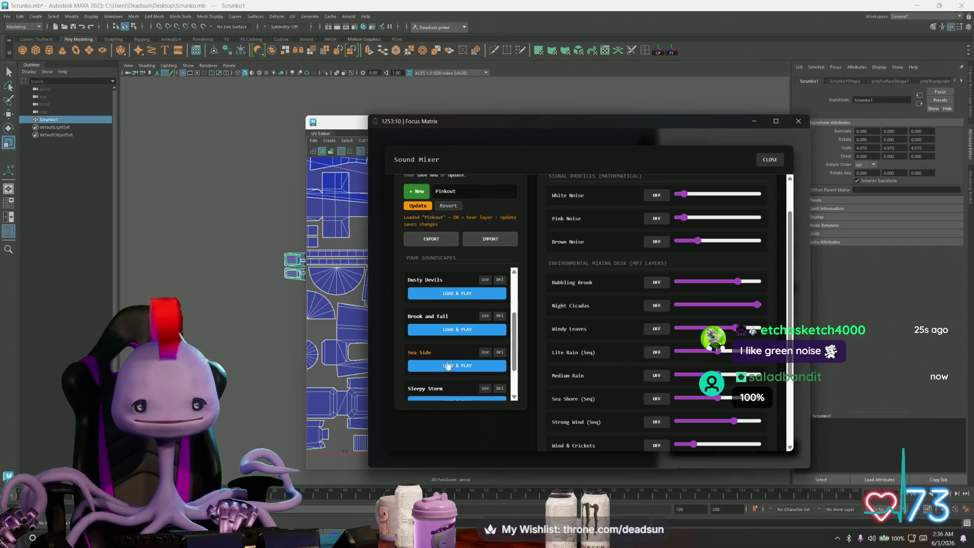
scroll(447, 371, "down", 2)
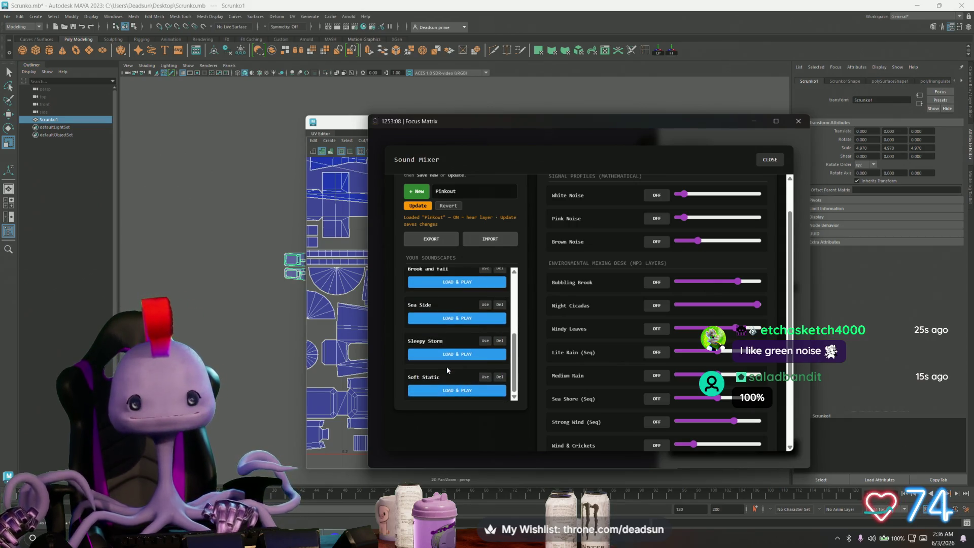
scroll(447, 367, "down", 2)
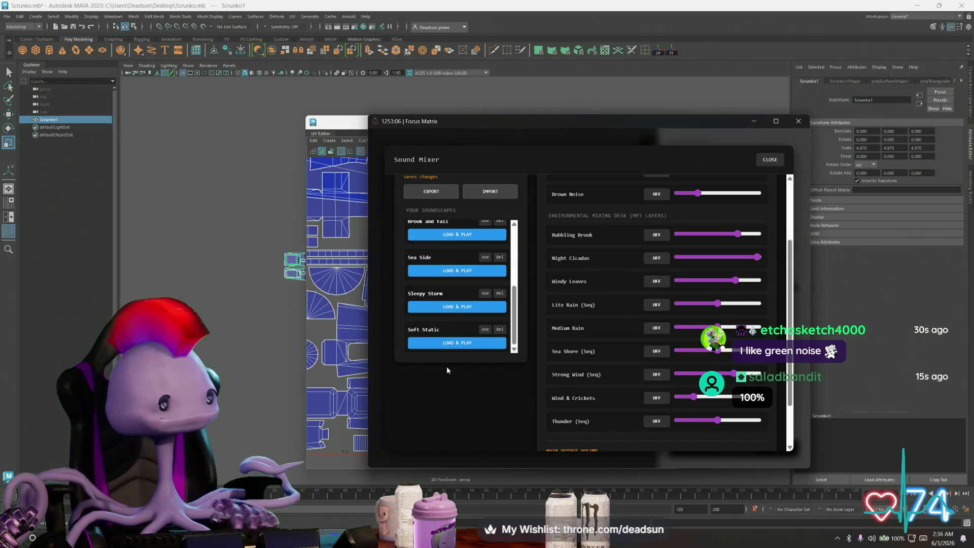
scroll(446, 366, "up", 4)
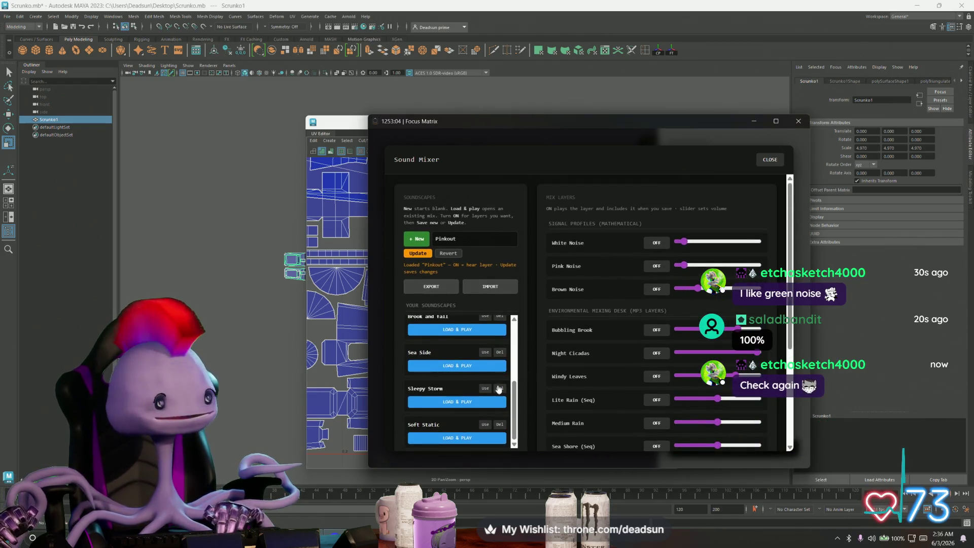
left_click_drag(514, 402, 517, 341)
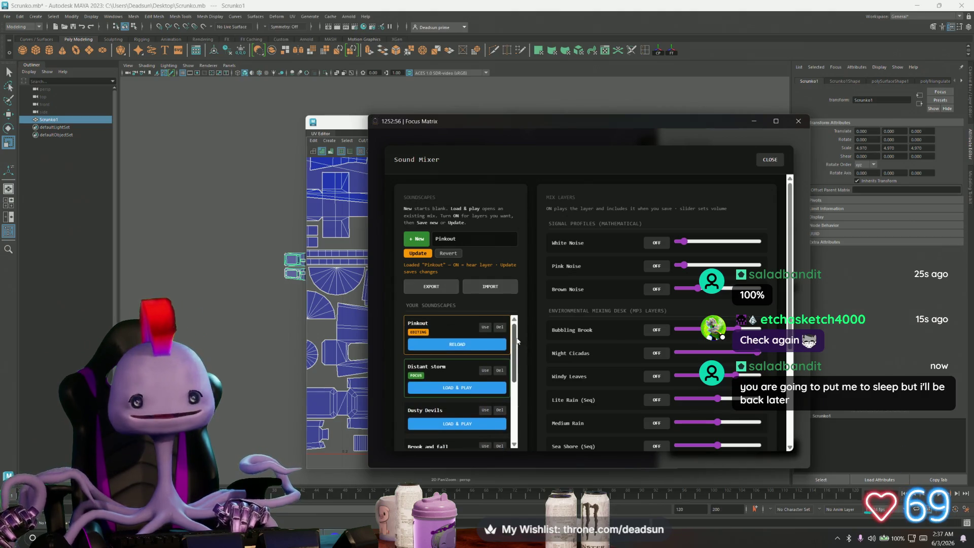
scroll(455, 362, "down", 1)
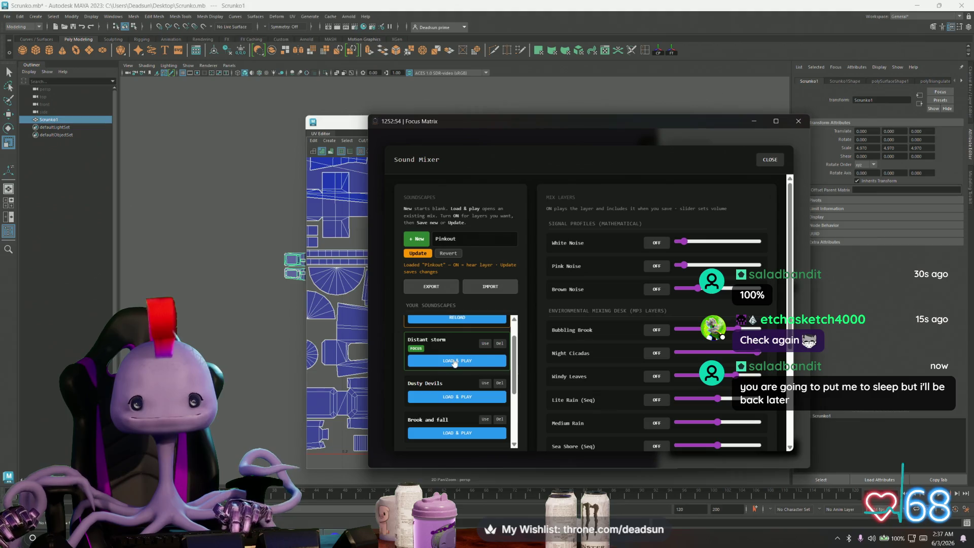
left_click(455, 361)
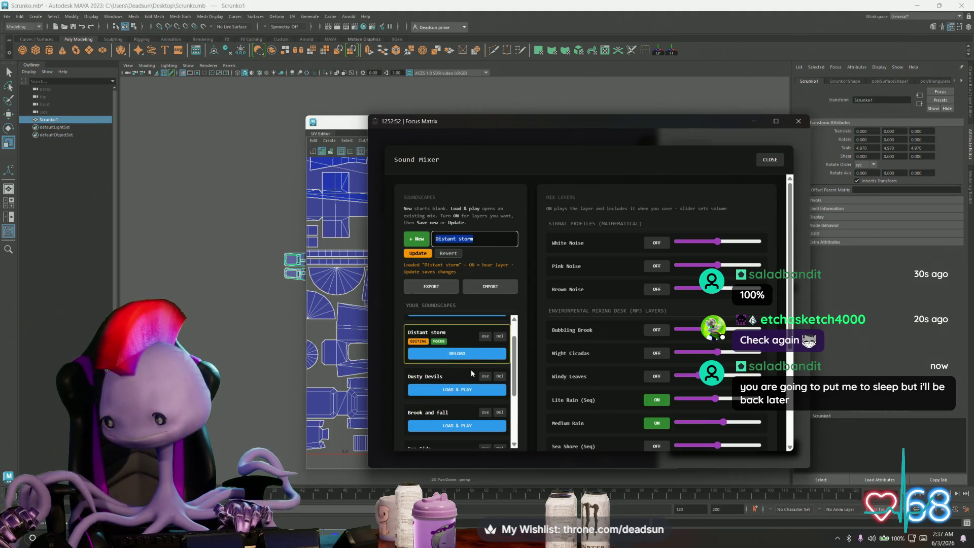
Raise the Distant storm main output volume, then close the Sound Mixer and settings panel.
scroll(658, 402, "down", 3)
left_click_drag(658, 402, 696, 404)
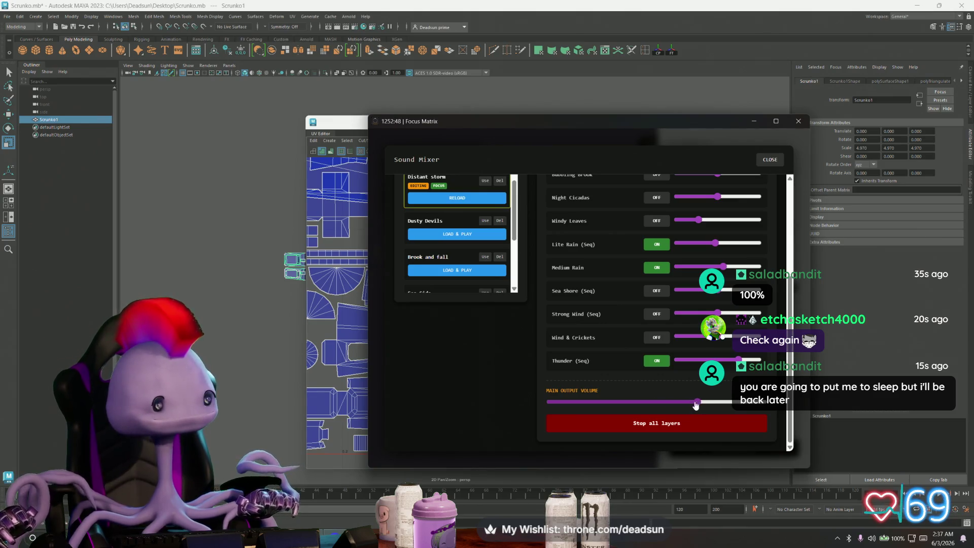
left_click(774, 158)
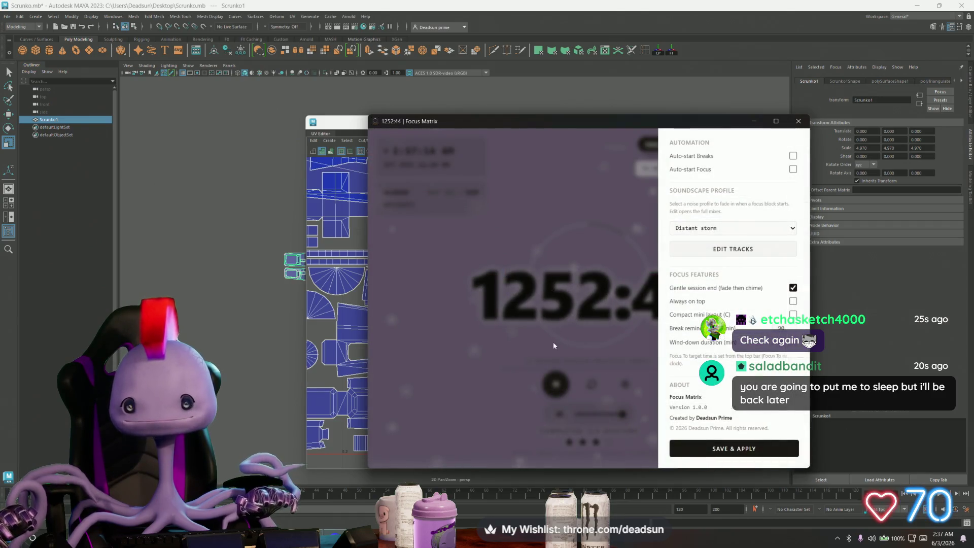
left_click(554, 342)
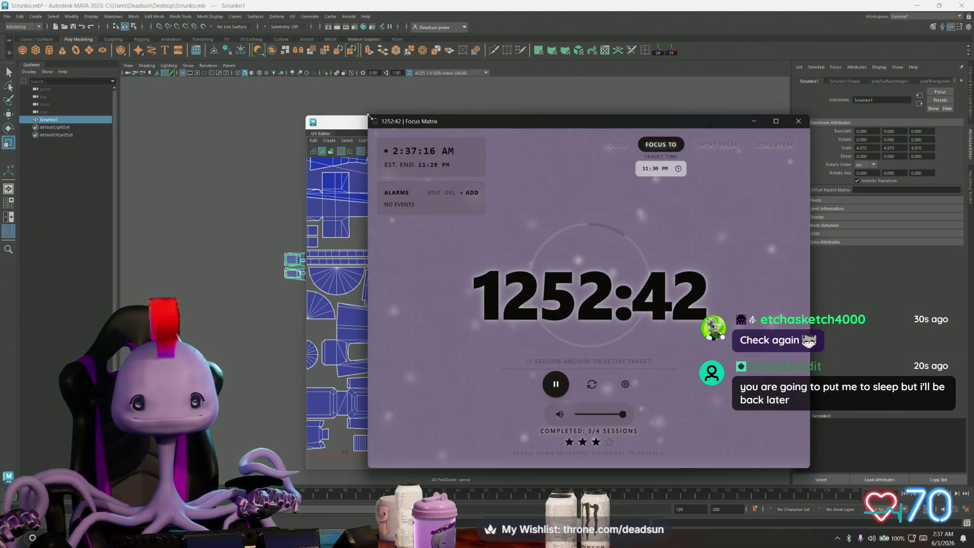
Open and discard a New Alarm form, then shrink the Focus Matrix window.
left_click(470, 193)
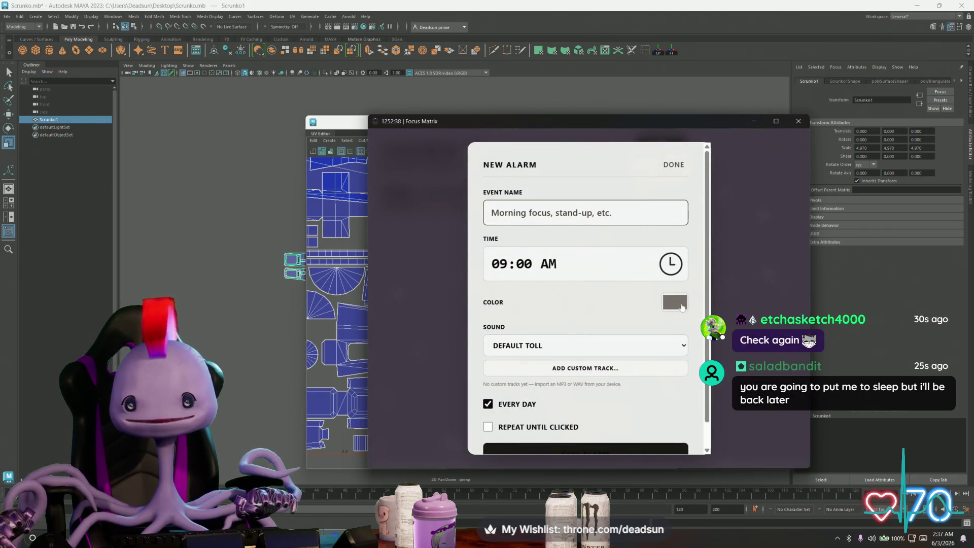
left_click(721, 282)
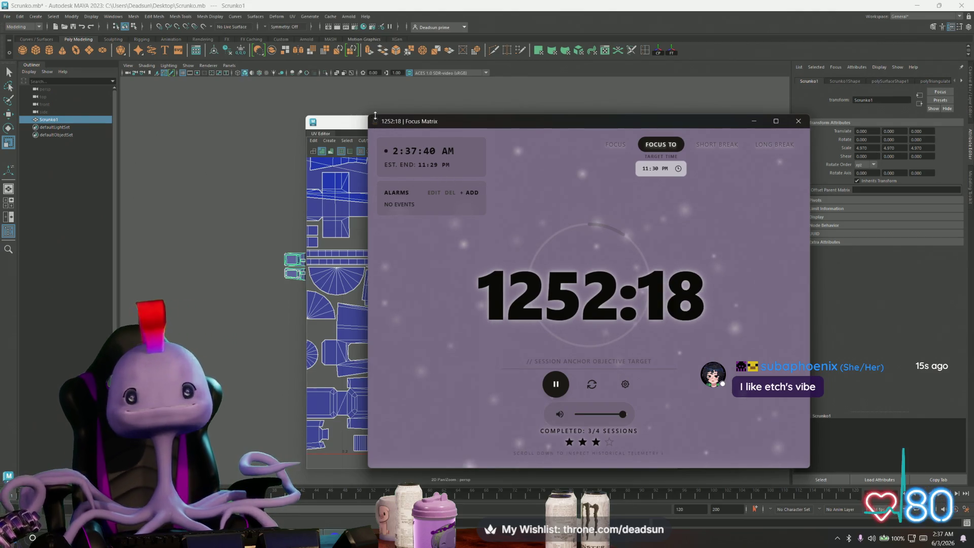
left_click_drag(366, 117, 598, 145)
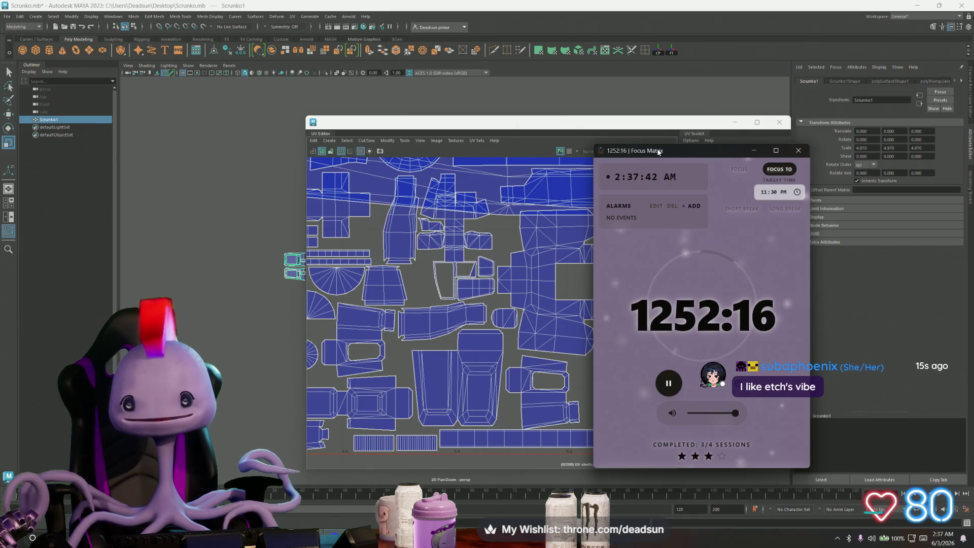
Move the shrunken timer off the UV layout, glance at Painter's UV view, and return to Maya.
left_click_drag(686, 157, 677, 212)
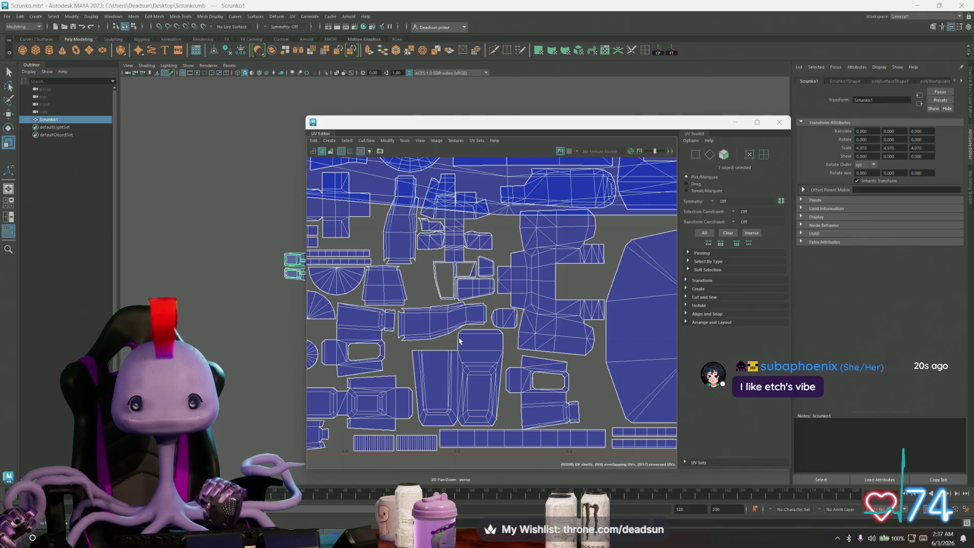
key("alt+Tab")
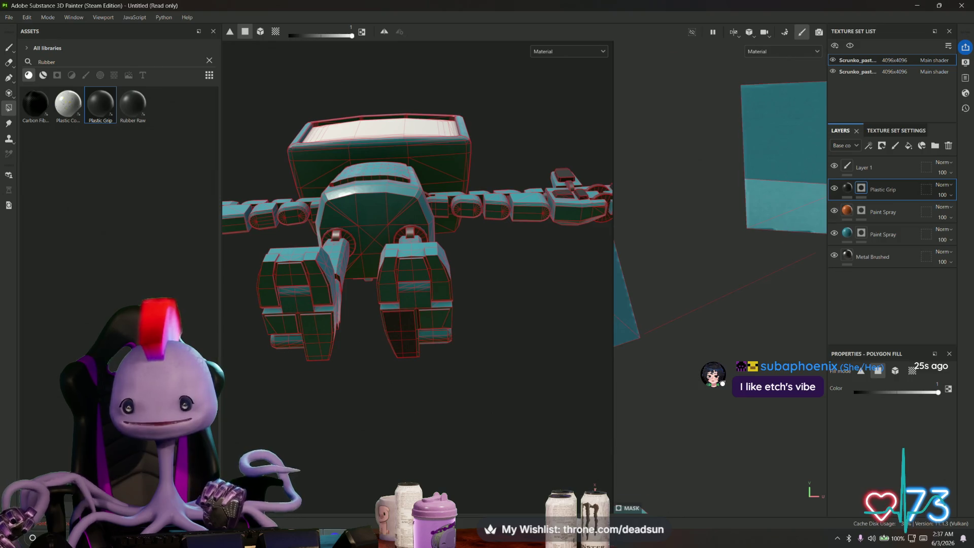
scroll(692, 320, "up", 5)
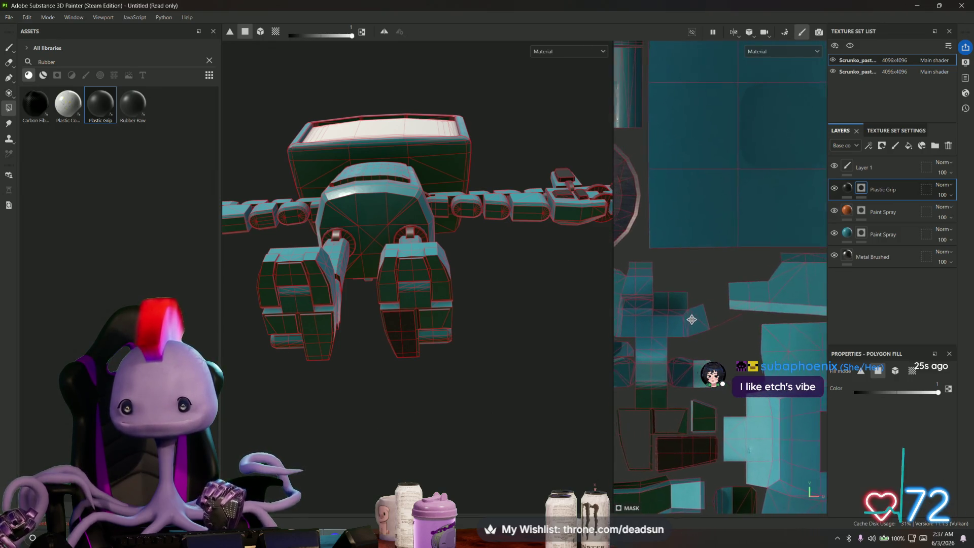
scroll(692, 319, "up", 1)
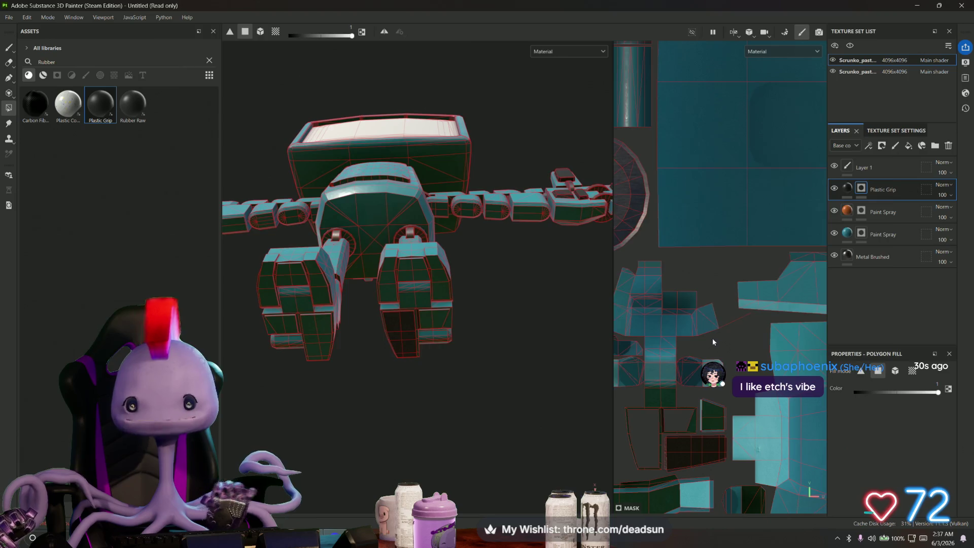
key("alt+Tab")
key("Tab")
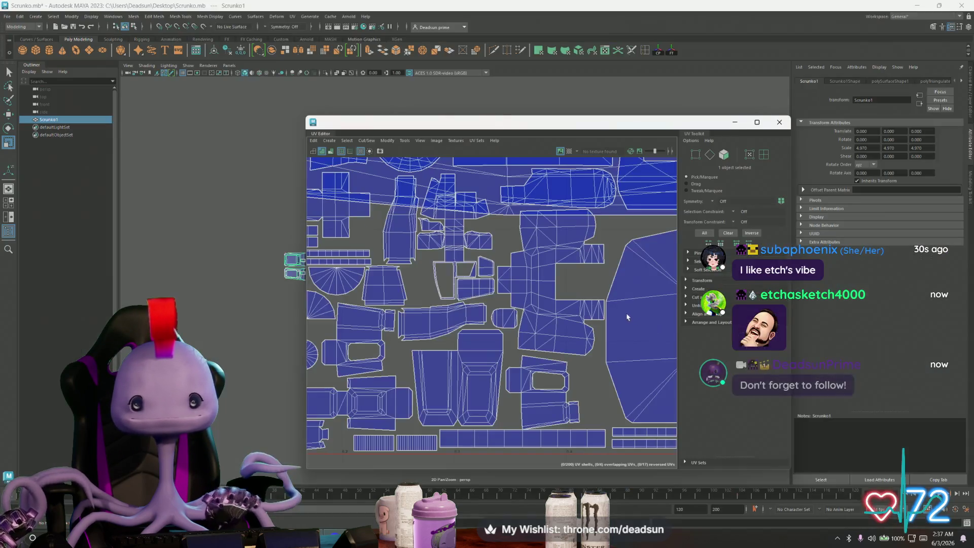
Zoom and pan Maya's UV layout, then move the UV Editor window to the right.
scroll(522, 370, "up", 6)
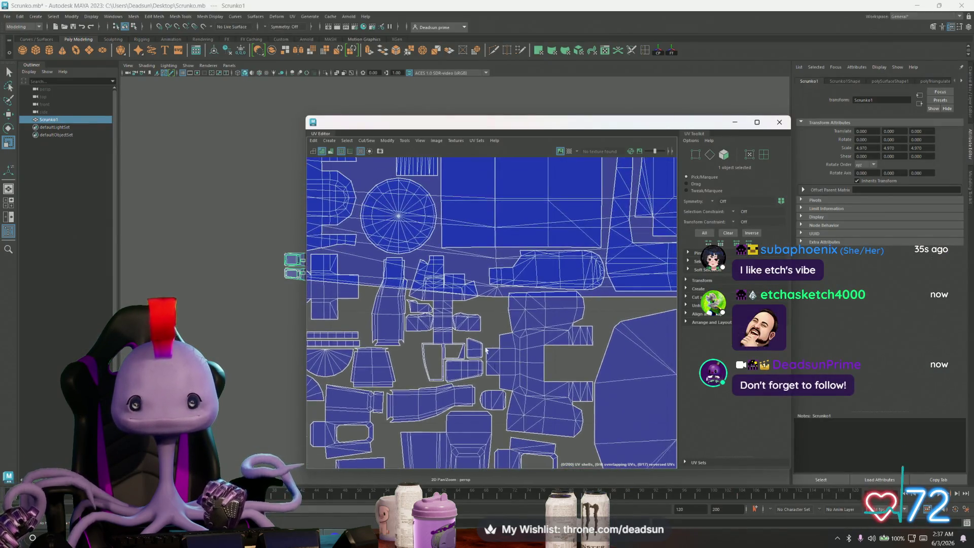
middle_click_drag(598, 375, 598, 428, "alt")
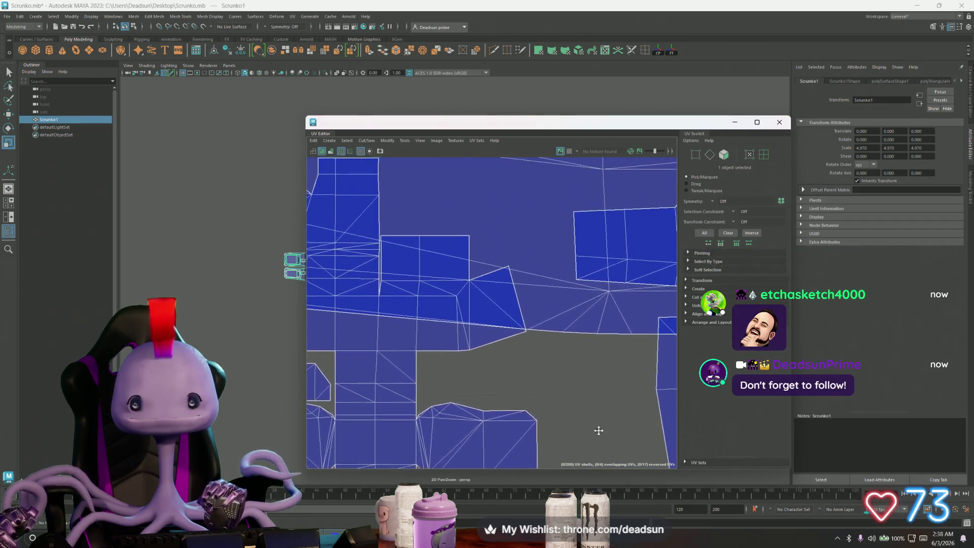
scroll(508, 357, "up", 4)
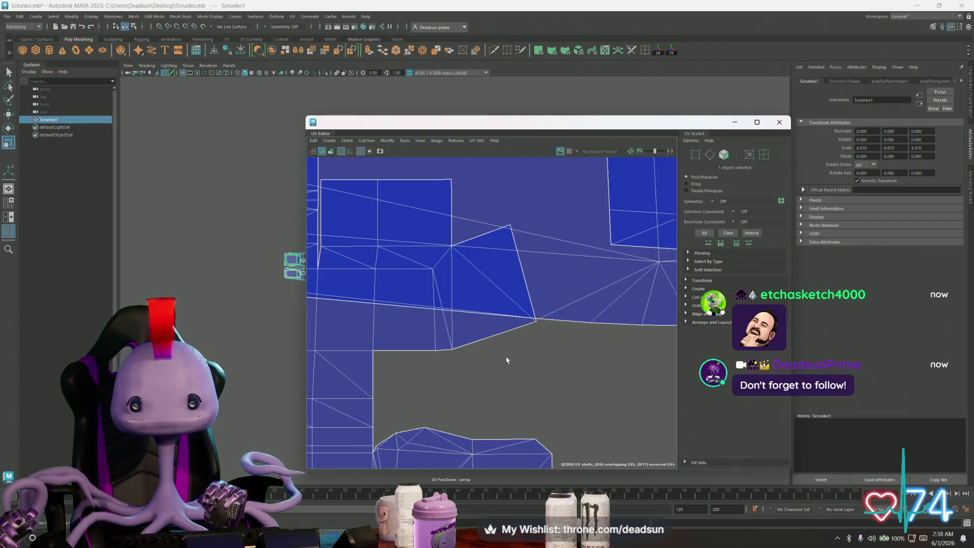
scroll(507, 386, "down", 5)
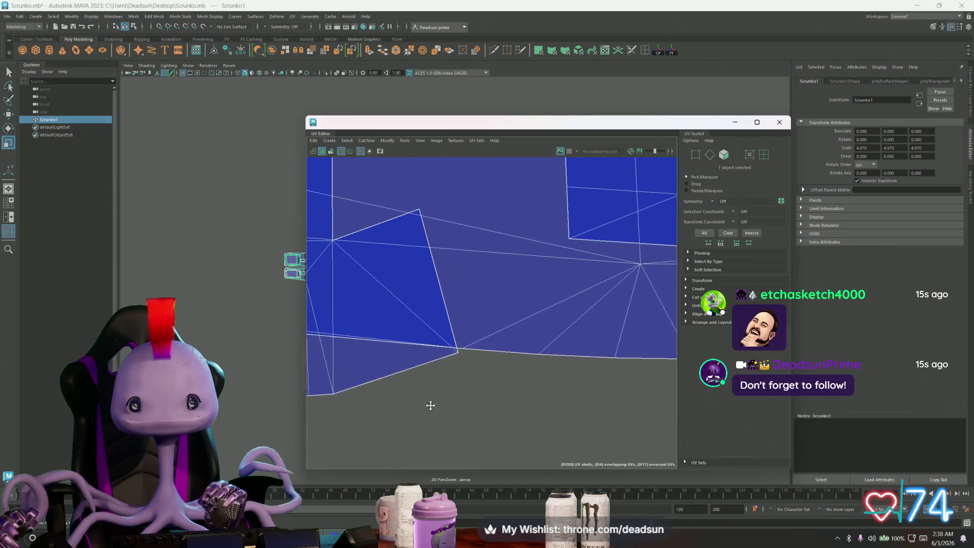
scroll(484, 412, "down", 4)
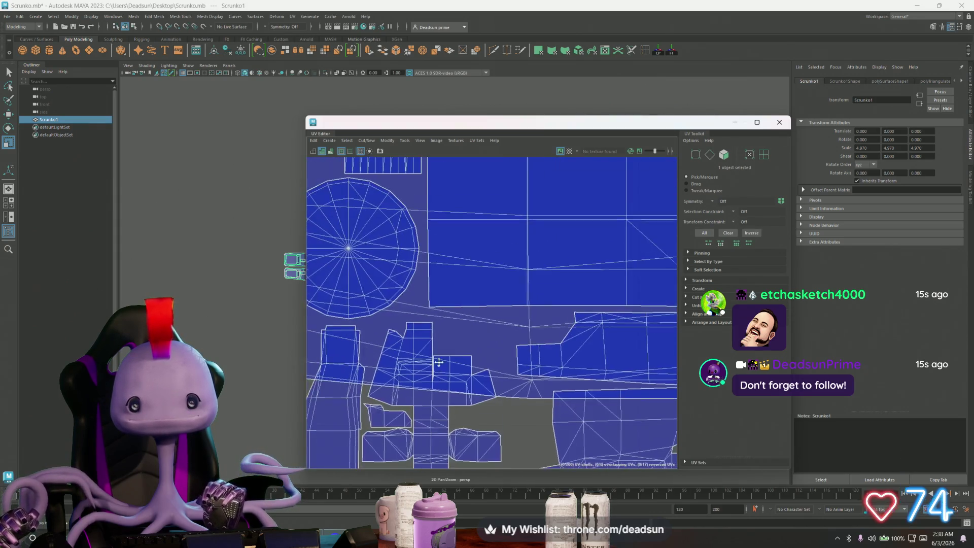
middle_click_drag(502, 345, 535, 325, "alt")
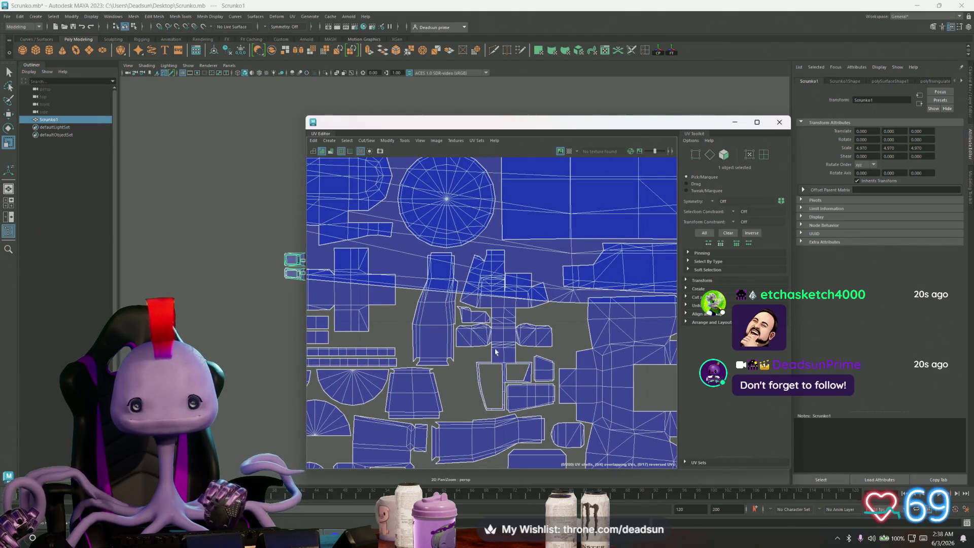
left_click_drag(369, 123, 564, 107)
Frame the robot with F, re-maximize Maya and zoom in on the UV shells.
mouse_move(401, 426)
left_mouse_down("alt")
mouse_move(390, 384)
mouse_move(333, 383)
mouse_move(444, 376)
left_mouse_up("alt")
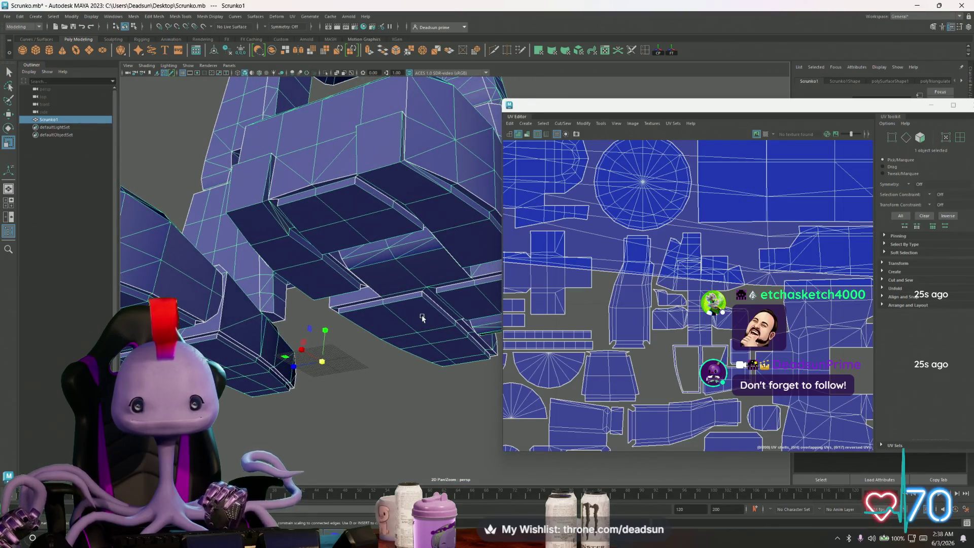
mouse_move(657, 322)
right_mouse_down("alt")
mouse_move(659, 394)
mouse_move(656, 335)
right_mouse_up("alt")
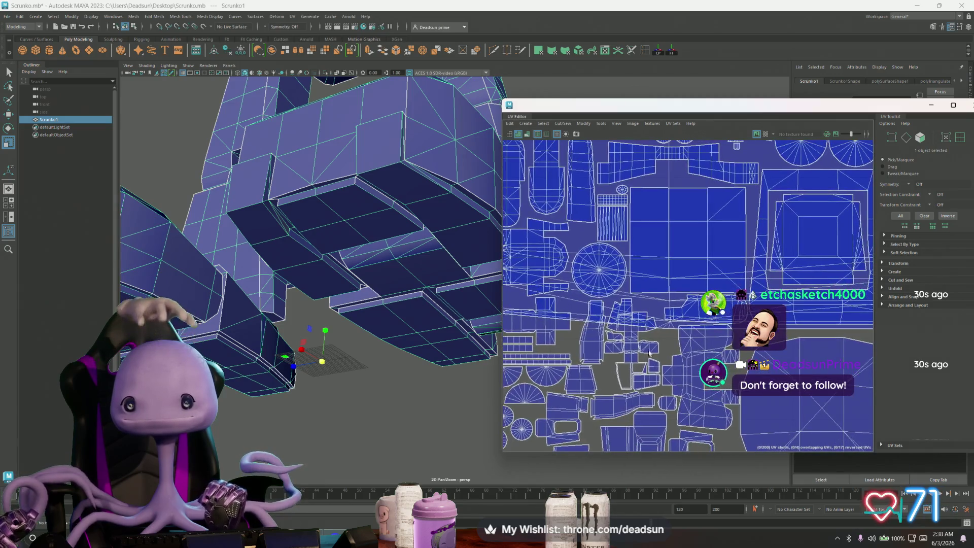
key("f")
left_click_drag(358, 149, 348, 258, "alt")
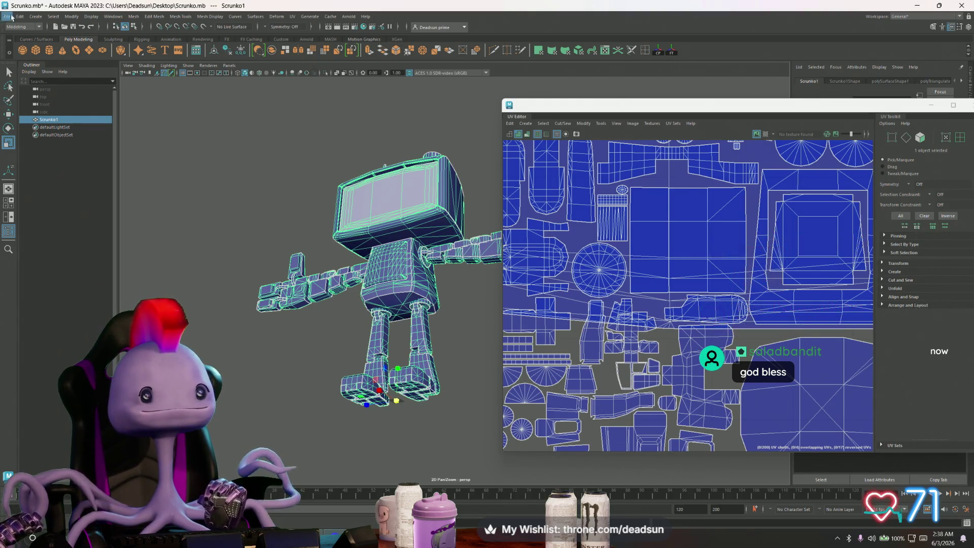
mouse_move(76, 7)
left_mouse_down()
mouse_move(118, 39)
mouse_move(282, 72)
mouse_move(142, 64)
left_mouse_up()
left_click(559, 66)
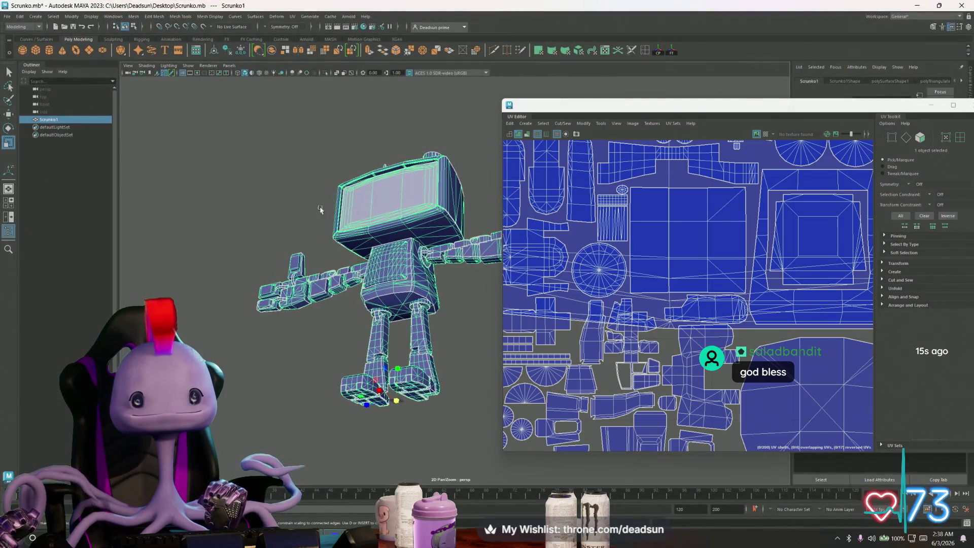
scroll(615, 349, "up", 5)
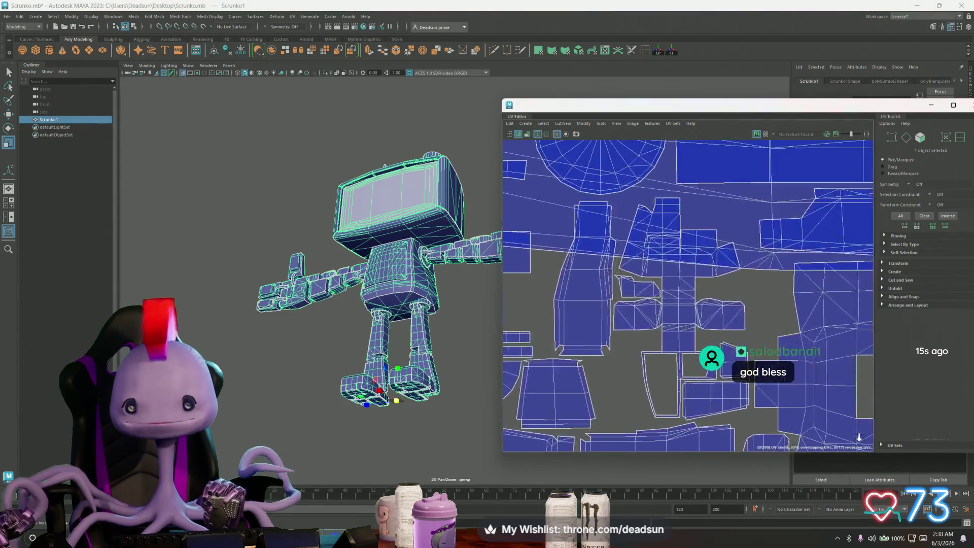
mouse_move(647, 260)
right_mouse_down("alt")
mouse_move(845, 410)
mouse_move(558, 304)
mouse_move(568, 244)
right_mouse_up("alt")
key("alt+Tab")
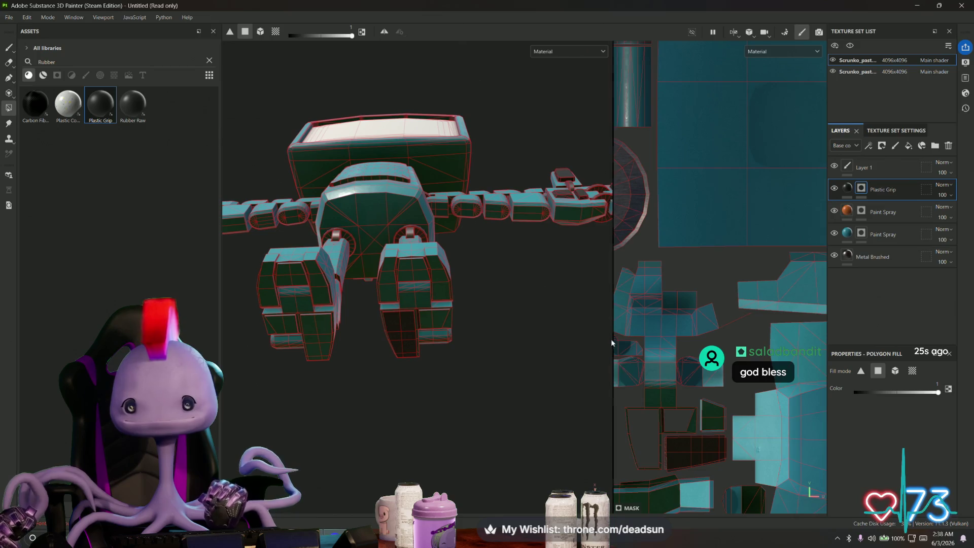
left_click_drag(613, 339, 337, 339)
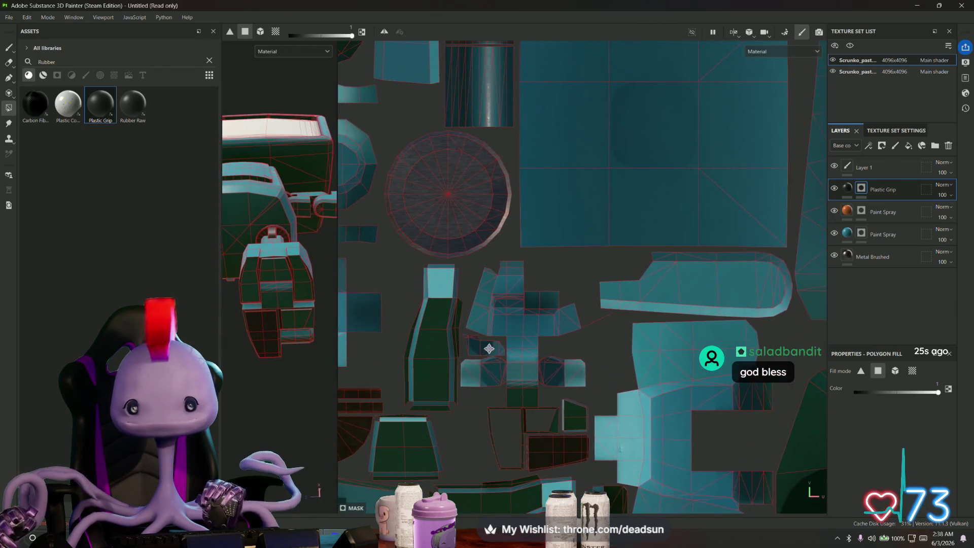
middle_click_drag(487, 349, 435, 224)
scroll(649, 294, "up", 3)
scroll(649, 294, "up", 5)
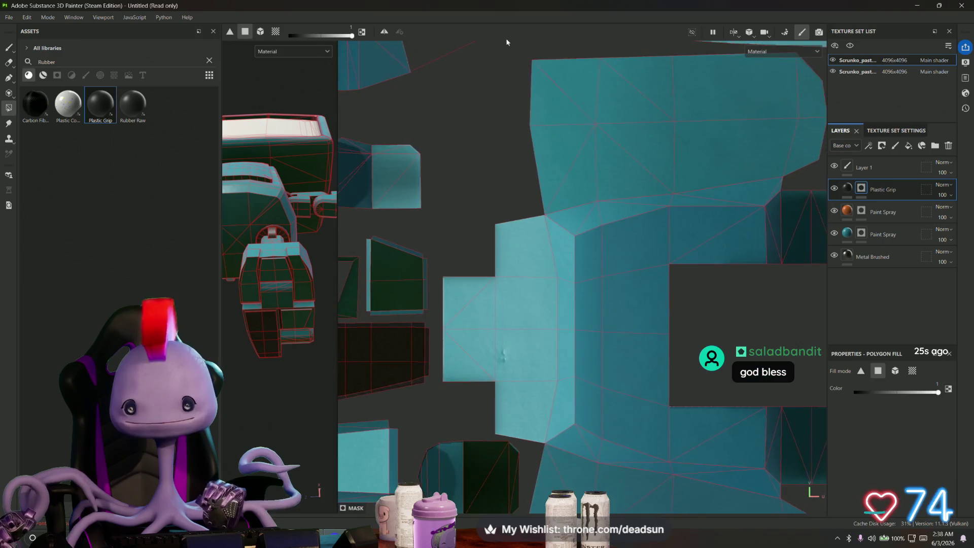
scroll(468, 284, "up", 3)
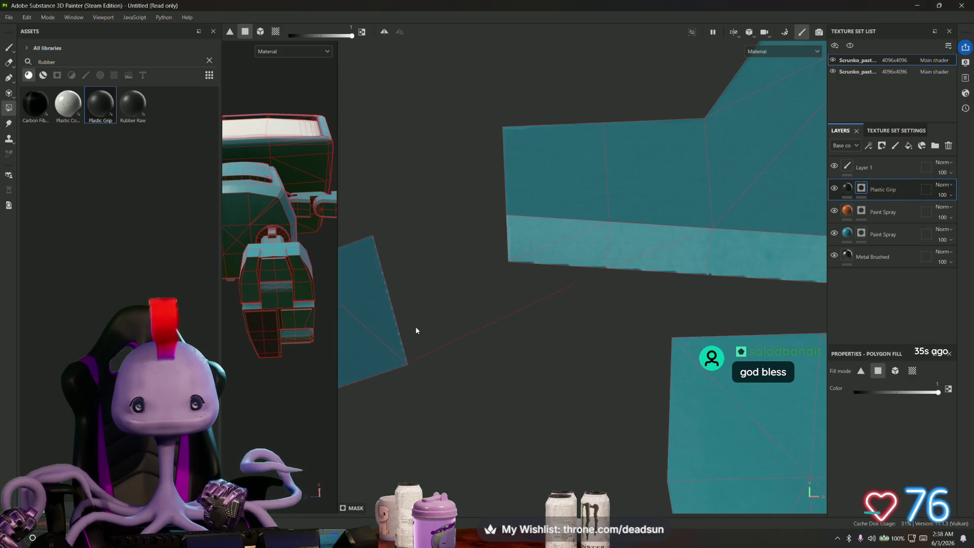
scroll(533, 352, "down", 8)
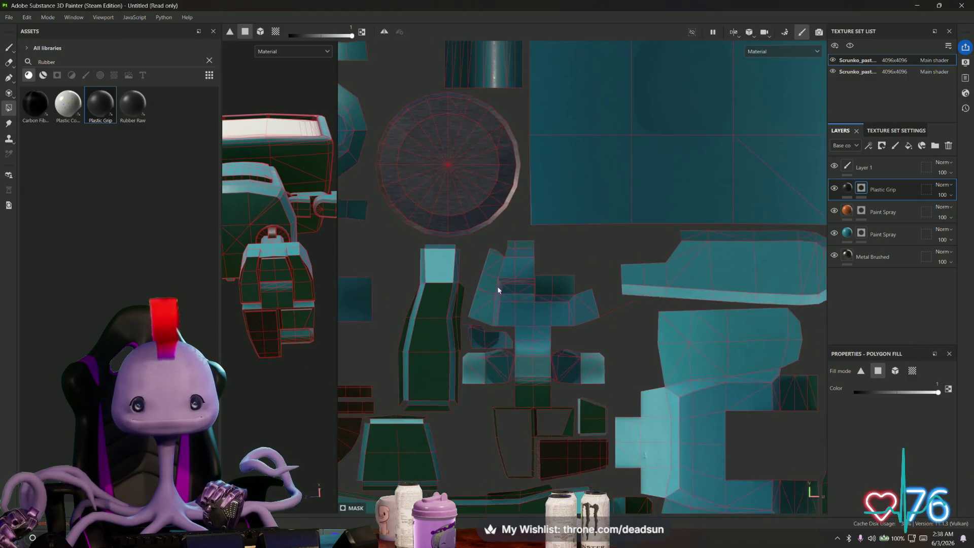
scroll(405, 177, "down", 8)
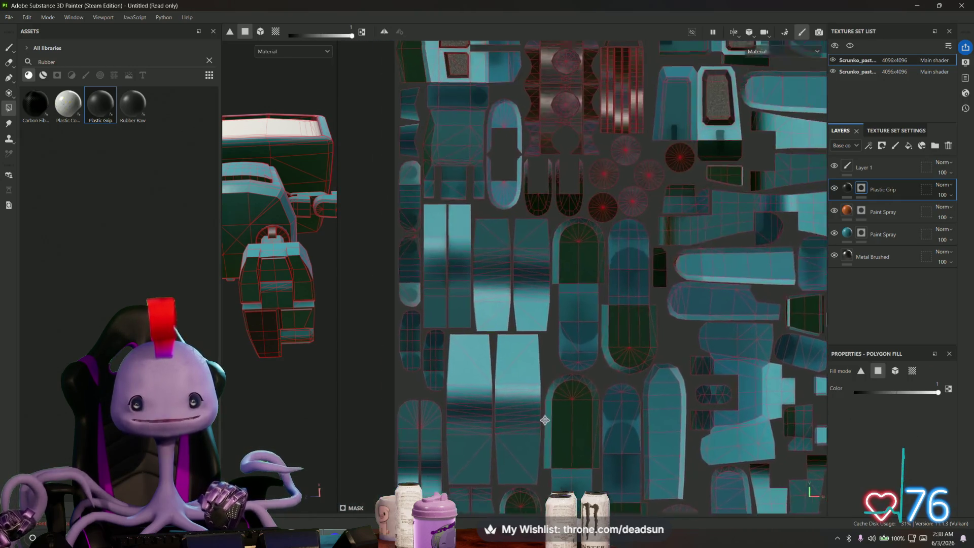
scroll(543, 309, "up", 5)
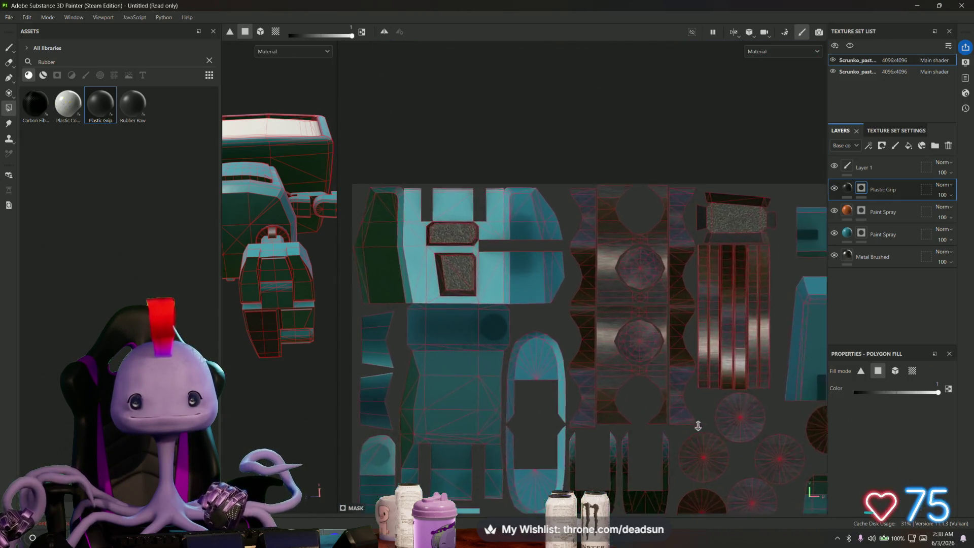
scroll(615, 341, "up", 4)
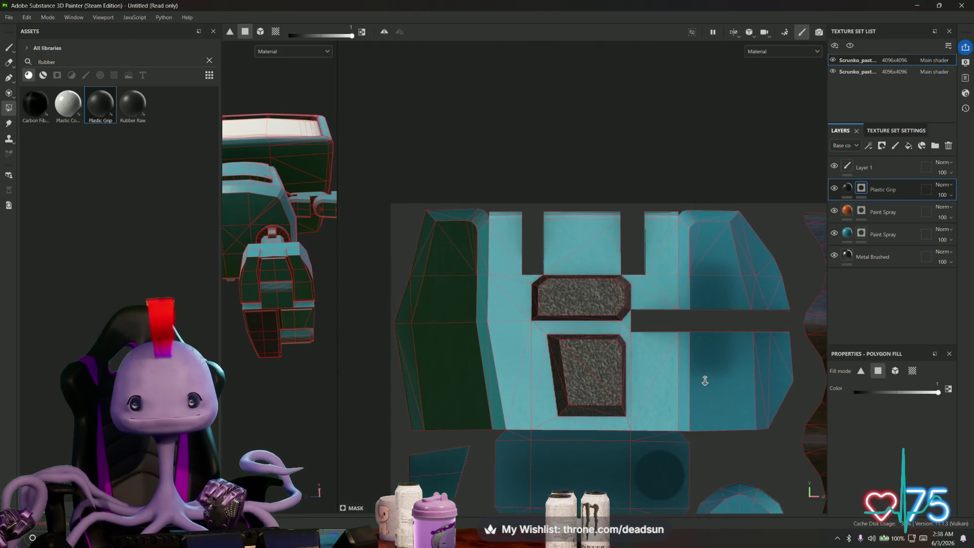
mouse_move(582, 350)
middle_mouse_down()
mouse_move(622, 190)
mouse_move(670, 167)
mouse_move(609, 152)
mouse_move(551, 111)
mouse_move(534, 111)
mouse_move(497, 139)
mouse_move(429, 409)
middle_mouse_up()
mouse_move(453, 374)
middle_mouse_down()
mouse_move(666, 353)
mouse_move(568, 162)
mouse_move(622, 278)
middle_mouse_up()
scroll(410, 179, "down", 5)
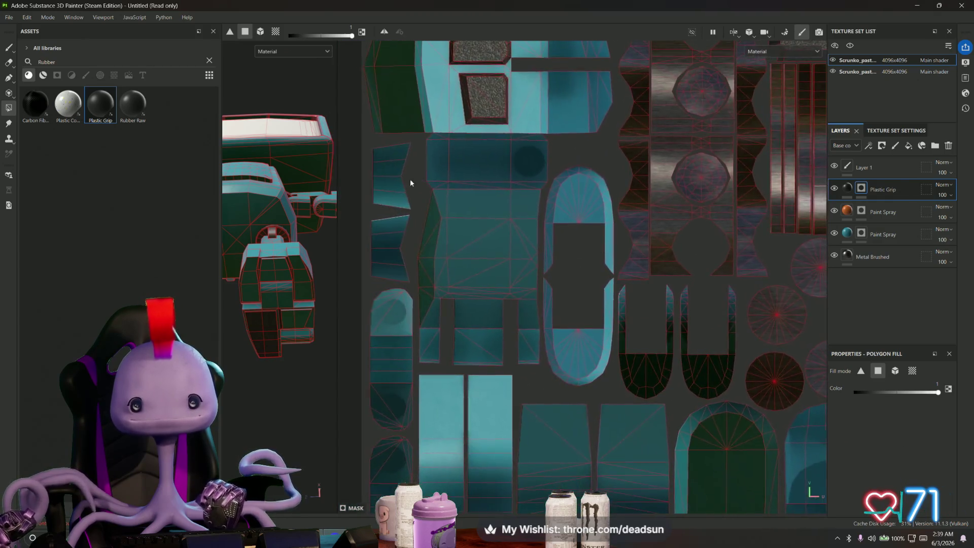
mouse_move(439, 308)
middle_mouse_down()
mouse_move(355, 264)
mouse_move(567, 261)
mouse_move(600, 206)
mouse_move(574, 289)
mouse_move(583, 215)
mouse_move(488, 152)
middle_mouse_up()
mouse_move(619, 345)
middle_mouse_down()
mouse_move(491, 387)
mouse_move(498, 443)
mouse_move(511, 419)
middle_mouse_up()
scroll(491, 387, "up", 3)
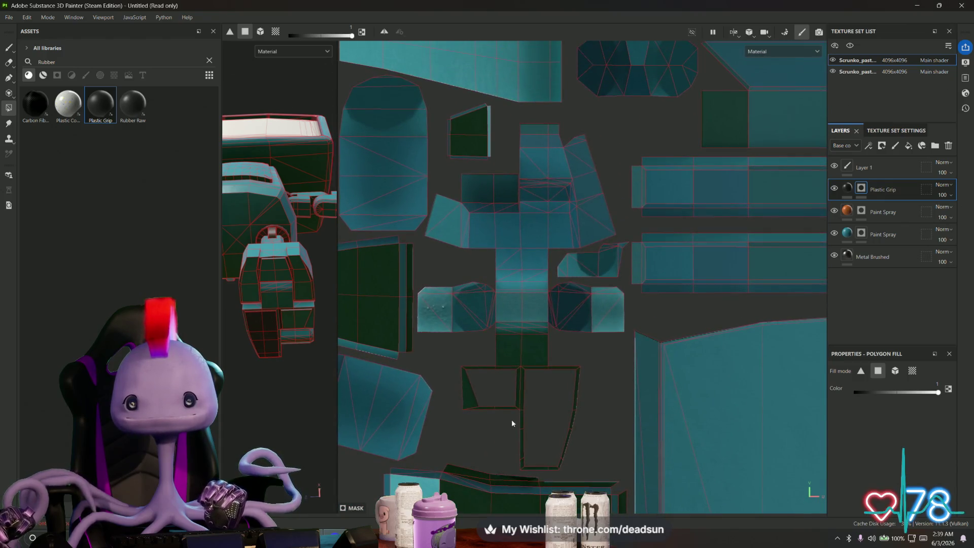
scroll(511, 419, "up", 5)
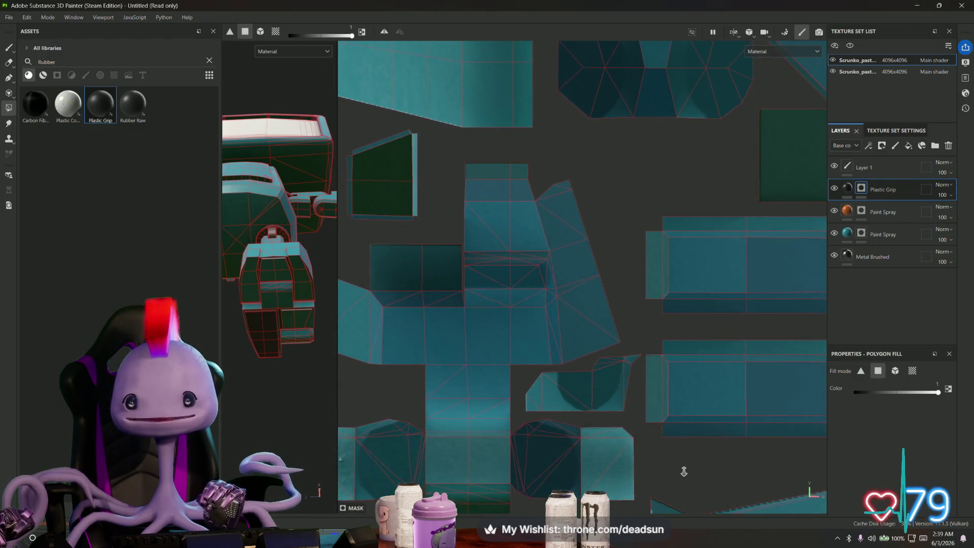
scroll(684, 471, "down", 5)
mouse_move(684, 472)
middle_mouse_down()
mouse_move(511, 200)
mouse_move(546, 398)
mouse_move(542, 359)
mouse_move(507, 276)
mouse_move(448, 226)
mouse_move(502, 239)
mouse_move(559, 192)
mouse_move(390, 74)
mouse_move(491, 257)
mouse_move(511, 359)
mouse_move(546, 261)
mouse_move(485, 197)
mouse_move(609, 351)
mouse_move(583, 413)
mouse_move(592, 202)
mouse_move(546, 337)
mouse_move(642, 276)
mouse_move(433, 297)
mouse_move(422, 342)
mouse_move(434, 416)
middle_mouse_up()
scroll(611, 355, "up", 10)
scroll(615, 322, "down", 4)
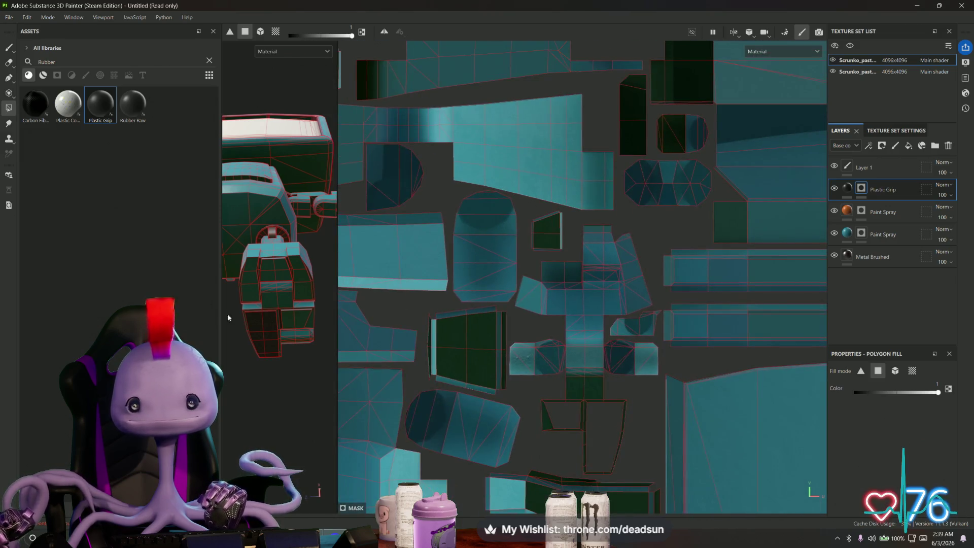
scroll(496, 349, "down", 3)
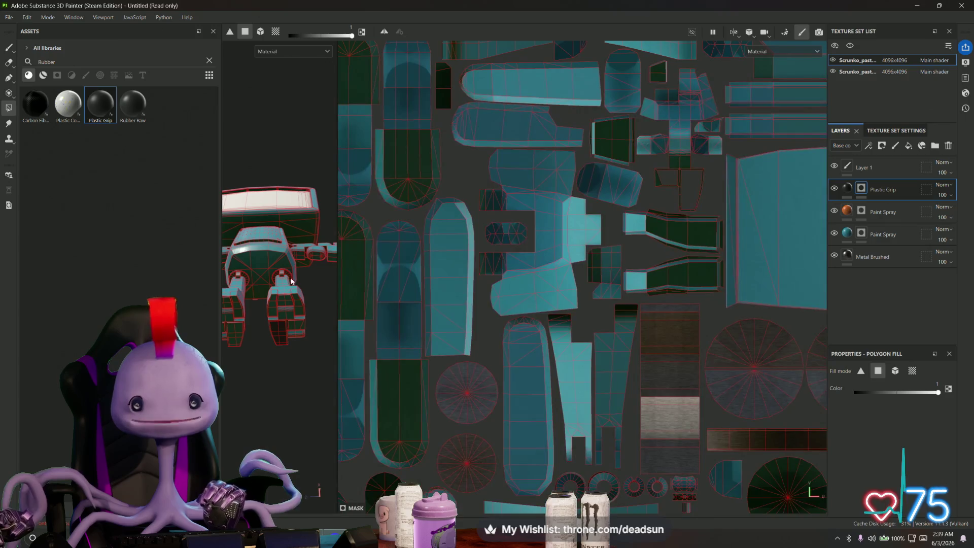
key("alt+Tab")
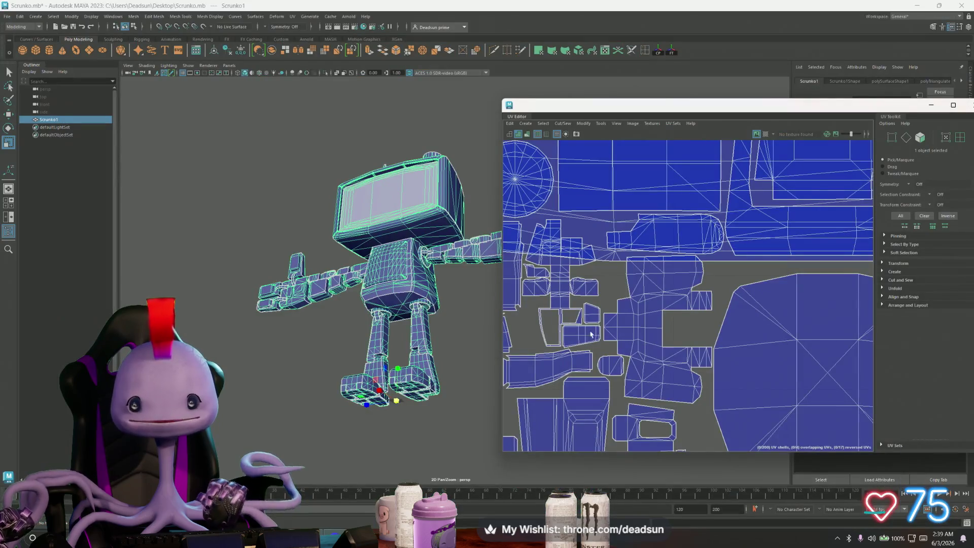
Switch Maya's UV Editor to UV mode, marquee-select the shells' UVs, and zoom in to inspect.
scroll(609, 256, "up", 5)
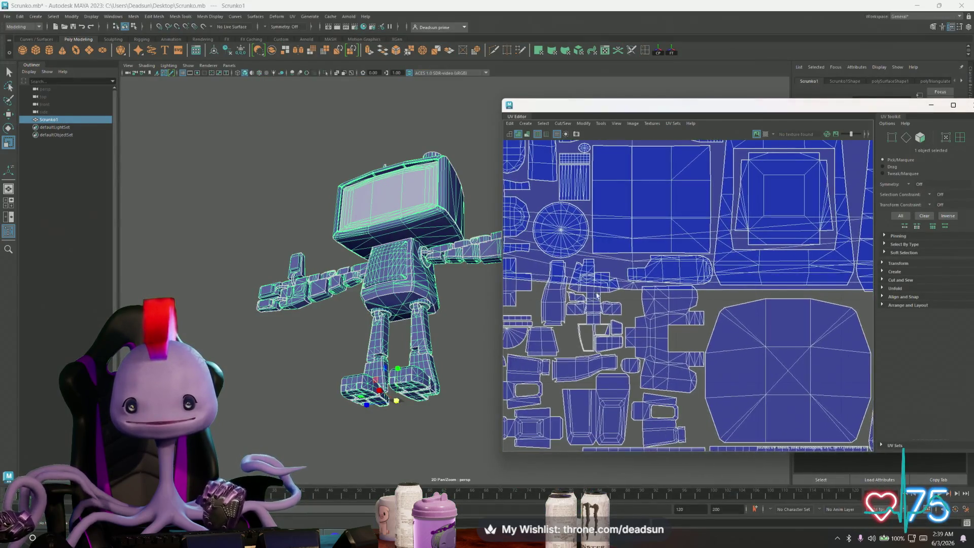
right_click_drag(588, 296, 521, 219)
left_click_drag(518, 219, 695, 378)
scroll(647, 287, "up", 4)
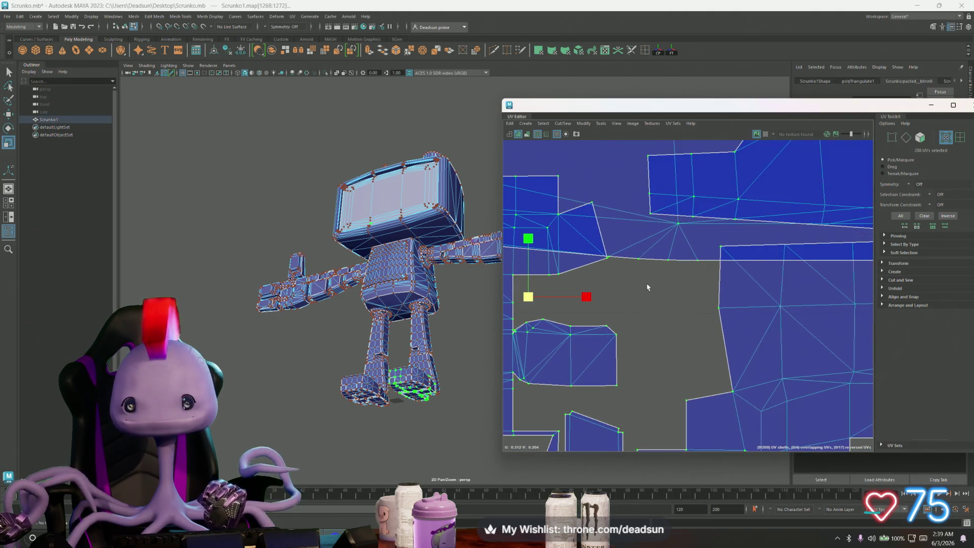
scroll(647, 288, "up", 2)
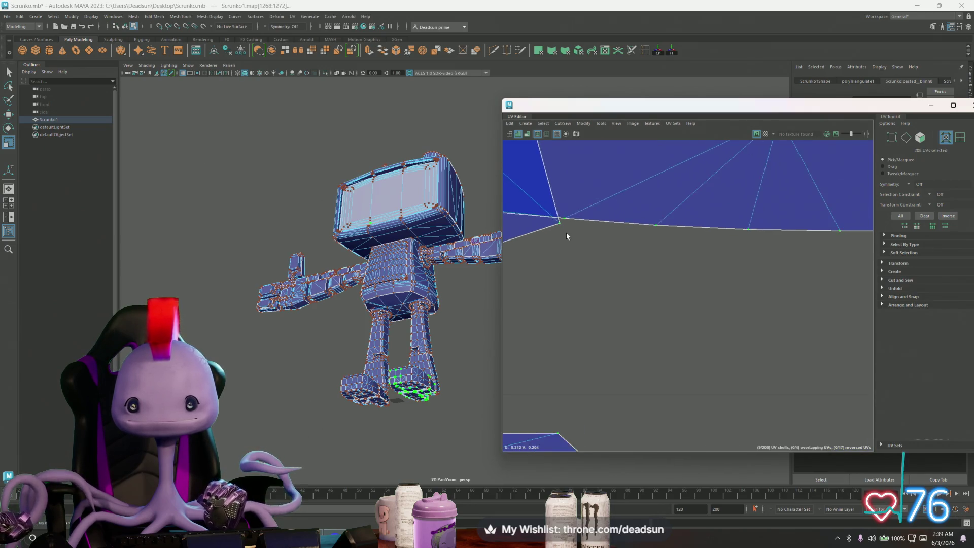
scroll(567, 232, "down", 3)
scroll(557, 278, "down", 5)
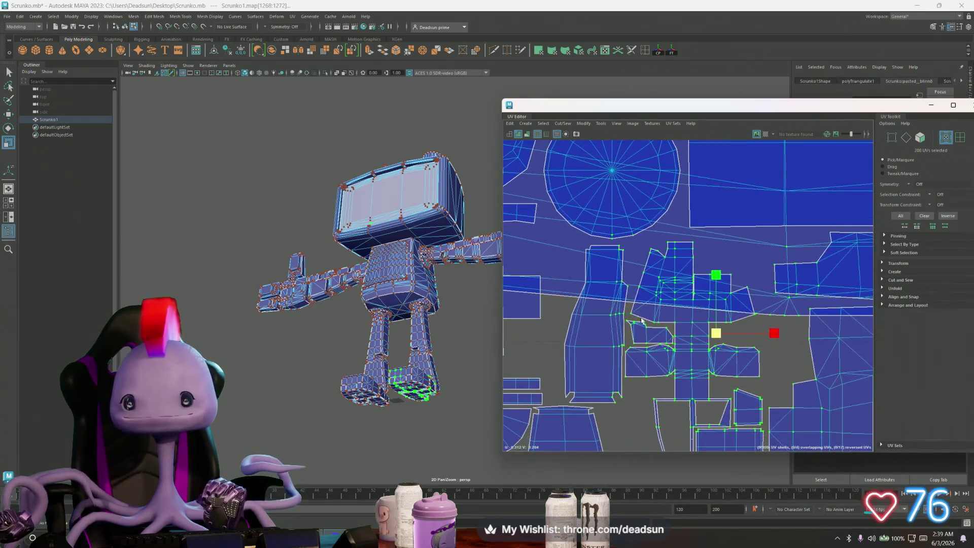
scroll(583, 209, "down", 2)
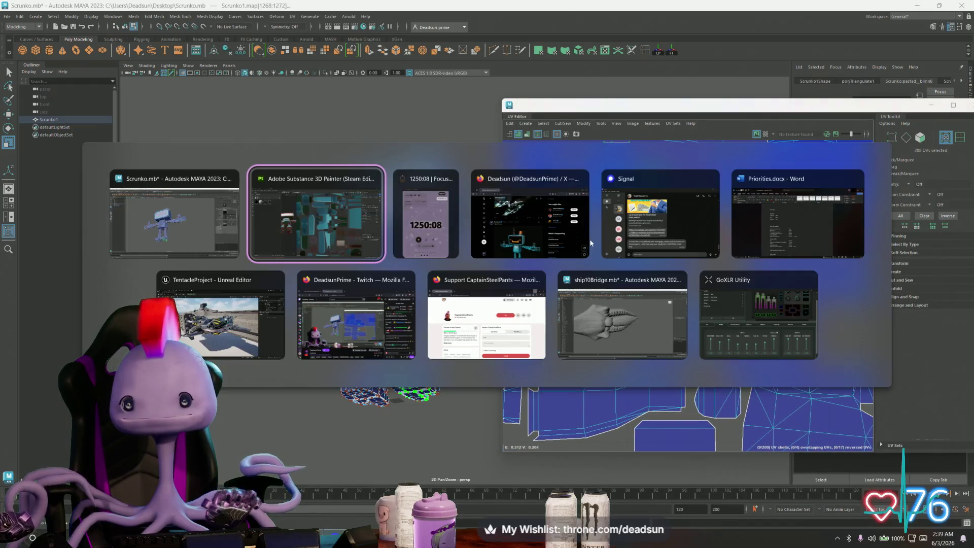
key("alt+Tab")
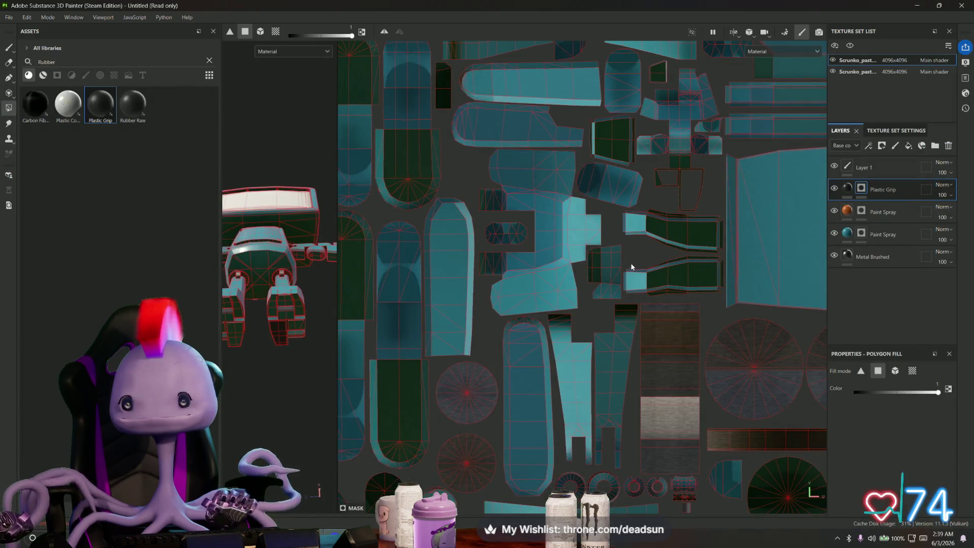
Pan and zoom Painter's 2D UV view to inspect the lower teal and rubber shells.
mouse_move(646, 341)
middle_mouse_down()
mouse_move(617, 325)
mouse_move(485, 159)
middle_mouse_up()
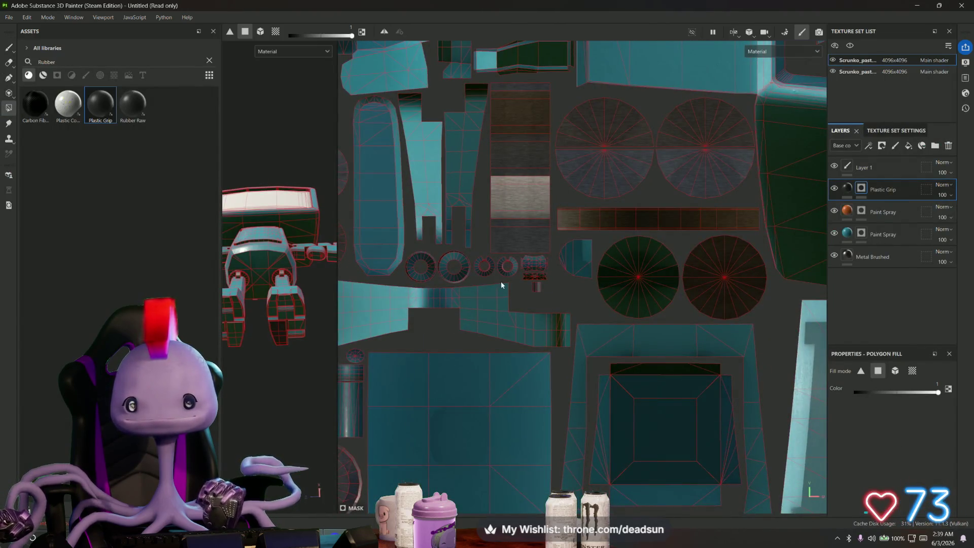
scroll(501, 282, "up", 5)
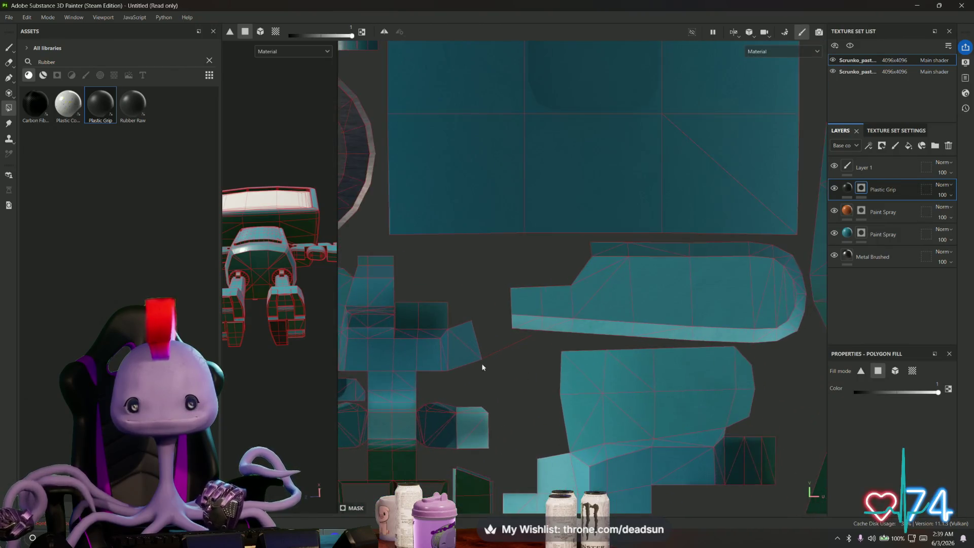
scroll(483, 367, "up", 4)
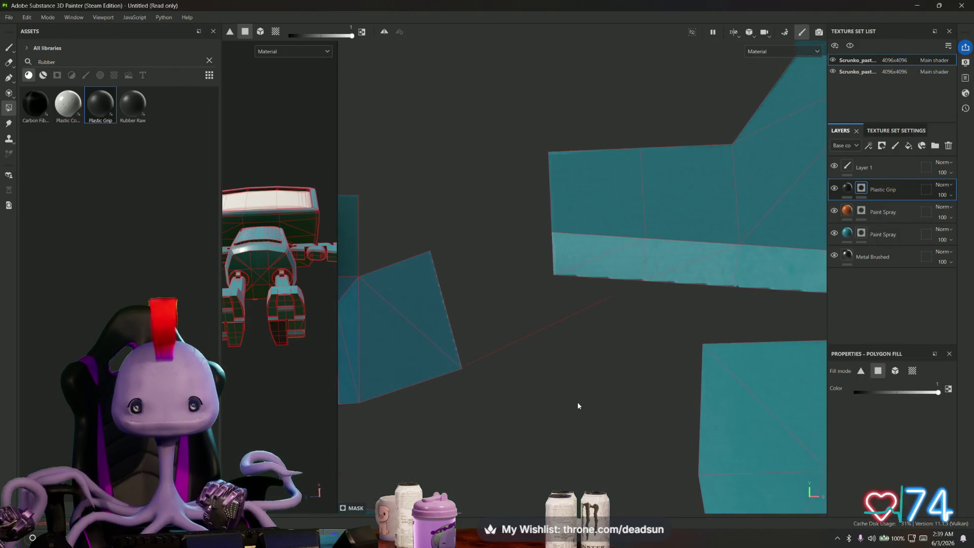
scroll(578, 406, "down", 5)
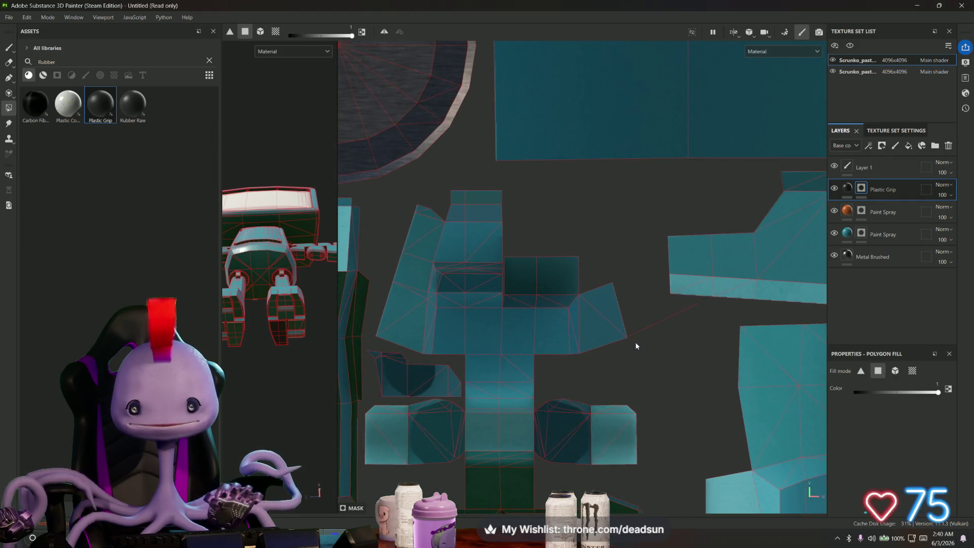
key("alt+Tab")
Pan and zoom Maya's UV Editor around the selected UV shells to check their edges.
middle_click_drag(613, 319, 559, 390, "alt")
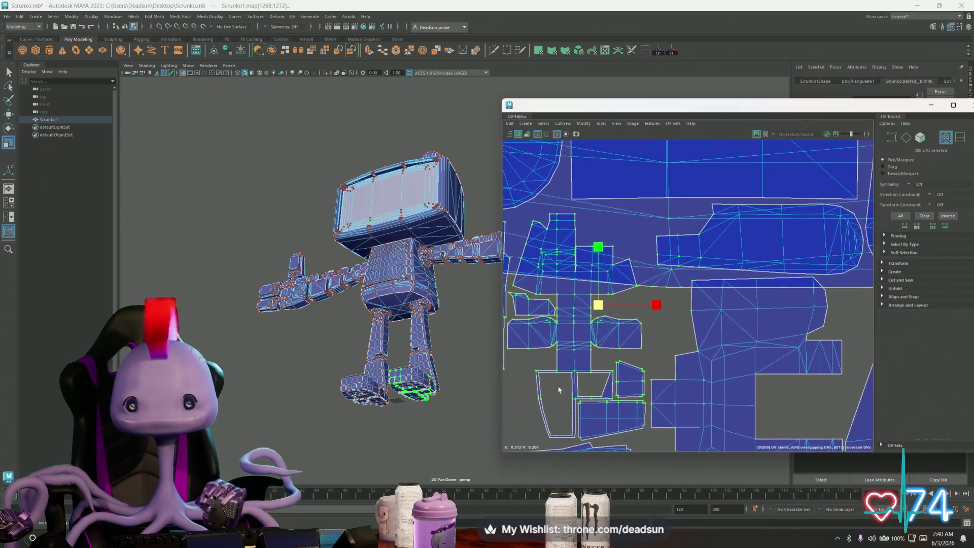
scroll(744, 341, "up", 3)
middle_click_drag(744, 342, 661, 278, "alt")
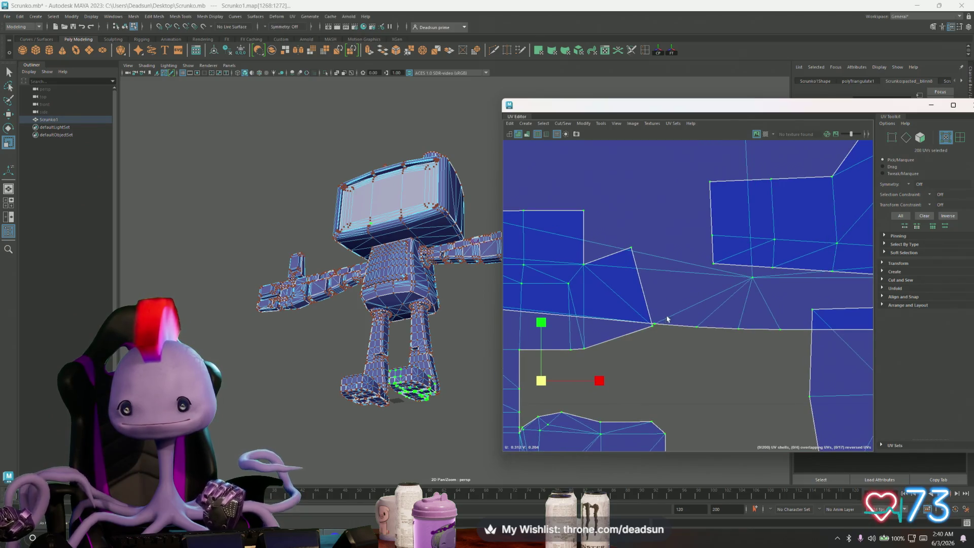
scroll(667, 318, "up", 4)
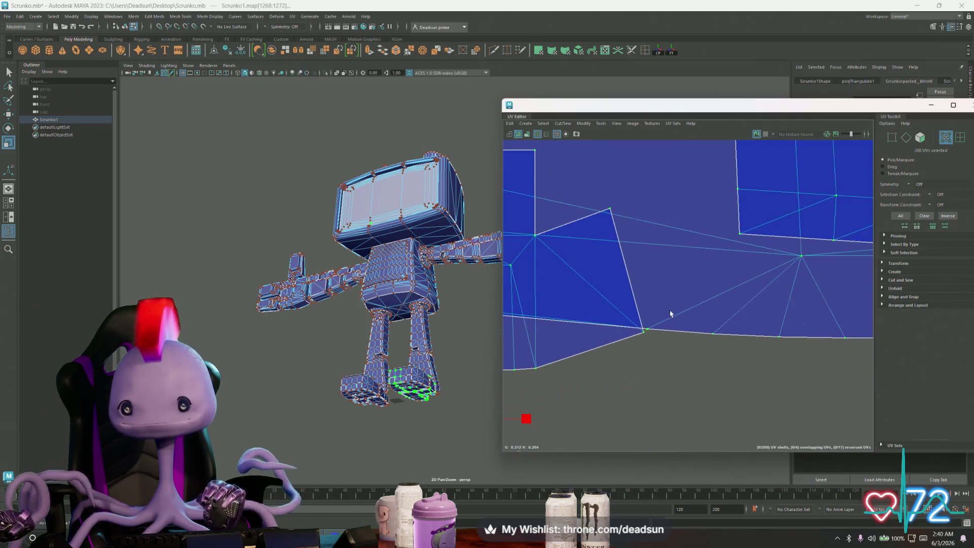
scroll(670, 314, "down", 6)
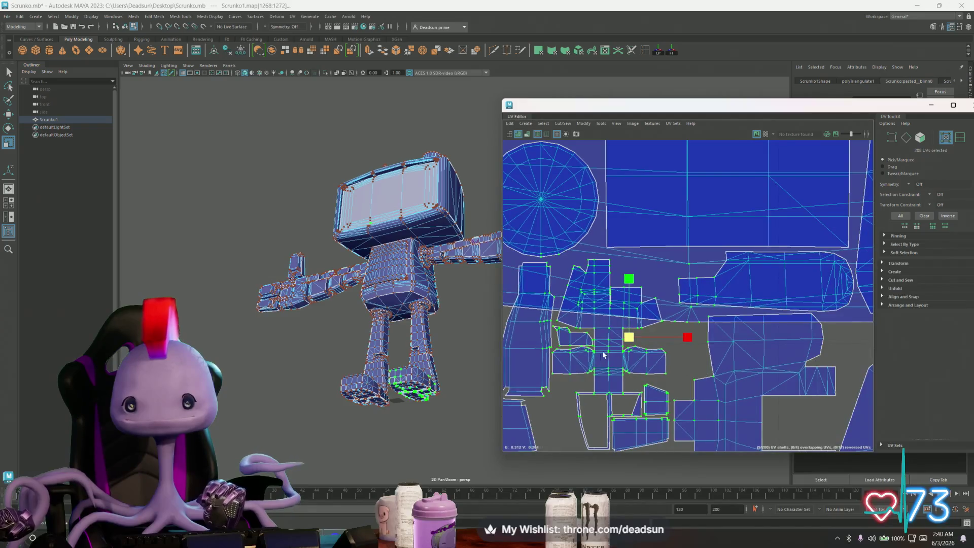
key("alt+Tab")
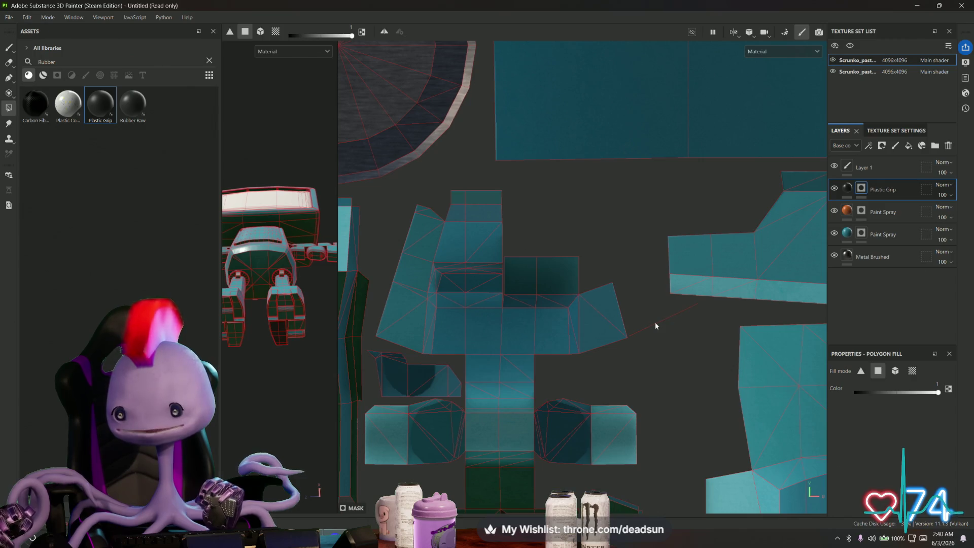
scroll(698, 371, "down", 3)
scroll(600, 296, "down", 6)
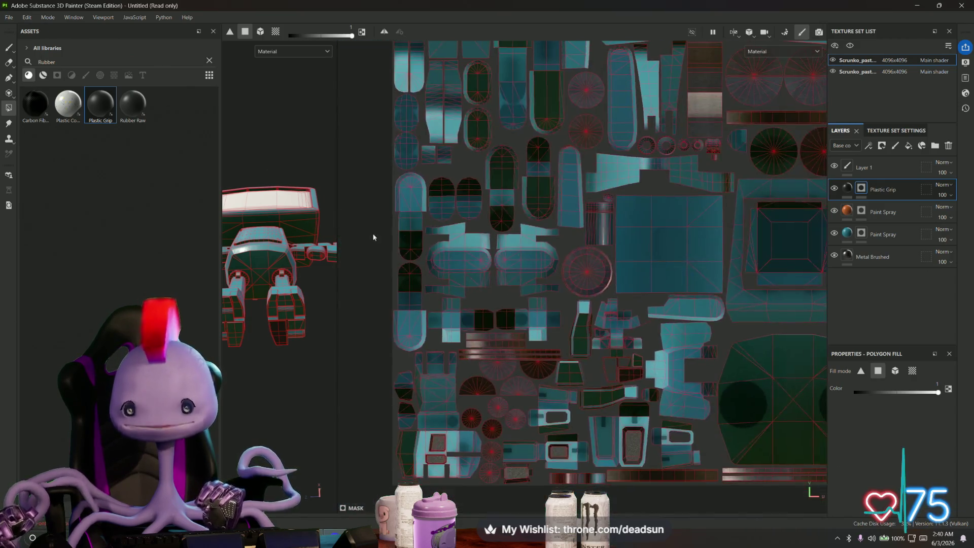
mouse_move(537, 213)
middle_mouse_down()
mouse_move(442, 275)
mouse_move(503, 249)
mouse_move(495, 283)
middle_mouse_up()
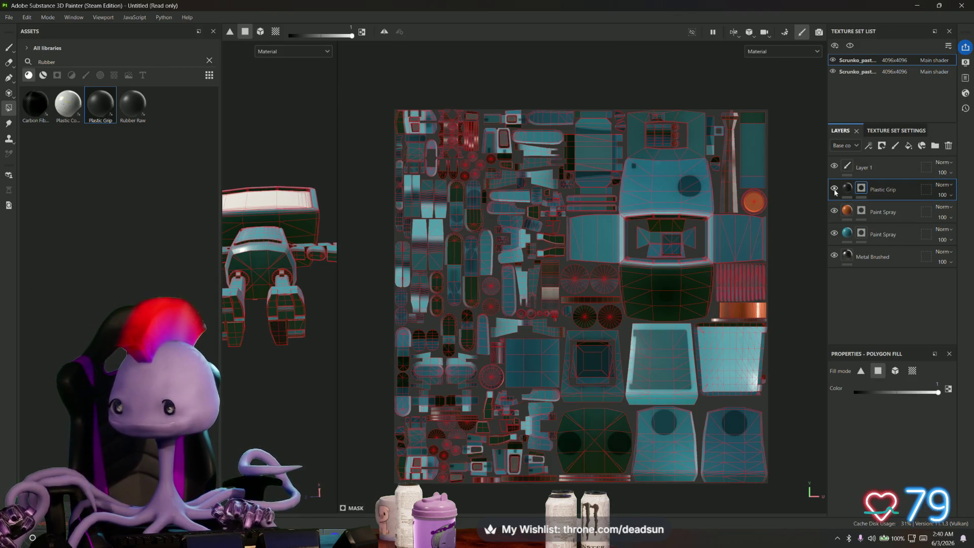
left_click_drag(309, 330, 287, 372, "alt")
middle_click_drag(493, 400, 535, 300, "alt")
scroll(535, 300, "up", 10)
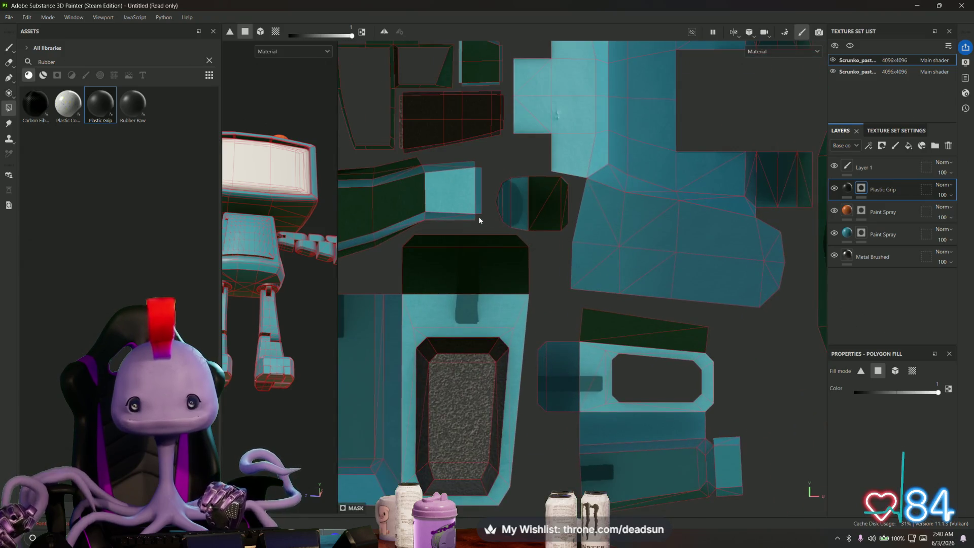
mouse_move(479, 221)
middle_mouse_down()
mouse_move(561, 376)
mouse_move(586, 450)
middle_mouse_up()
mouse_move(334, 361)
left_mouse_down("alt")
mouse_move(318, 356)
mouse_move(325, 353)
left_mouse_up("alt")
middle_click_drag(333, 306, 361, 351)
mouse_move(306, 342)
left_mouse_down("alt")
mouse_move(304, 387)
mouse_move(283, 284)
left_mouse_up("alt")
left_click(293, 251)
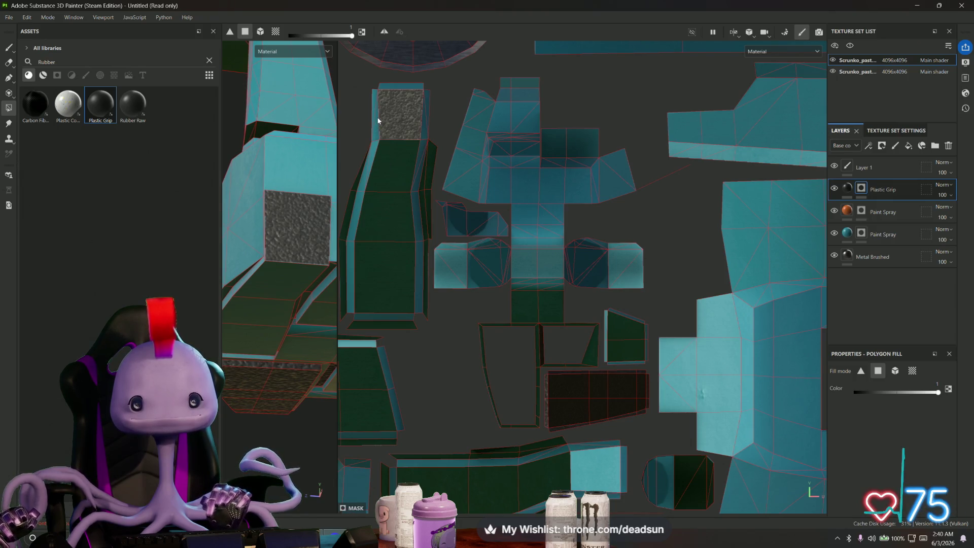
Fill the dark-green face below the grip patch and its thin neighbouring strip with Plastic Grip.
left_click(408, 143)
left_click(424, 138)
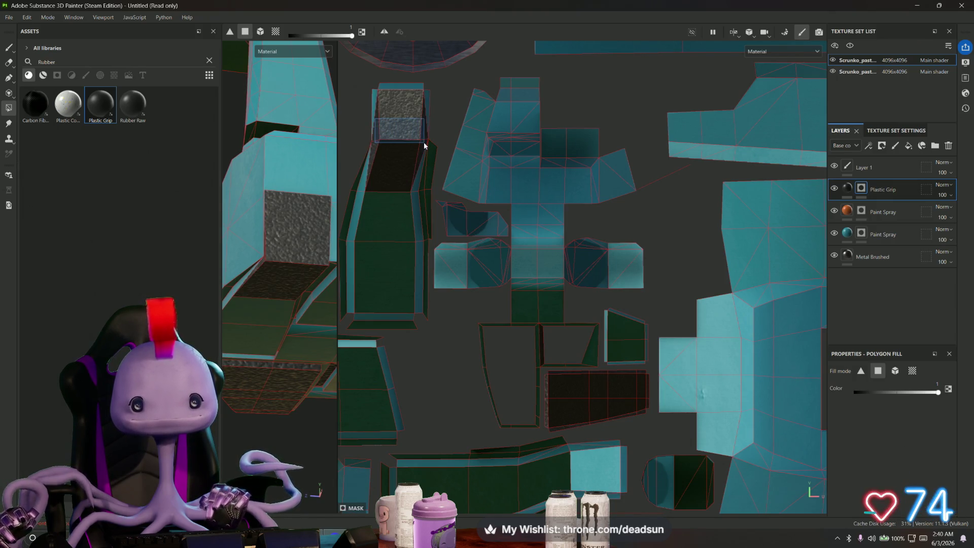
left_click_drag(293, 257, 197, 256, "alt")
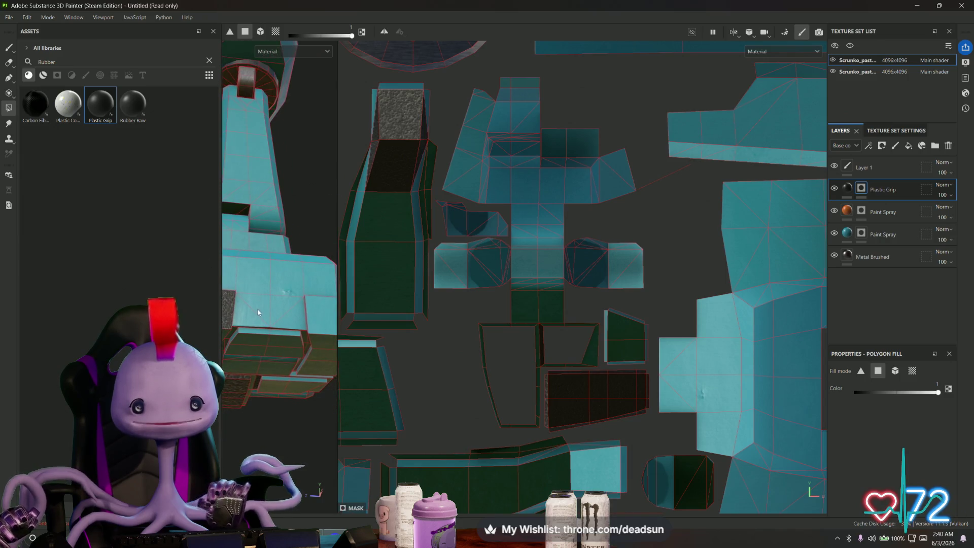
left_click_drag(257, 312, 304, 325, "alt")
left_click_drag(483, 362, 404, 298, "alt")
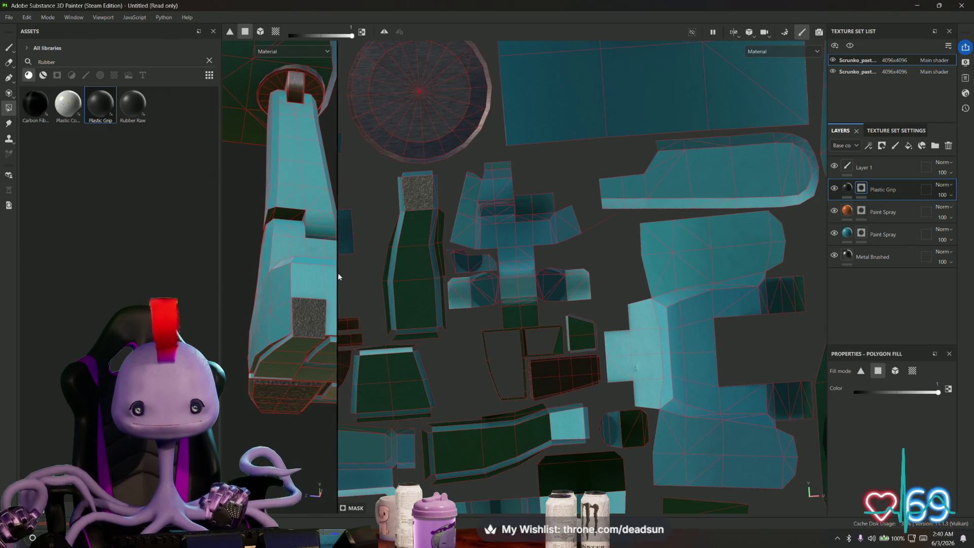
Widen the 3D view and box-fill two boot UV islands with Plastic Grip.
left_click_drag(337, 274, 677, 269)
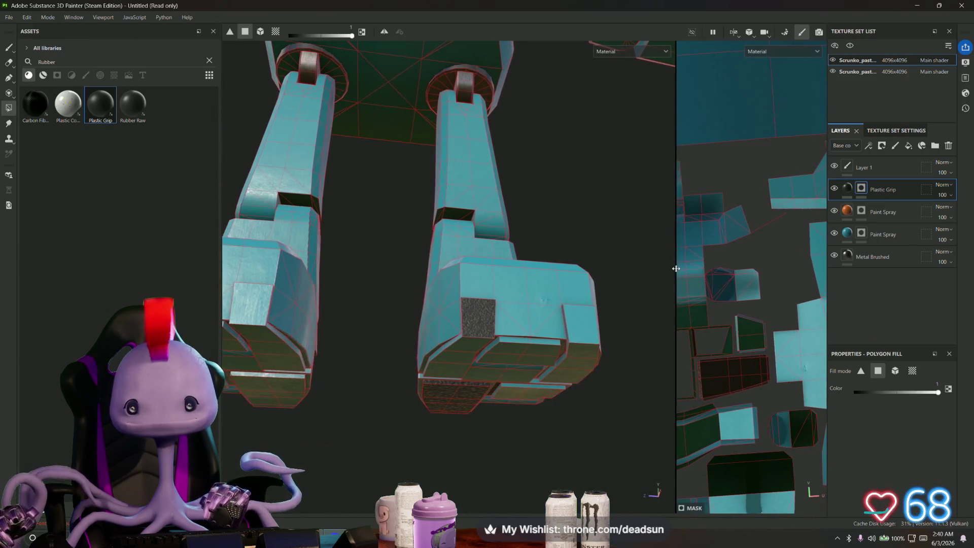
left_click_drag(508, 284, 533, 284, "alt")
mouse_move(751, 298)
middle_mouse_down()
mouse_move(728, 277)
mouse_move(749, 269)
middle_mouse_up()
scroll(748, 269, "up", 3)
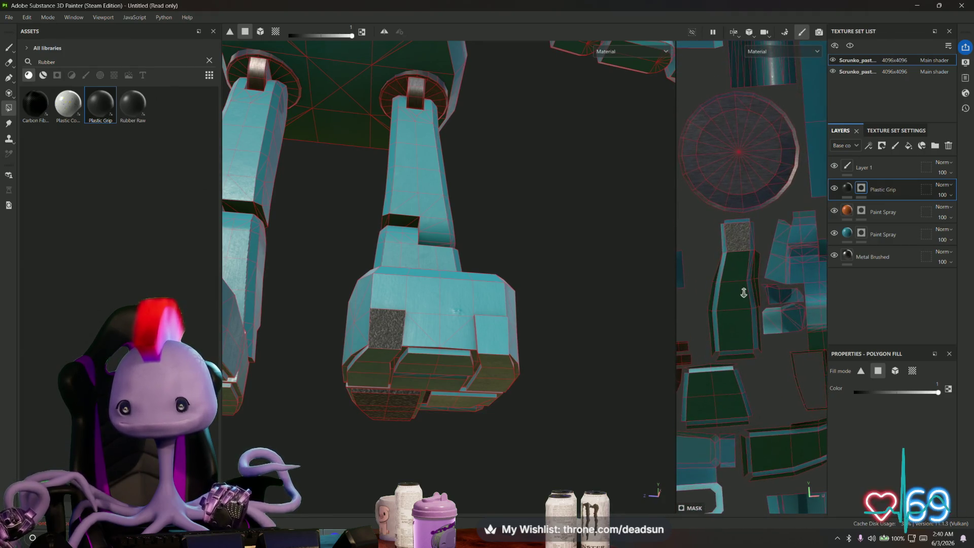
left_click_drag(708, 238, 760, 352)
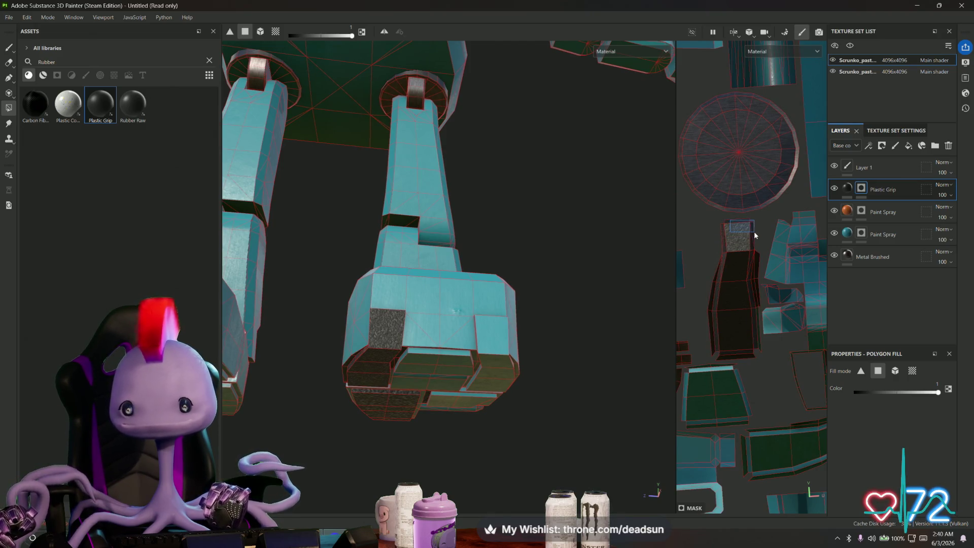
scroll(714, 239, "up", 2)
mouse_move(713, 239)
middle_mouse_down()
mouse_move(736, 330)
mouse_move(767, 269)
middle_mouse_up()
left_click_drag(740, 252, 828, 334)
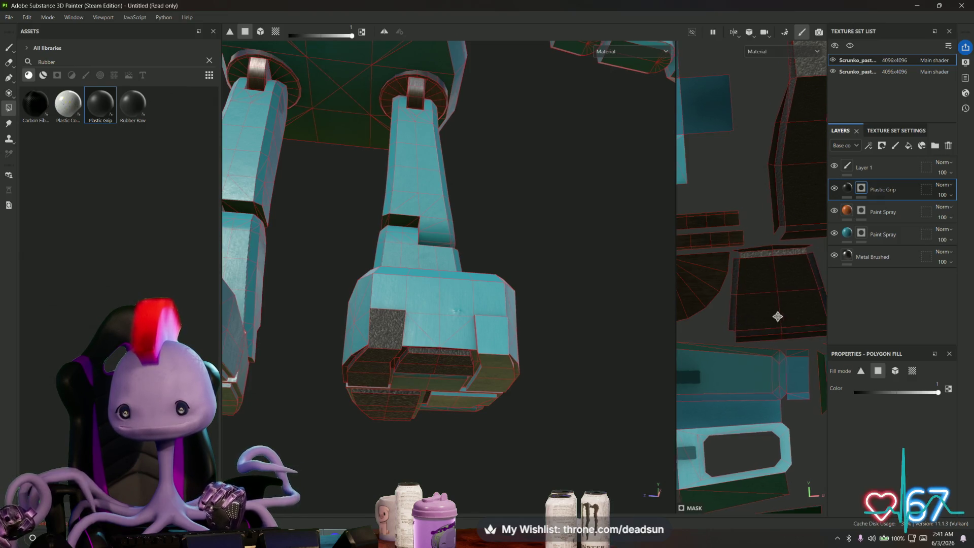
scroll(778, 317, "down", 3)
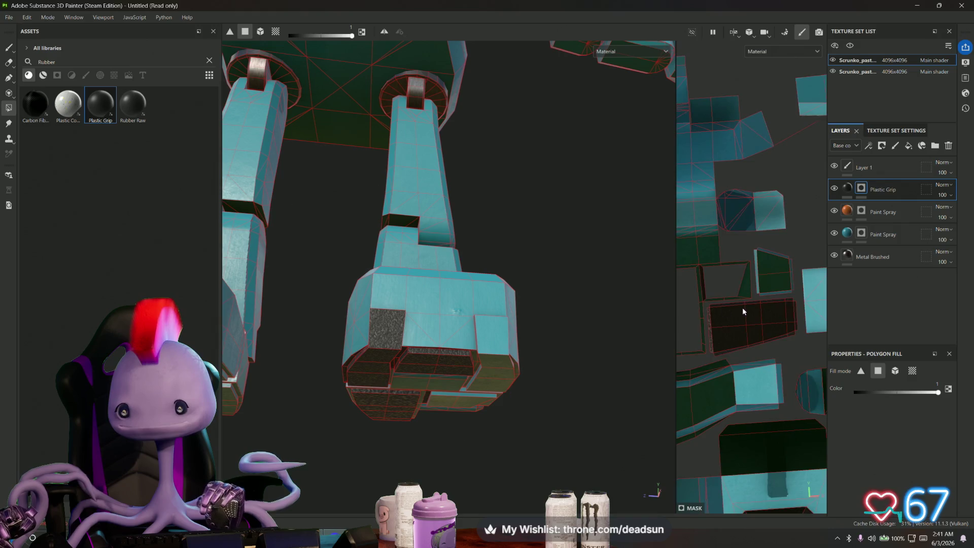
middle_click_drag(743, 312, 717, 331)
left_click_drag(738, 273, 769, 318)
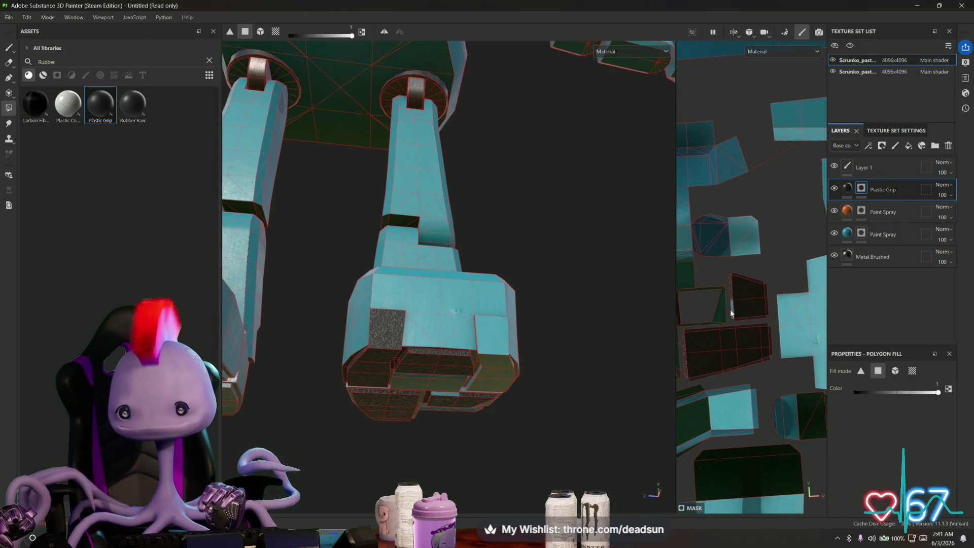
mouse_move(741, 318)
middle_mouse_down()
mouse_move(761, 355)
mouse_move(786, 325)
middle_mouse_up()
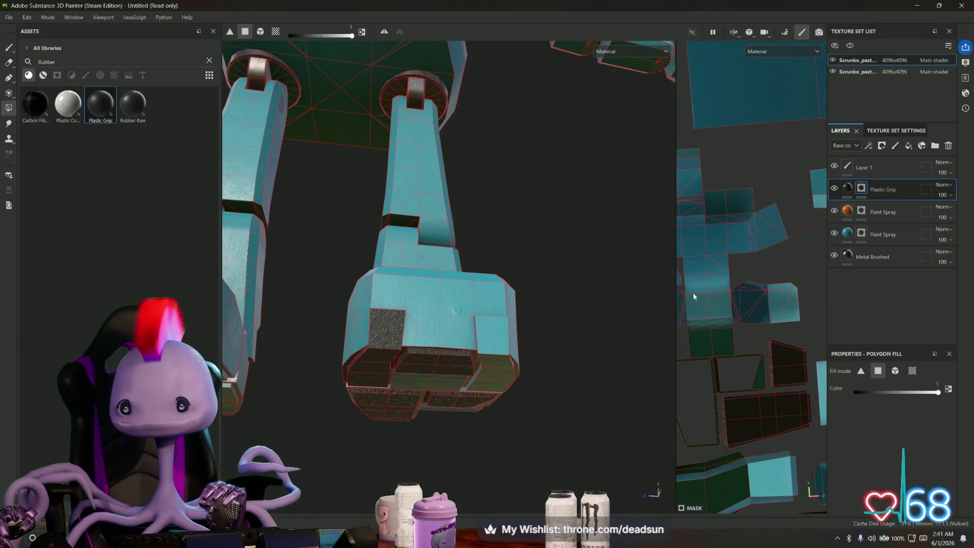
Fill an underside boot face and two matching underside UV islands with Plastic Grip.
mouse_move(509, 351)
left_mouse_down("alt")
mouse_move(513, 285)
mouse_move(502, 254)
mouse_move(470, 237)
left_mouse_up("alt")
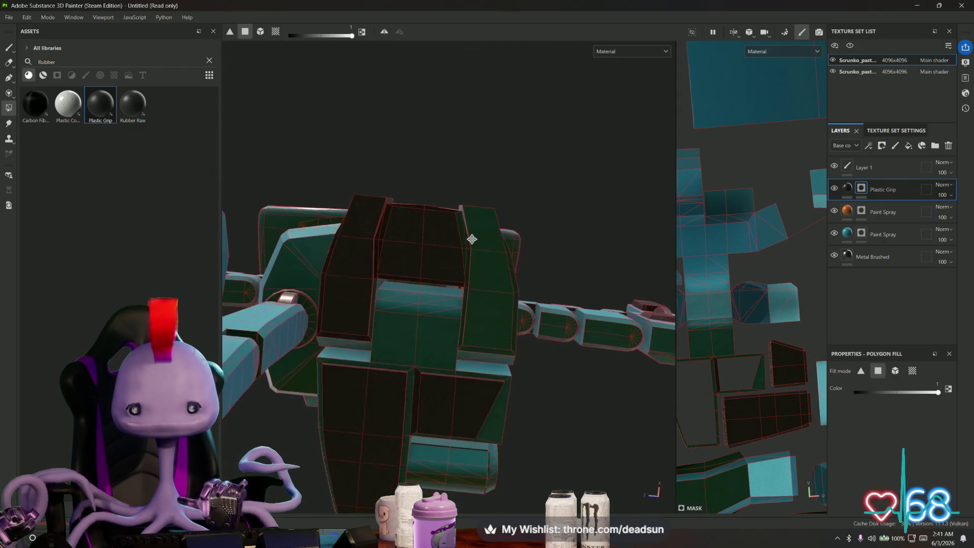
right_click_drag(470, 237, 464, 374, "alt")
mouse_move(464, 374)
left_mouse_down("alt")
mouse_move(585, 400)
mouse_move(561, 427)
mouse_move(537, 431)
mouse_move(539, 466)
mouse_move(537, 457)
left_mouse_up("alt")
left_click_drag(514, 277, 479, 241, "alt")
left_click(479, 242)
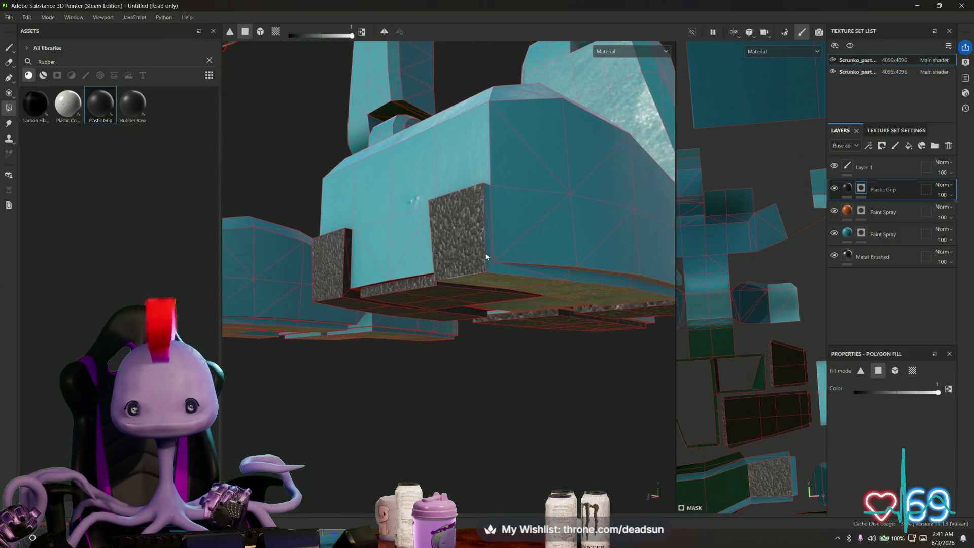
scroll(742, 305, "down", 5)
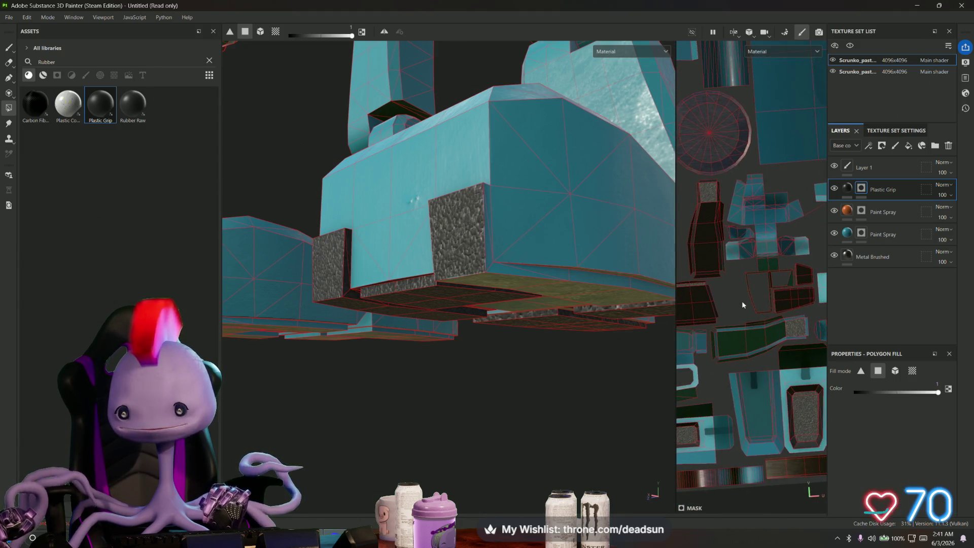
left_click(712, 325)
left_click(733, 349)
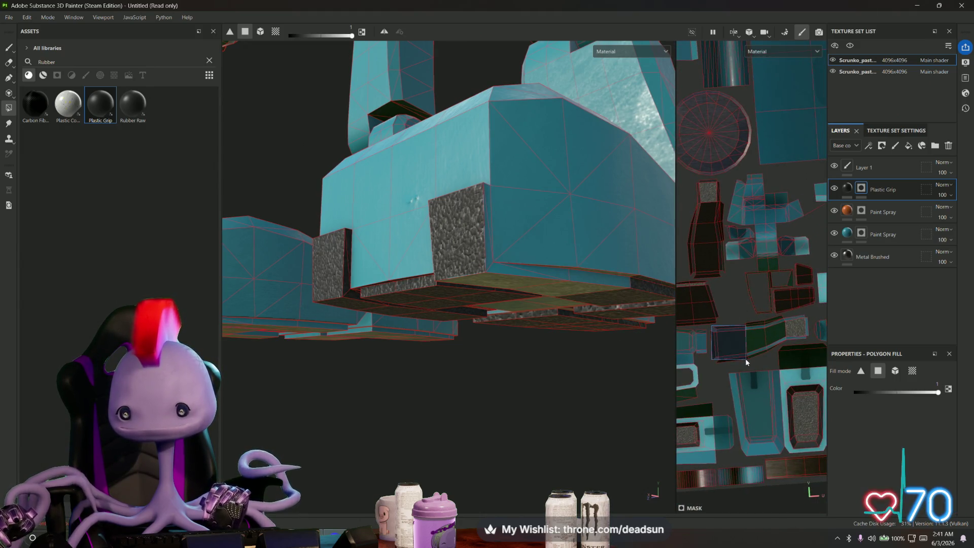
Fill two green UV islands, including the green square, with Plastic Grip.
mouse_move(667, 354)
left_mouse_down("alt")
mouse_move(495, 359)
mouse_move(645, 371)
left_mouse_up("alt")
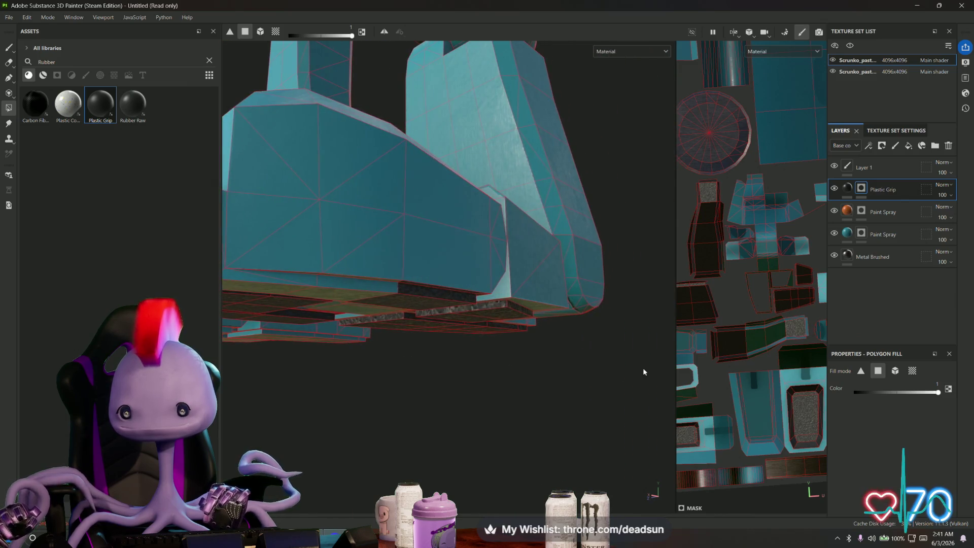
left_click(749, 325)
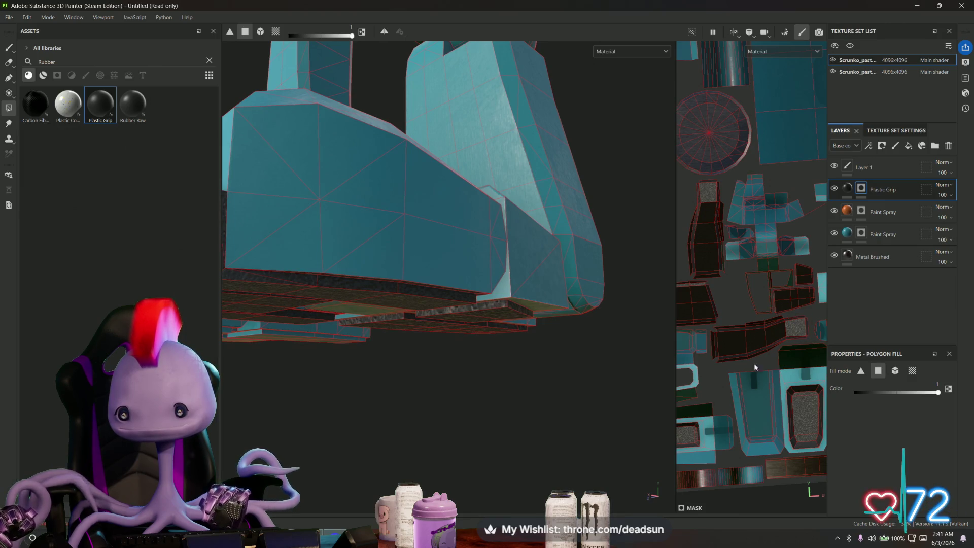
mouse_move(538, 376)
left_mouse_down("alt")
mouse_move(513, 379)
mouse_move(458, 365)
mouse_move(537, 370)
mouse_move(352, 335)
mouse_move(380, 274)
mouse_move(424, 318)
mouse_move(380, 364)
mouse_move(402, 365)
mouse_move(387, 404)
mouse_move(272, 450)
mouse_move(624, 330)
mouse_move(599, 364)
mouse_move(491, 362)
mouse_move(476, 257)
mouse_move(470, 327)
mouse_move(509, 384)
mouse_move(450, 344)
mouse_move(556, 339)
mouse_move(408, 396)
mouse_move(498, 370)
mouse_move(507, 335)
left_mouse_up("alt")
scroll(711, 174, "down", 5)
mouse_move(711, 174)
left_mouse_down("alt")
mouse_move(797, 339)
mouse_move(827, 429)
mouse_move(624, 328)
mouse_move(544, 341)
mouse_move(483, 309)
mouse_move(478, 335)
mouse_move(561, 182)
mouse_move(708, 145)
mouse_move(375, 188)
left_mouse_up("alt")
mouse_move(698, 288)
right_mouse_down("alt")
mouse_move(862, 335)
mouse_move(728, 262)
right_mouse_up("alt")
mouse_move(684, 241)
left_mouse_down()
mouse_move(754, 314)
mouse_move(760, 285)
left_mouse_up()
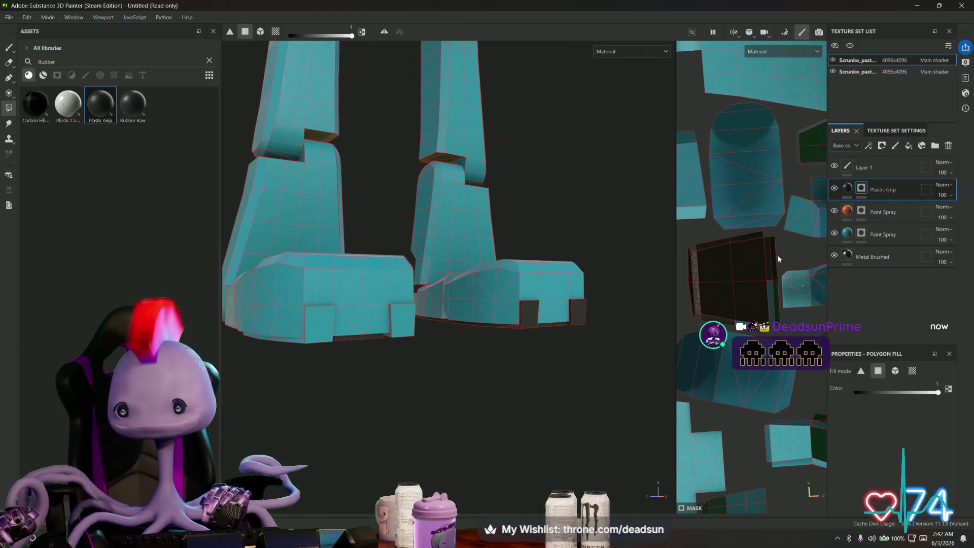
Fill the left boot's front patch with Plastic Grip, then pan the UV layout to larger islands.
mouse_move(779, 329)
middle_mouse_down()
mouse_move(749, 317)
mouse_move(718, 324)
middle_mouse_up()
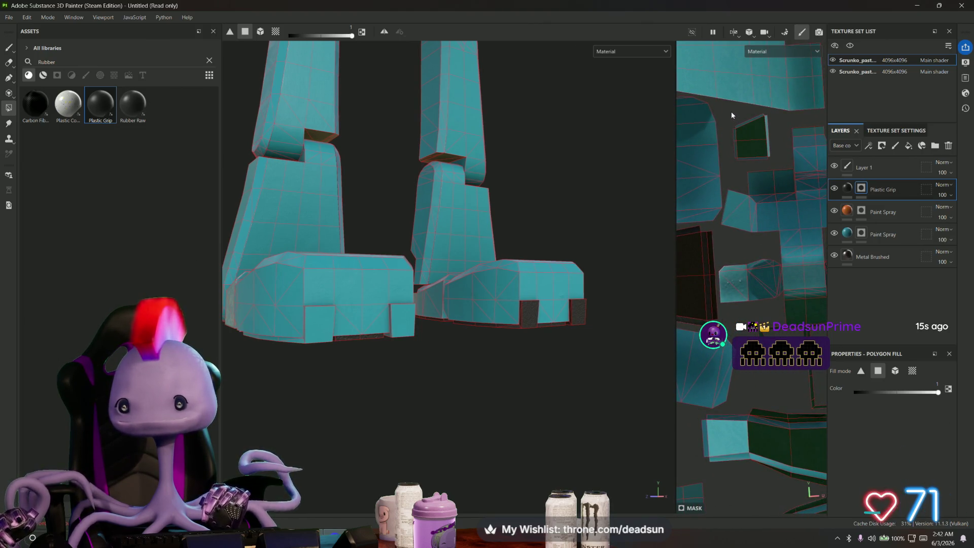
mouse_move(776, 176)
middle_mouse_down()
mouse_move(678, 202)
mouse_move(727, 276)
mouse_move(746, 283)
mouse_move(743, 408)
mouse_move(750, 401)
middle_mouse_up()
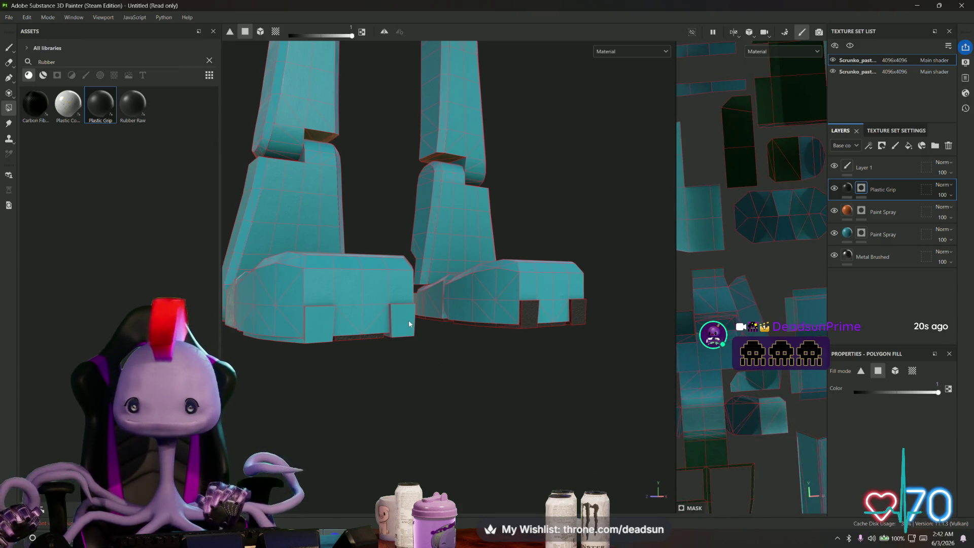
left_click(320, 331, "shift")
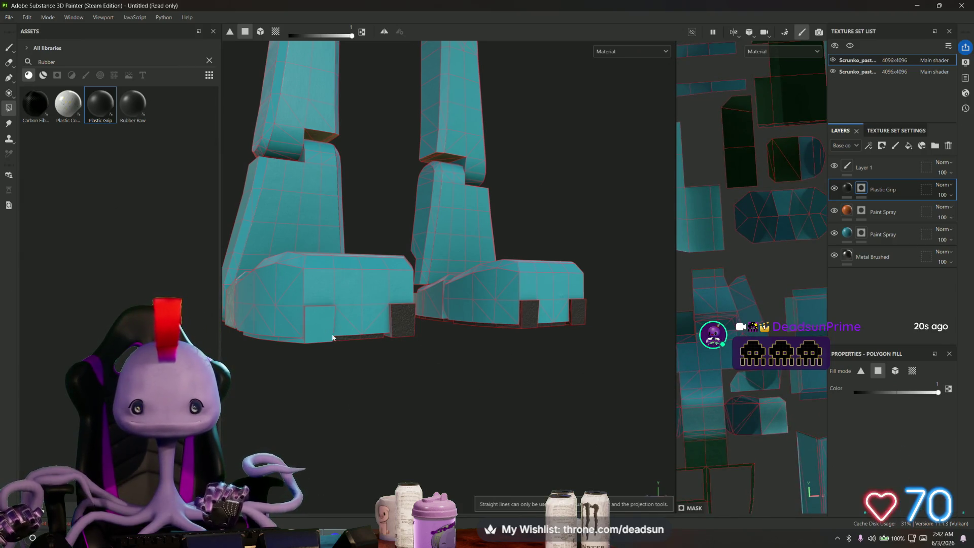
mouse_move(717, 386)
middle_mouse_down()
mouse_move(672, 396)
mouse_move(749, 142)
mouse_move(740, 150)
middle_mouse_up()
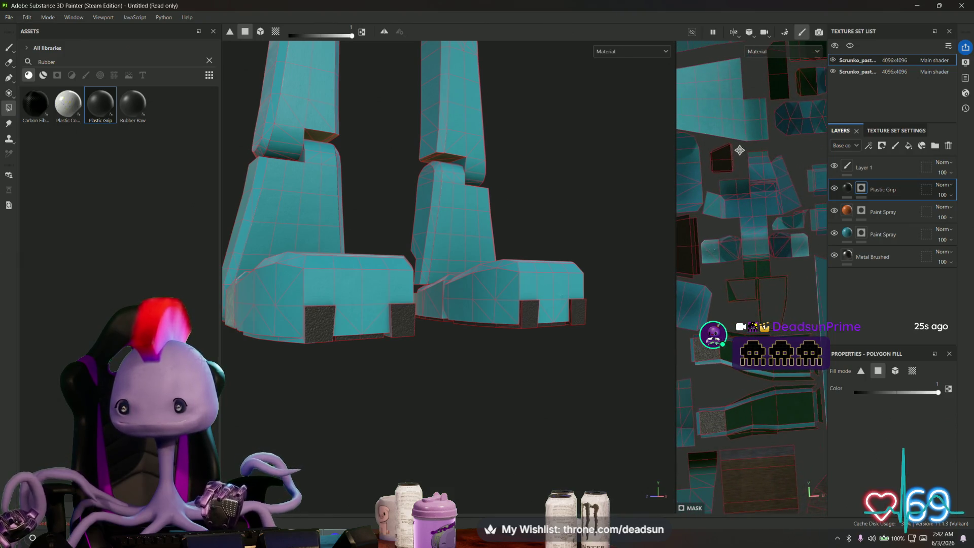
middle_click_drag(718, 310, 692, 305)
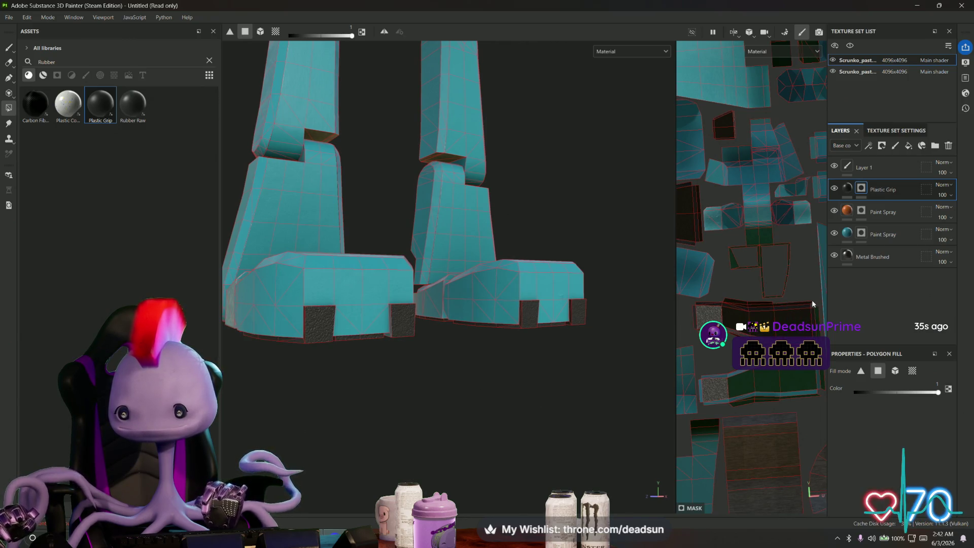
scroll(739, 300, "up", 3)
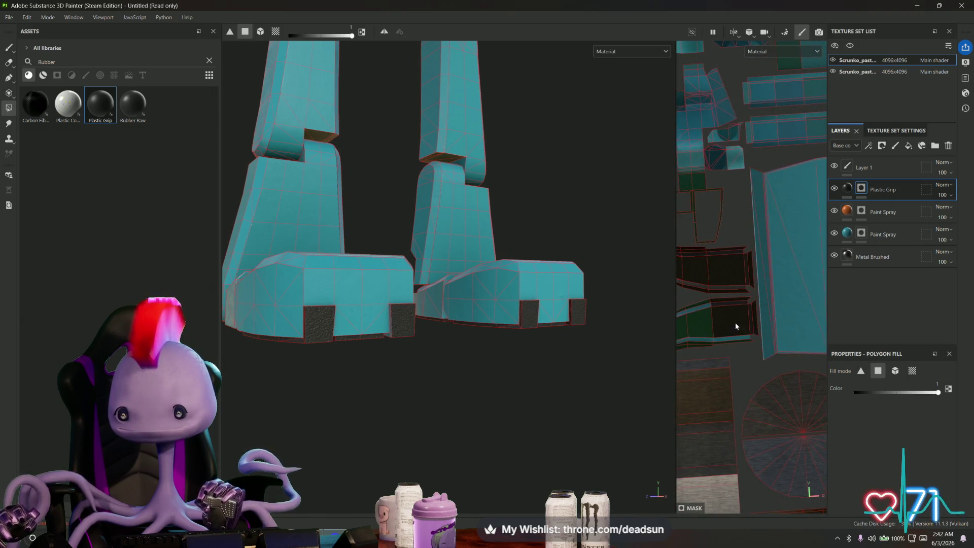
scroll(752, 348, "up", 2)
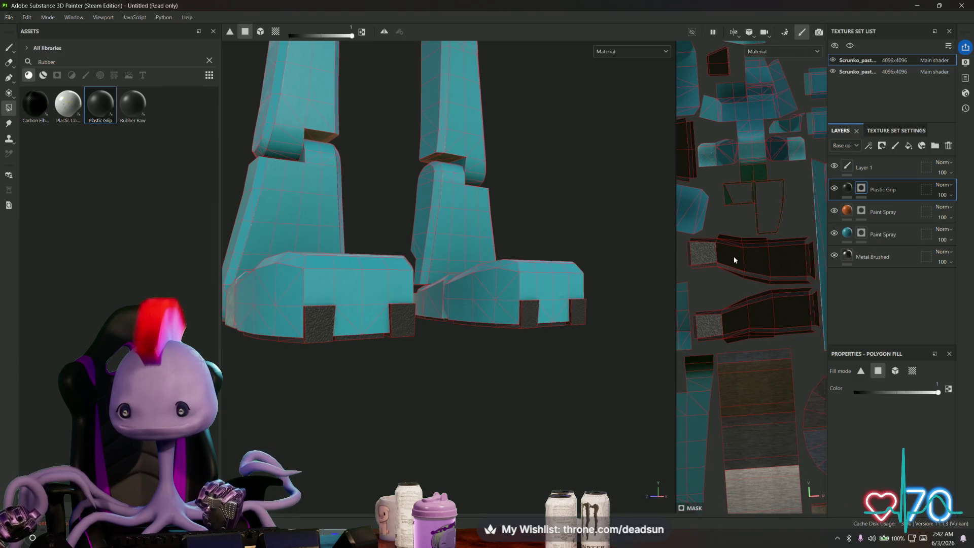
mouse_move(661, 293)
left_mouse_down("alt")
mouse_move(489, 306)
mouse_move(808, 308)
left_mouse_up("alt")
scroll(743, 275, "down", 3)
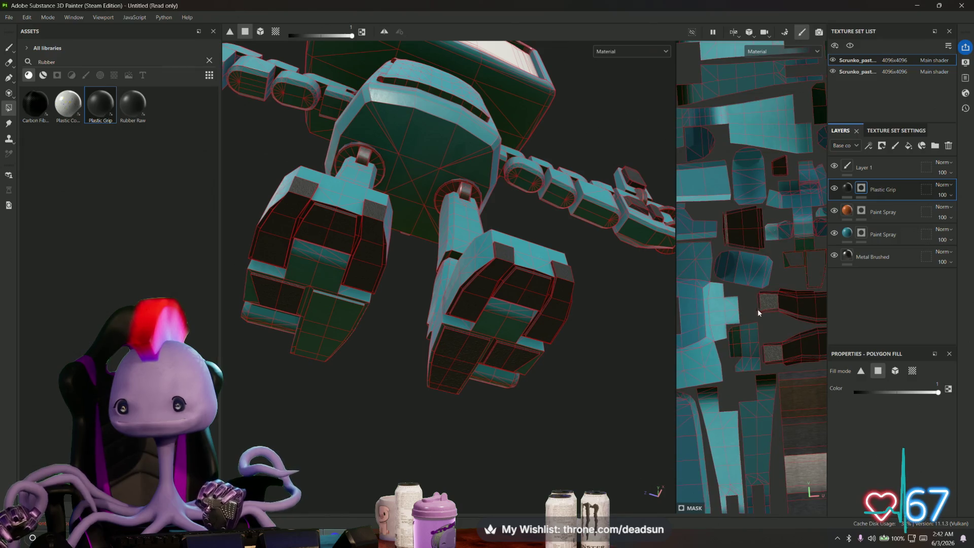
Box-fill another boot UV island with Plastic Grip and widen the UV view to the full tile.
left_click(321, 308, "shift")
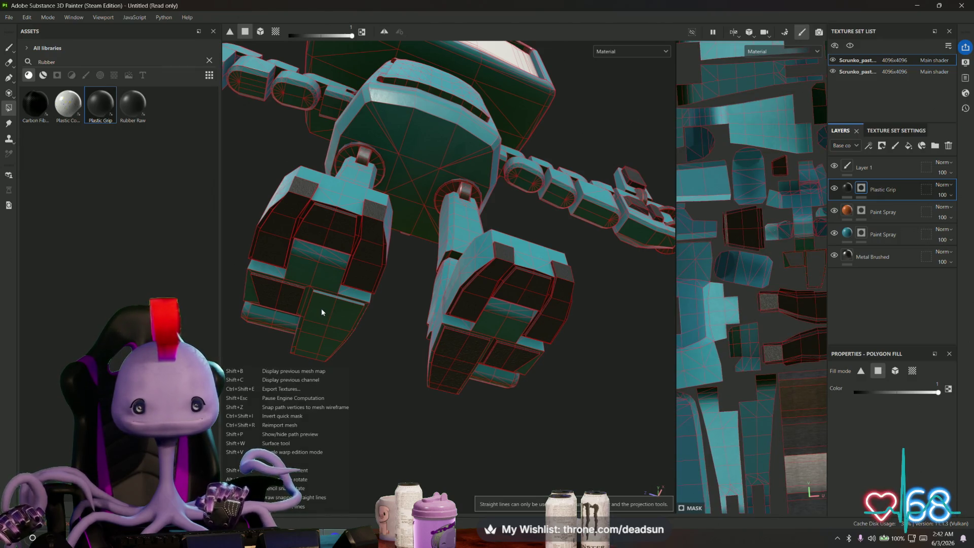
mouse_move(751, 385)
middle_mouse_down()
mouse_move(761, 355)
mouse_move(741, 386)
mouse_move(809, 358)
middle_mouse_up()
scroll(809, 357, "up", 5)
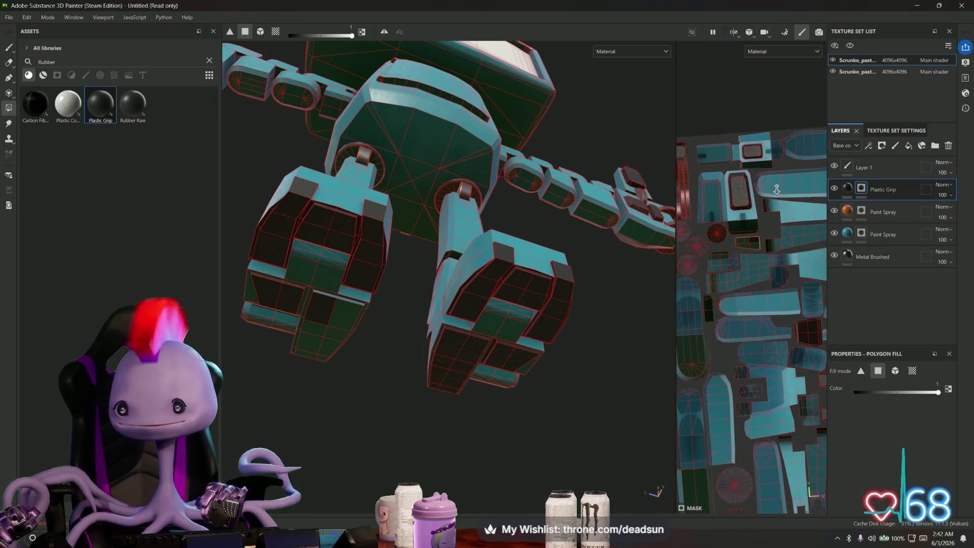
left_click_drag(715, 249, 800, 305)
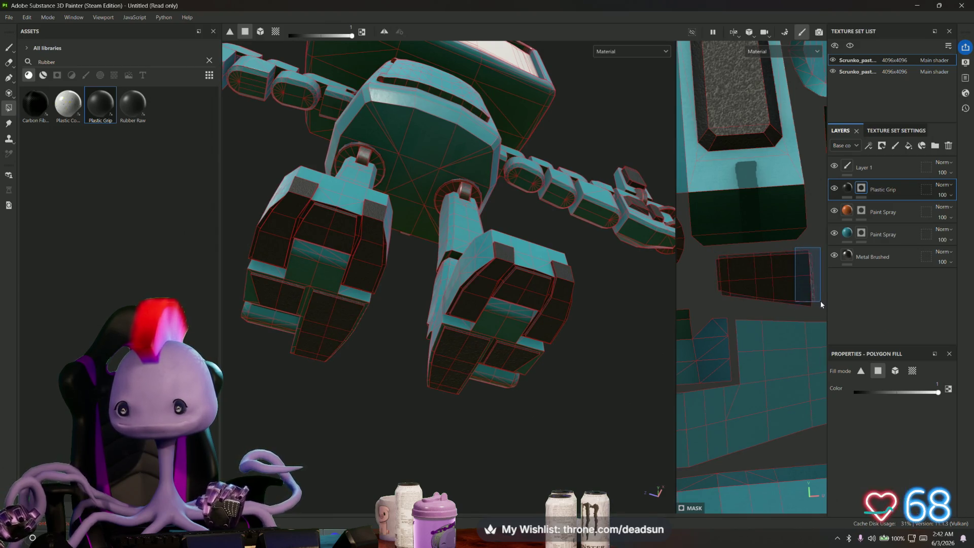
mouse_move(440, 381)
left_mouse_down("alt")
mouse_move(474, 266)
mouse_move(496, 427)
mouse_move(523, 456)
mouse_move(593, 483)
mouse_move(548, 467)
left_mouse_up("alt")
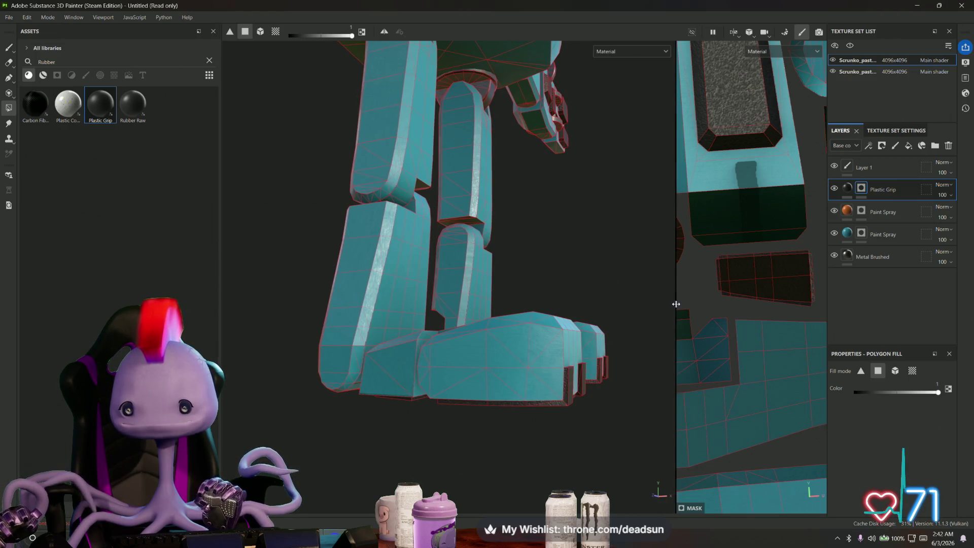
left_click_drag(675, 306, 378, 307)
scroll(583, 261, "down", 8)
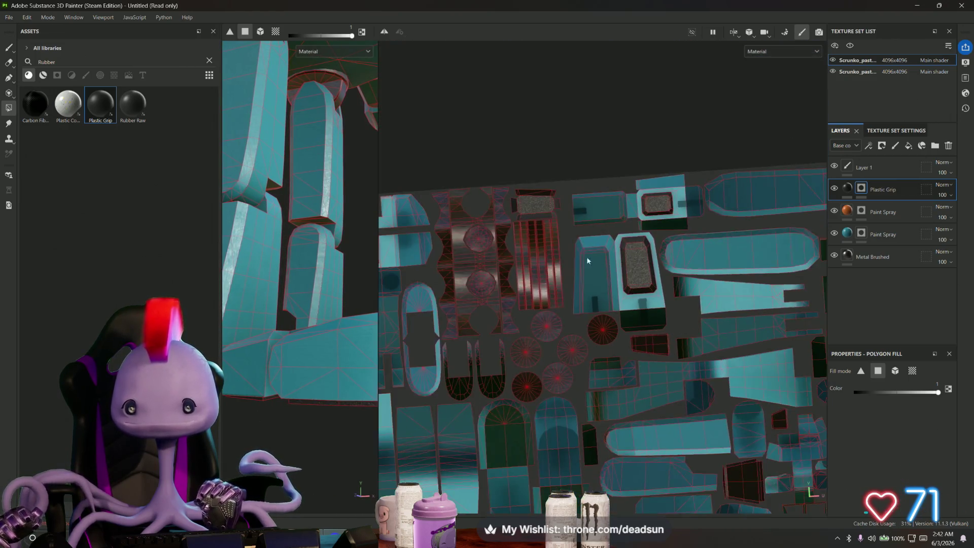
mouse_move(410, 336)
left_mouse_down("alt")
mouse_move(487, 319)
mouse_move(663, 321)
left_mouse_up("alt")
scroll(663, 321, "down", 2)
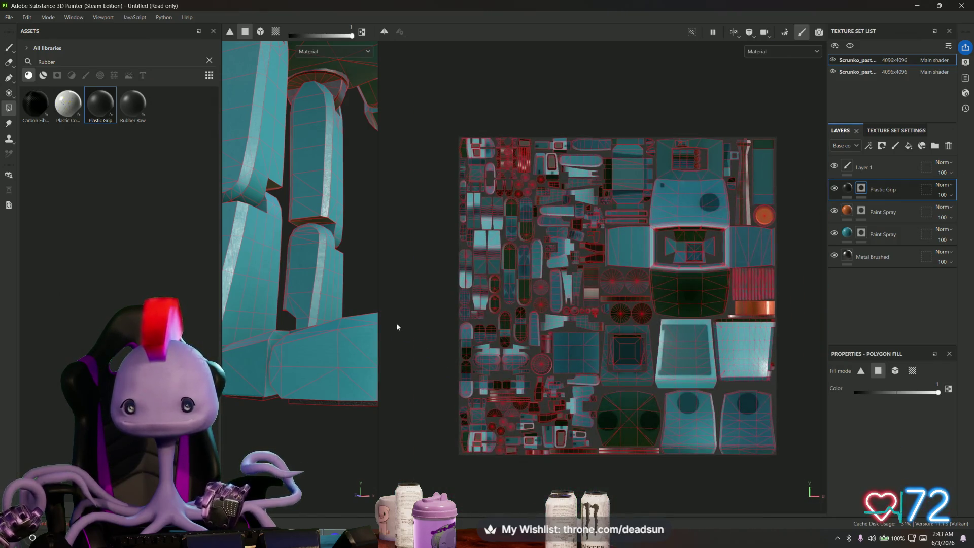
left_click_drag(353, 391, 262, 415, "alt")
right_click_drag(320, 394, 365, 317, "alt")
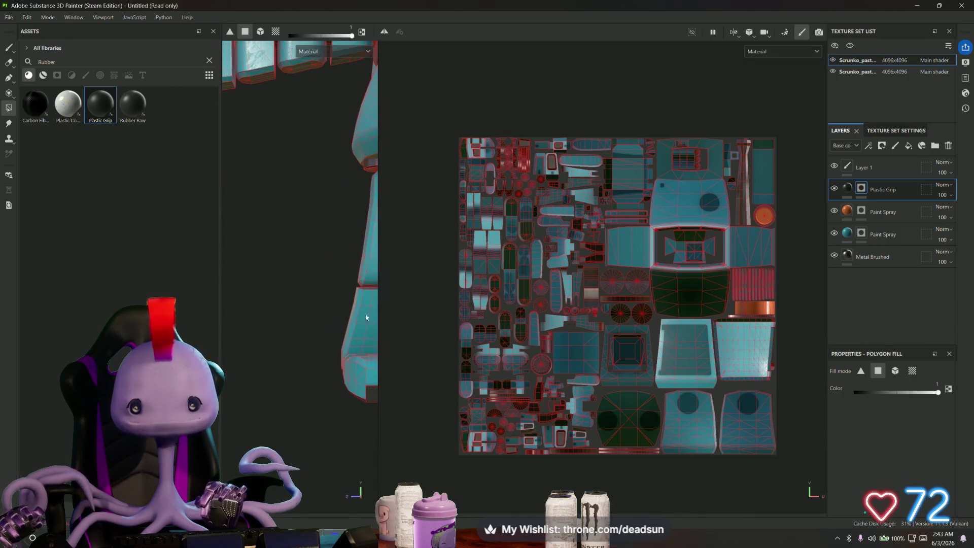
left_click_drag(380, 277, 656, 277)
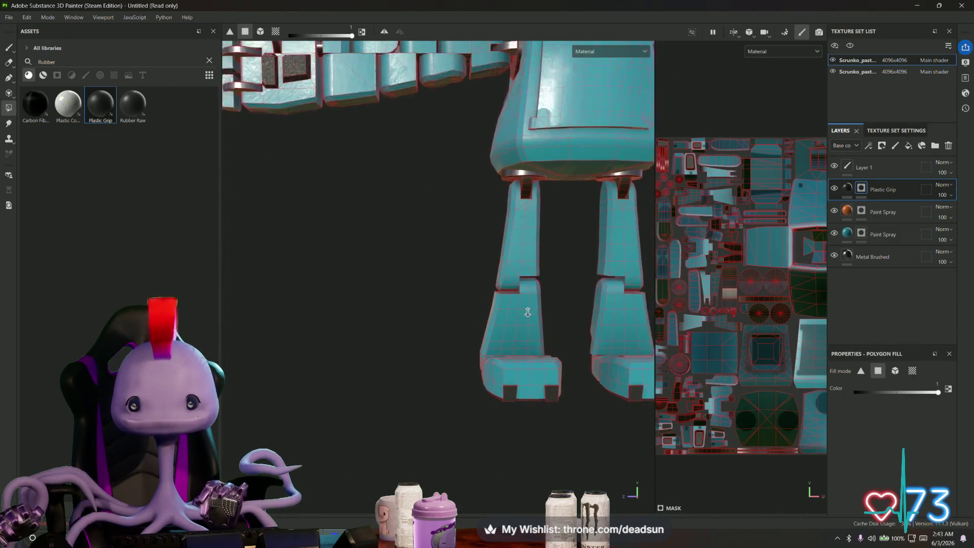
mouse_move(423, 289)
left_mouse_down("alt")
mouse_move(410, 357)
mouse_move(569, 355)
mouse_move(371, 353)
left_mouse_up("alt")
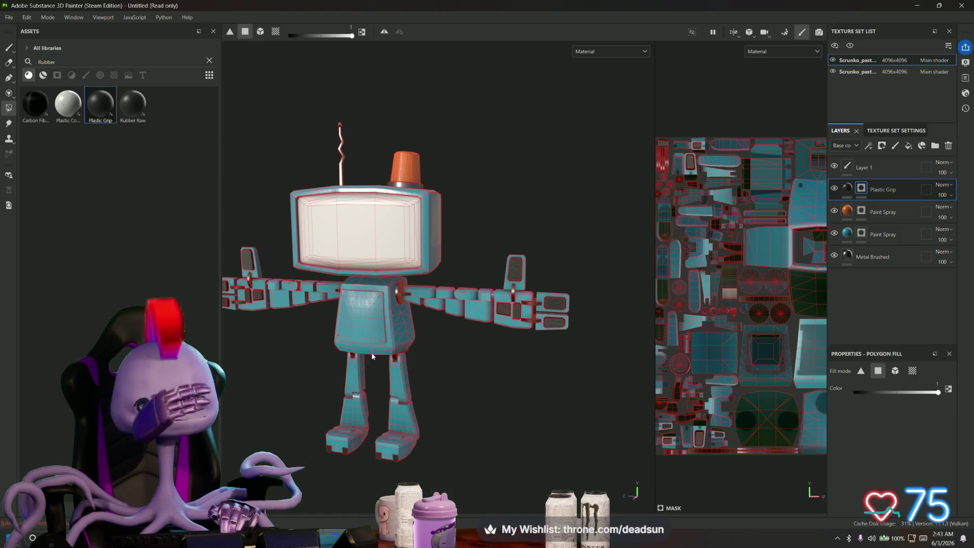
mouse_move(453, 398)
left_mouse_down("alt")
mouse_move(457, 383)
mouse_move(498, 372)
mouse_move(472, 256)
mouse_move(406, 378)
mouse_move(282, 377)
mouse_move(244, 391)
mouse_move(235, 408)
mouse_move(345, 389)
mouse_move(281, 379)
mouse_move(259, 428)
mouse_move(548, 398)
mouse_move(572, 413)
mouse_move(541, 427)
left_mouse_up("alt")
middle_click_drag(694, 315, 731, 347)
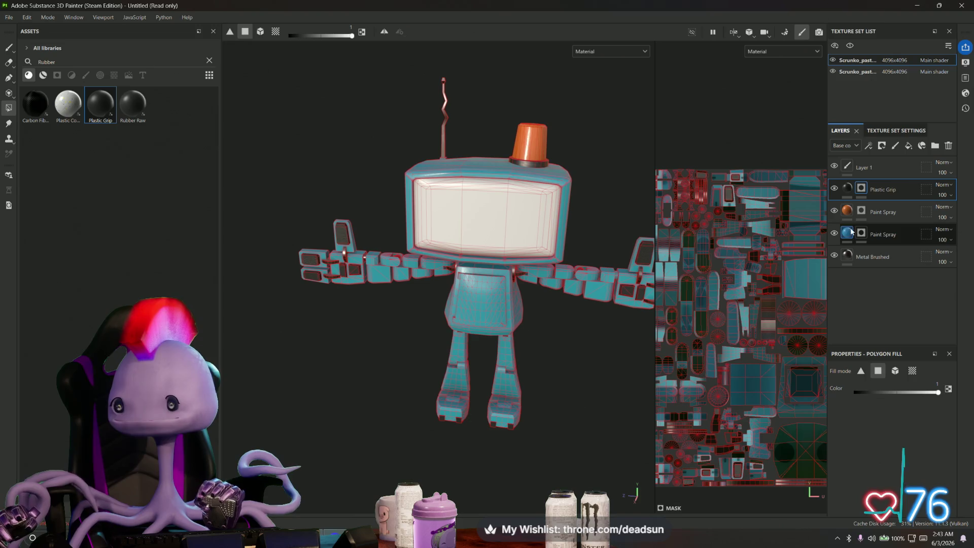
On the lower Paint Spray layer, set the fill value to 0 and clear teal from the cylinder island.
left_click(881, 236)
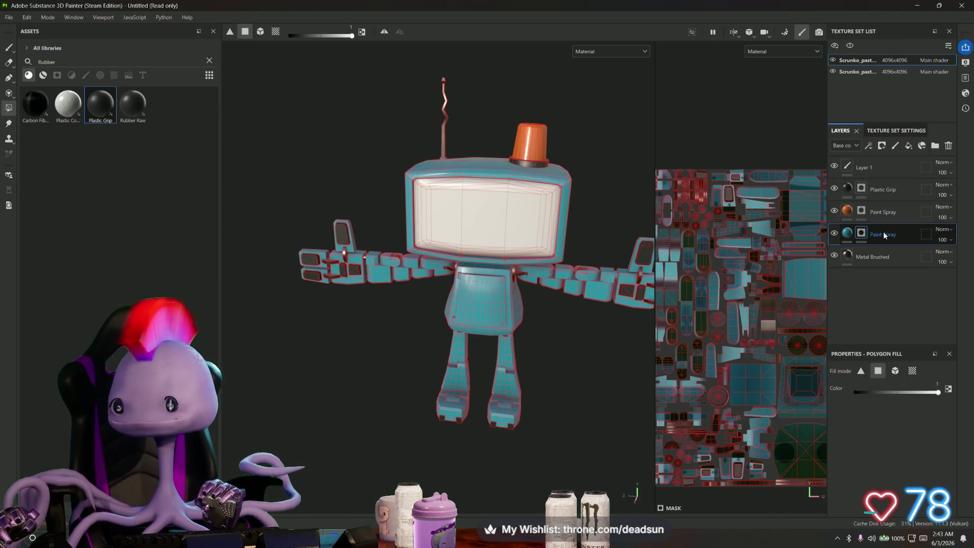
middle_click_drag(738, 340, 749, 349)
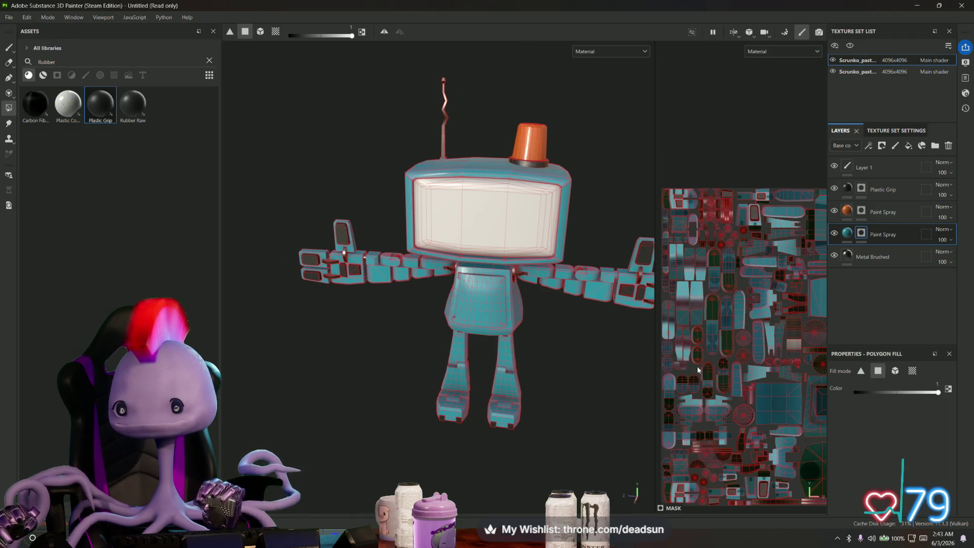
scroll(741, 324, "up", 5)
middle_click_drag(792, 406, 702, 367)
left_click_drag(652, 330, 385, 339)
mouse_move(592, 345)
middle_mouse_down()
mouse_move(559, 385)
mouse_move(493, 355)
mouse_move(477, 330)
mouse_move(543, 328)
middle_mouse_up()
scroll(543, 329, "up", 5)
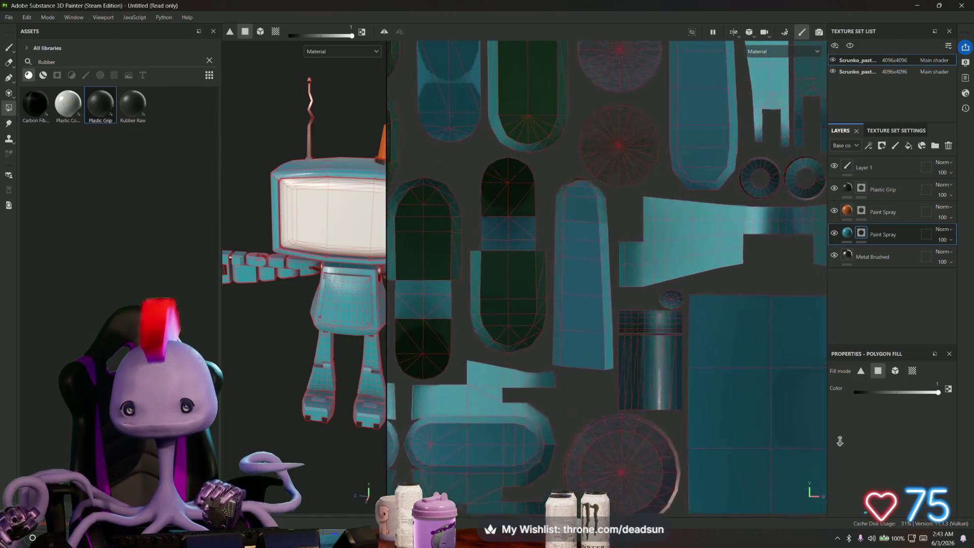
mouse_move(575, 245)
left_mouse_down()
mouse_move(600, 266)
mouse_move(641, 363)
left_mouse_up()
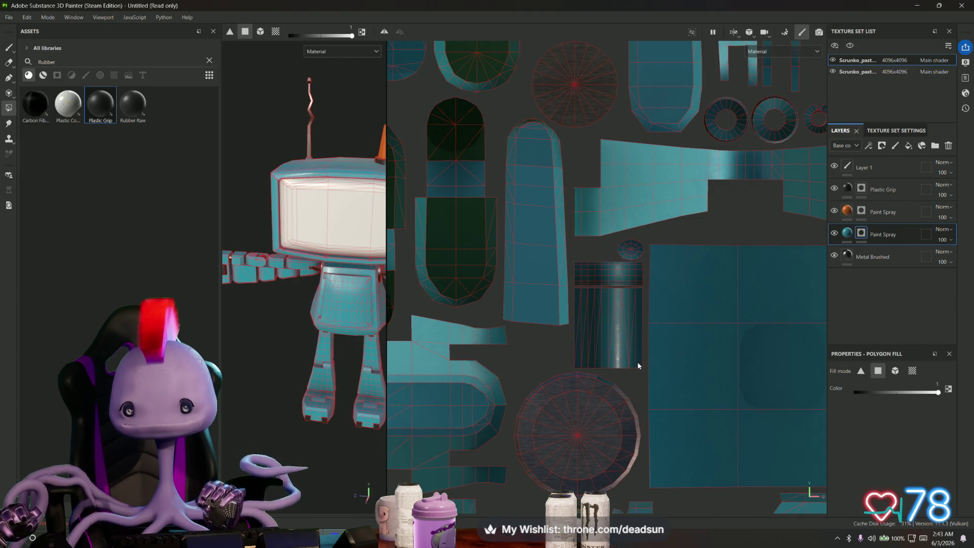
left_click_drag(932, 395, 839, 390)
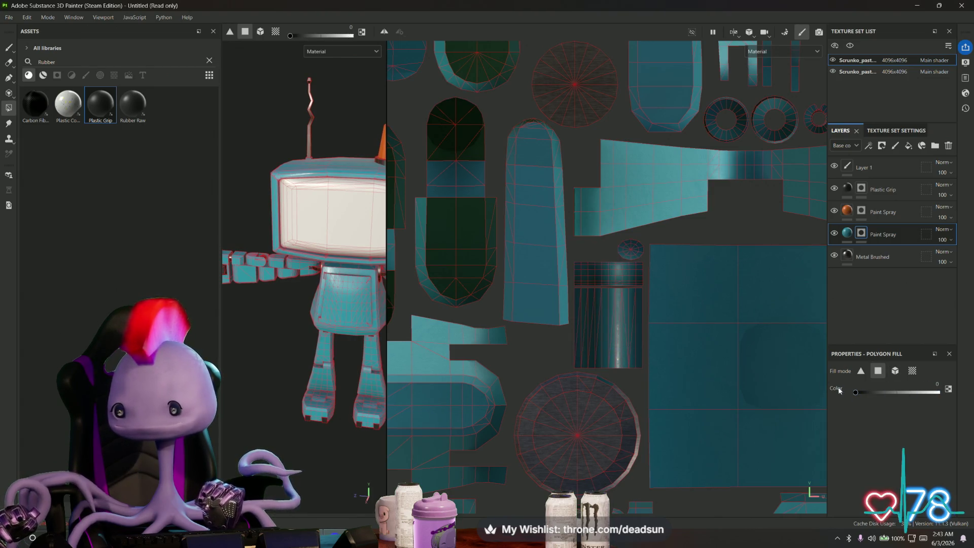
mouse_move(574, 242)
left_mouse_down()
mouse_move(627, 304)
mouse_move(643, 343)
left_mouse_up()
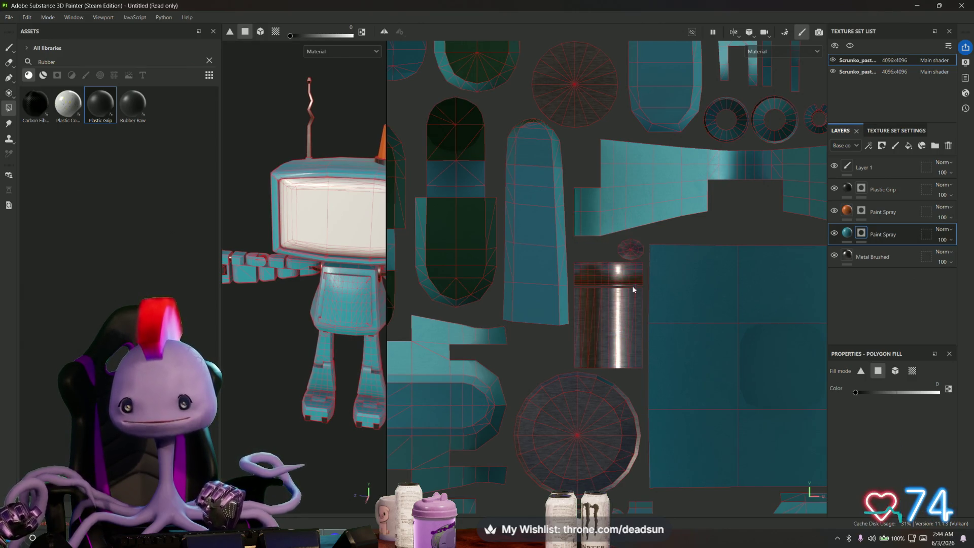
Remove teal paint from the small islands and the right, large and left ring islands.
scroll(499, 268, "down", 2)
middle_click_drag(499, 268, 501, 318)
scroll(674, 320, "up", 3)
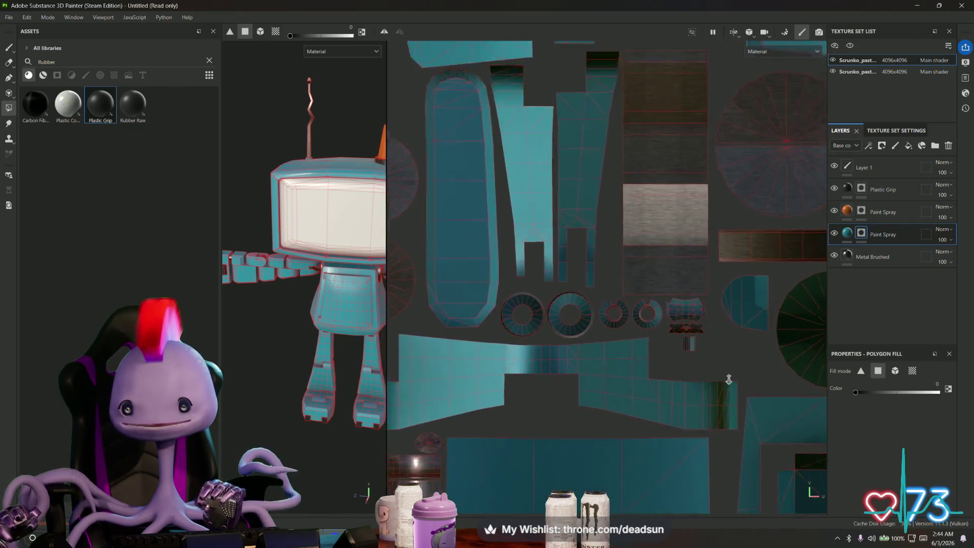
left_click_drag(655, 293, 703, 362)
left_click_drag(610, 292, 655, 334)
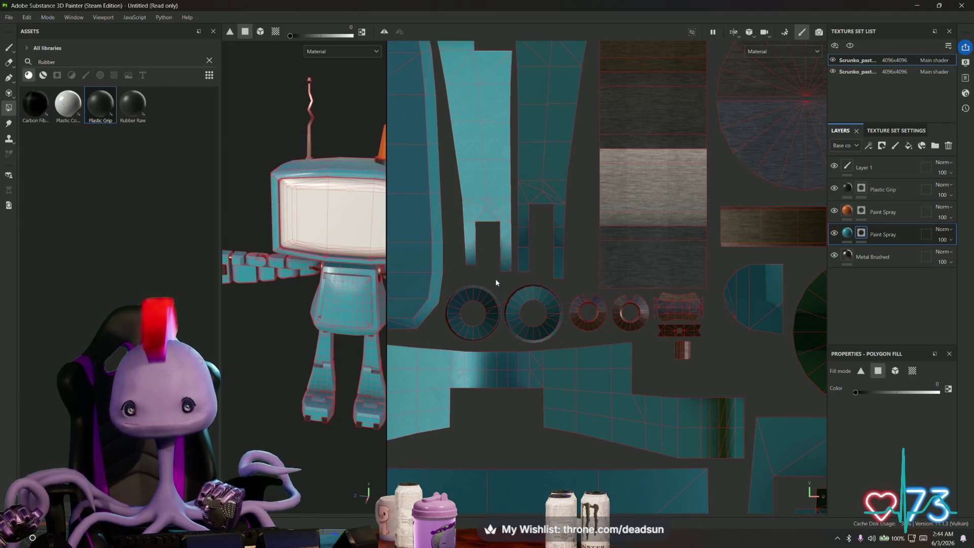
left_click_drag(535, 313, 570, 345)
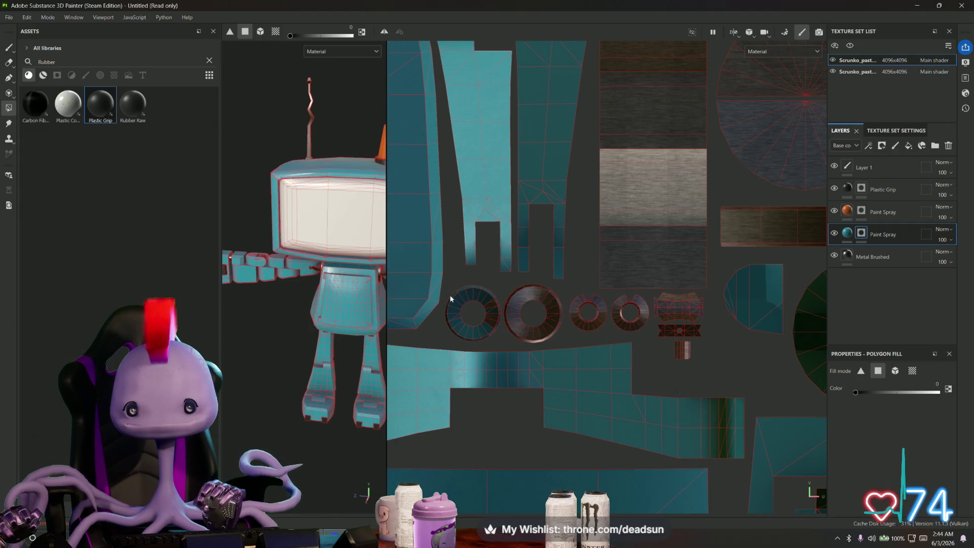
left_click_drag(501, 341, 502, 341)
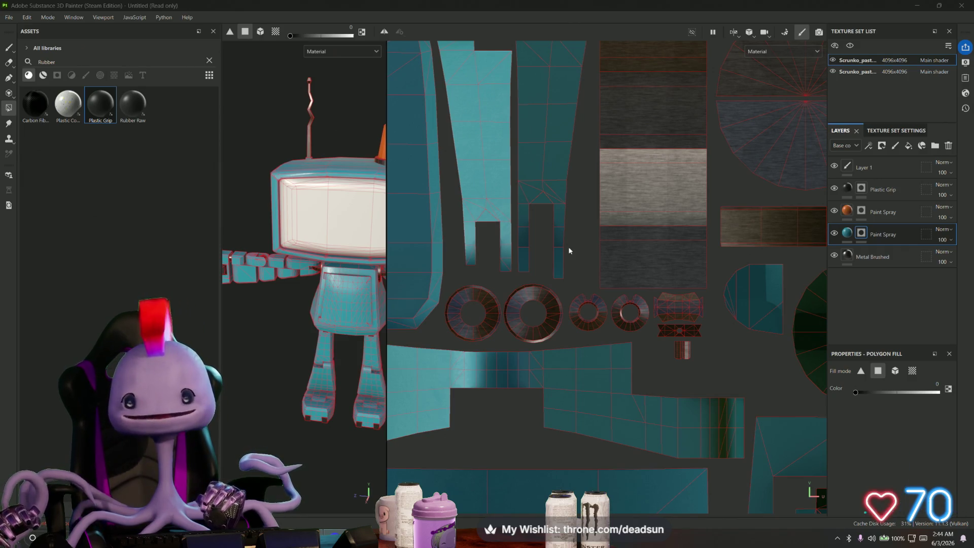
middle_click_drag(330, 305, 309, 325)
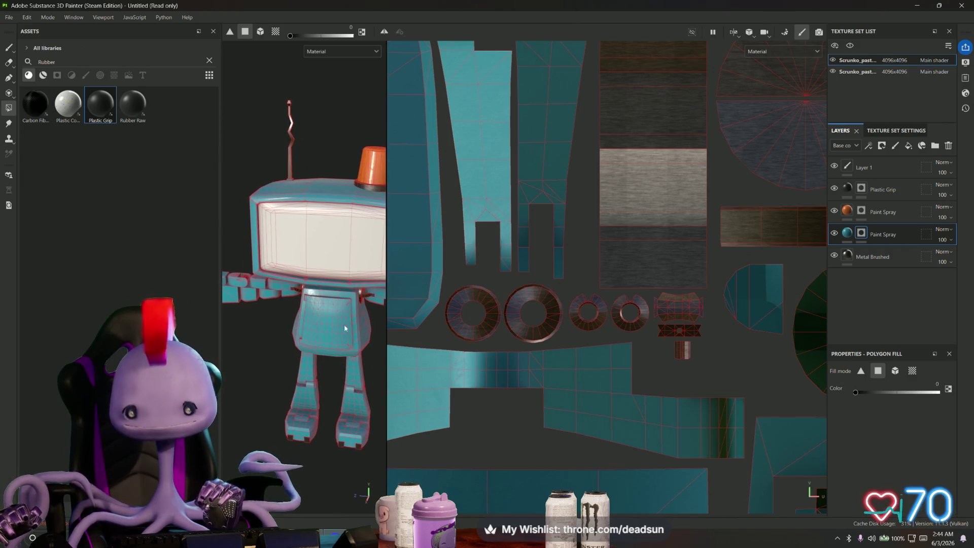
Zoom the UV view onto the head panel and rectangle-select the three grille panels to strip their teal paint.
scroll(615, 343, "down", 3)
scroll(616, 344, "down", 2)
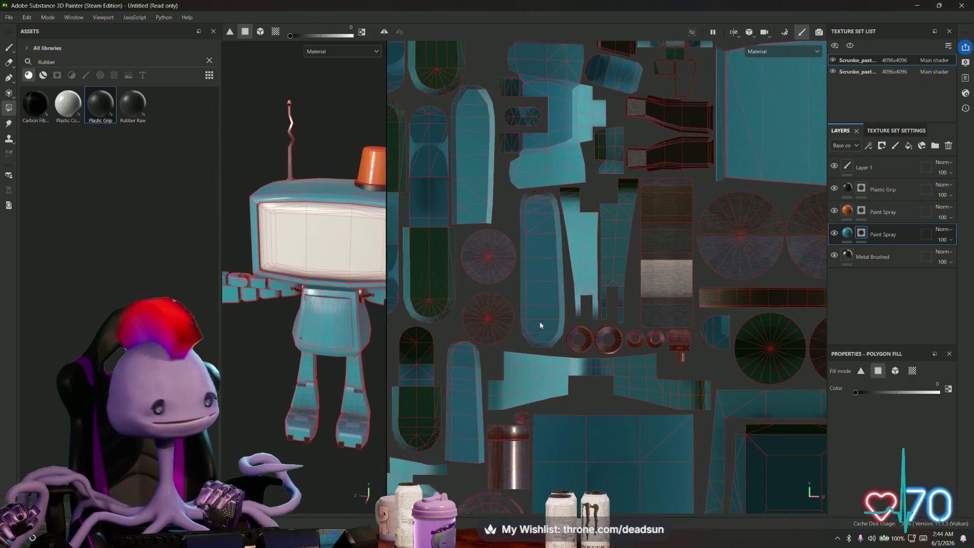
scroll(547, 331, "down", 5)
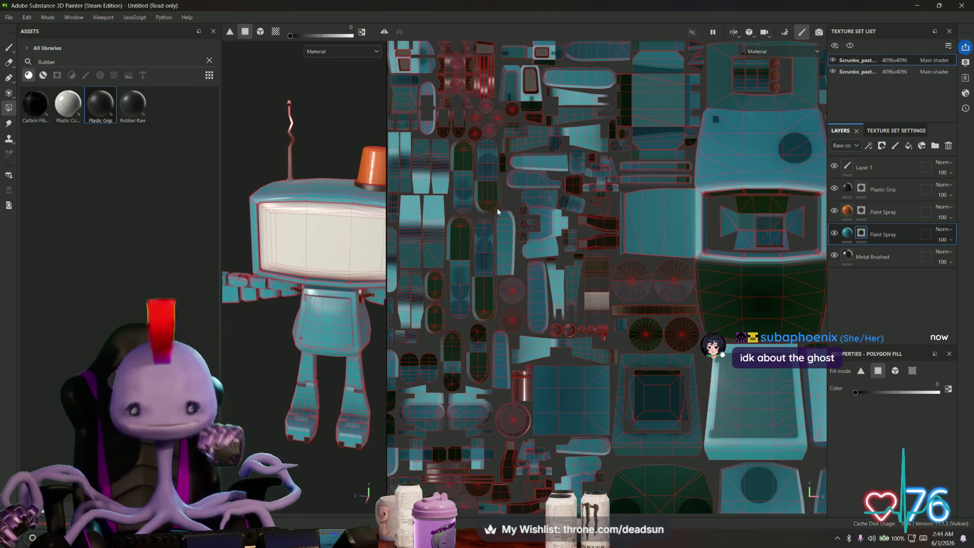
mouse_move(597, 212)
middle_mouse_down()
mouse_move(546, 222)
mouse_move(542, 197)
middle_mouse_up()
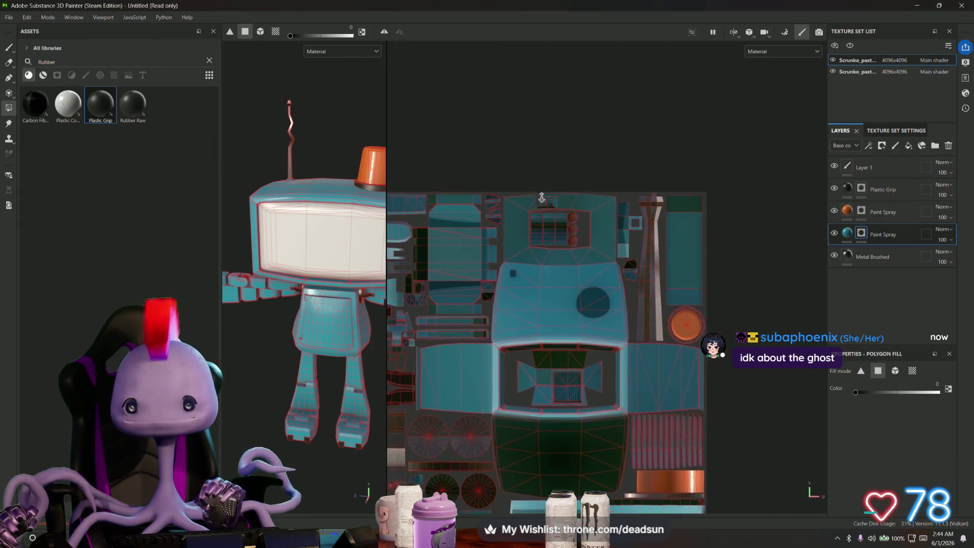
scroll(542, 197, "up", 10)
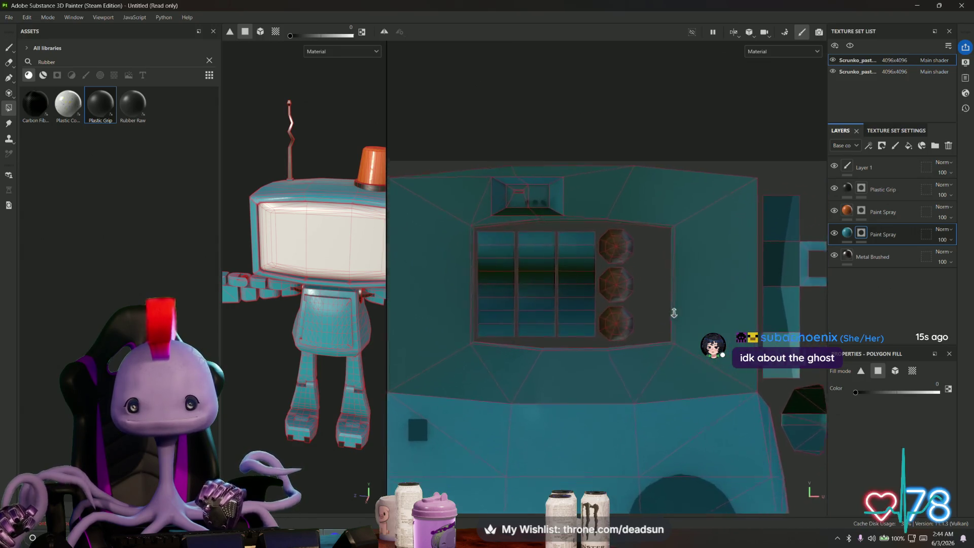
scroll(674, 313, "up", 3)
mouse_move(482, 225)
left_mouse_down()
mouse_move(649, 358)
mouse_move(641, 354)
left_mouse_up()
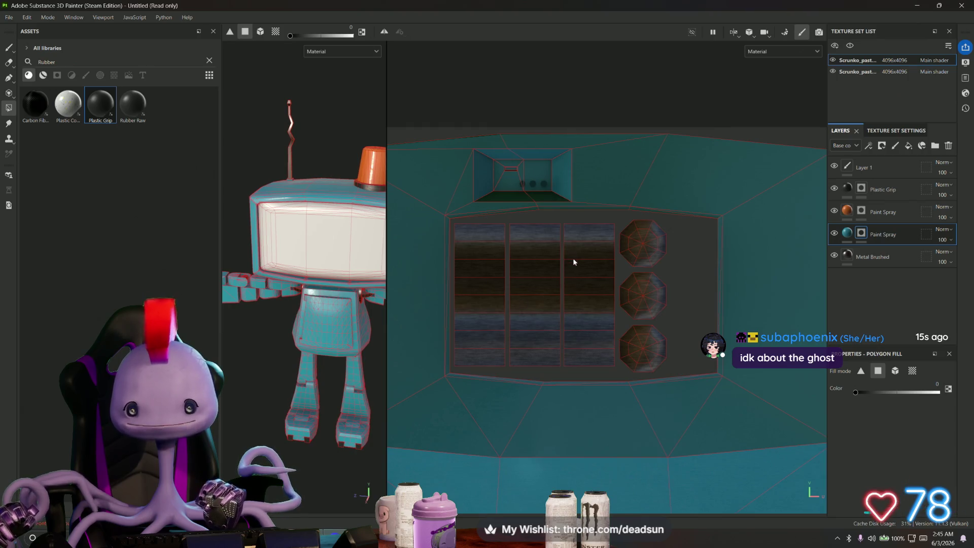
Strip teal paint from the small slot in the recessed box on the head's back panel.
scroll(628, 270, "down", 4)
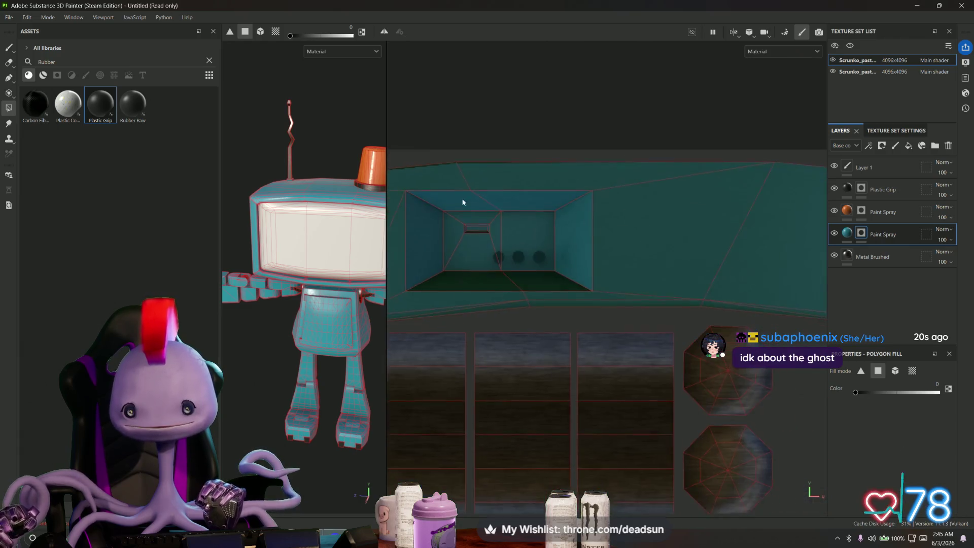
left_click_drag(433, 226, 510, 247)
scroll(642, 294, "down", 6)
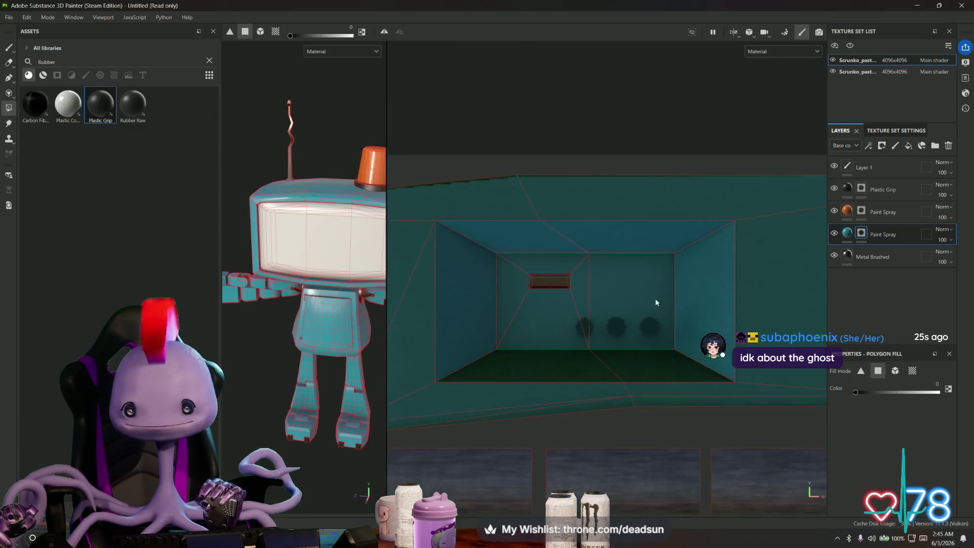
mouse_move(688, 265)
middle_mouse_down()
mouse_move(467, 227)
mouse_move(586, 225)
mouse_move(586, 191)
middle_mouse_up()
mouse_move(507, 243)
left_mouse_down("alt")
mouse_move(396, 277)
mouse_move(466, 276)
mouse_move(347, 315)
mouse_move(431, 291)
mouse_move(349, 248)
mouse_move(232, 308)
mouse_move(305, 352)
mouse_move(417, 311)
mouse_move(349, 370)
mouse_move(342, 322)
mouse_move(400, 298)
mouse_move(365, 344)
left_mouse_up("alt")
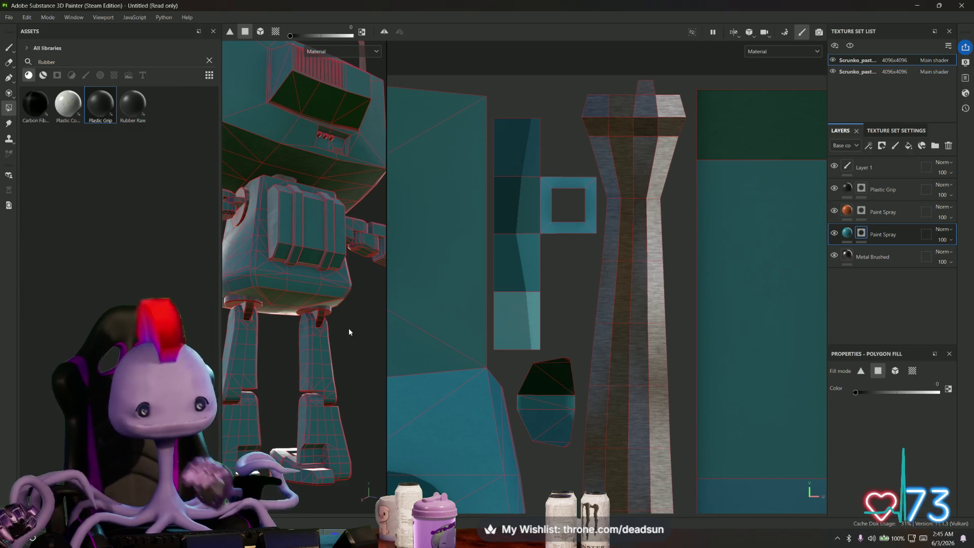
Drag a Polygon Fill selection across the long horizontal UV strip to remove its teal paint.
mouse_move(357, 319)
left_mouse_down("alt")
mouse_move(304, 261)
mouse_move(322, 354)
mouse_move(375, 325)
left_mouse_up("alt")
mouse_move(422, 319)
right_mouse_down("alt")
mouse_move(428, 332)
mouse_move(633, 252)
mouse_move(537, 365)
mouse_move(521, 198)
right_mouse_up("alt")
mouse_move(522, 198)
middle_mouse_down("alt")
mouse_move(513, 232)
mouse_move(555, 191)
mouse_move(520, 359)
mouse_move(647, 254)
mouse_move(706, 435)
mouse_move(634, 394)
middle_mouse_up("alt")
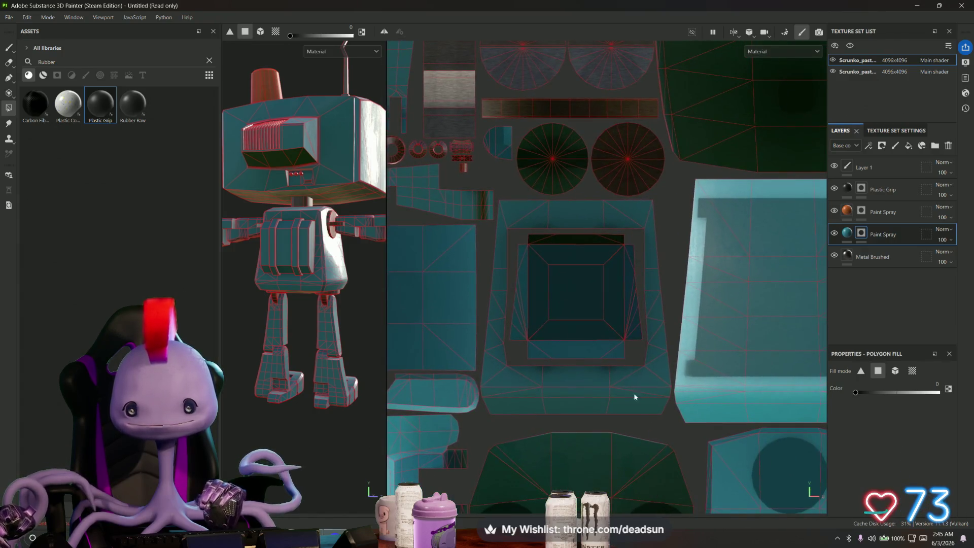
mouse_move(623, 364)
right_mouse_down("alt")
mouse_move(504, 341)
mouse_move(528, 386)
mouse_move(532, 187)
mouse_move(644, 276)
mouse_move(797, 347)
right_mouse_up("alt")
middle_click_drag(798, 347, 552, 302, "alt")
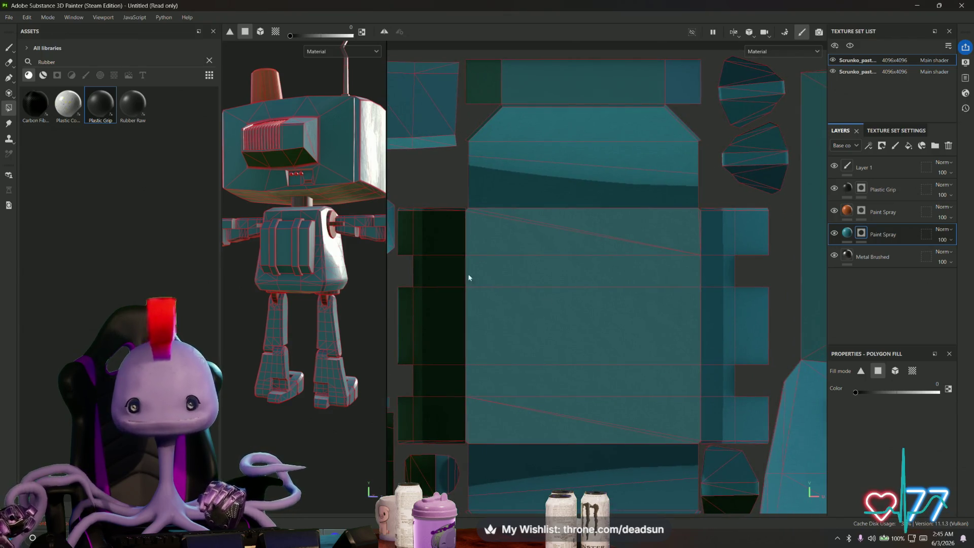
left_click_drag(446, 269, 503, 273)
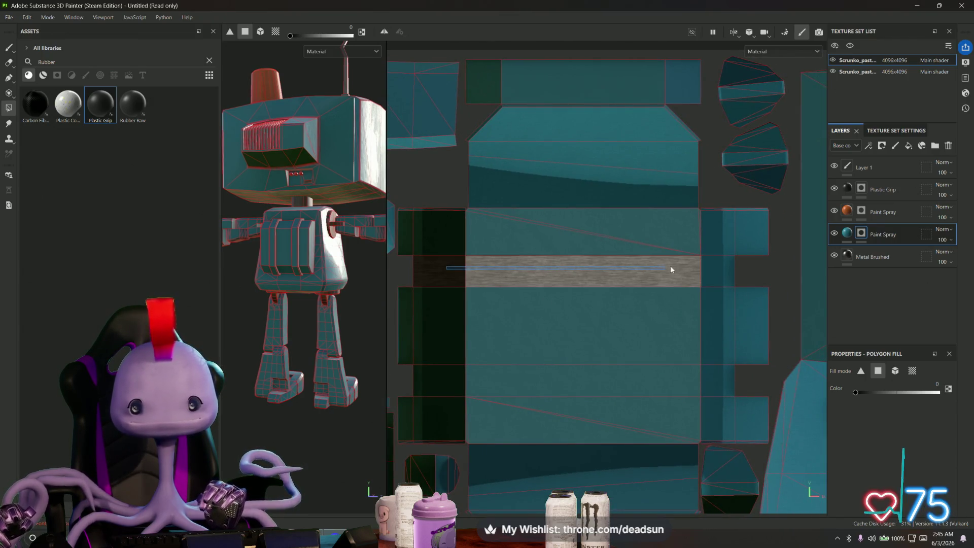
mouse_move(362, 305)
middle_mouse_down("alt")
mouse_move(273, 282)
mouse_move(380, 301)
middle_mouse_up("alt")
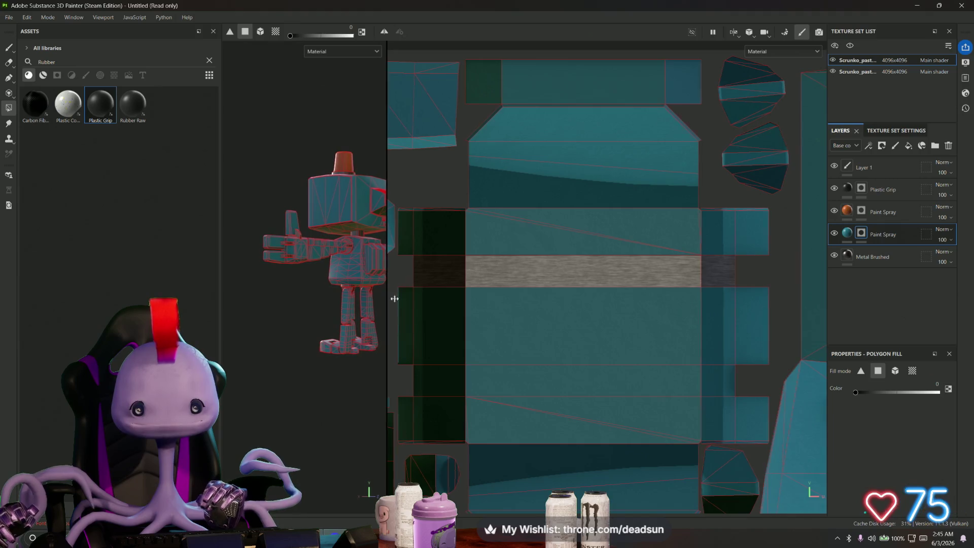
mouse_move(389, 300)
left_mouse_down()
mouse_move(638, 302)
mouse_move(503, 329)
mouse_move(446, 275)
left_mouse_up()
right_click_drag(446, 274, 667, 296, "alt")
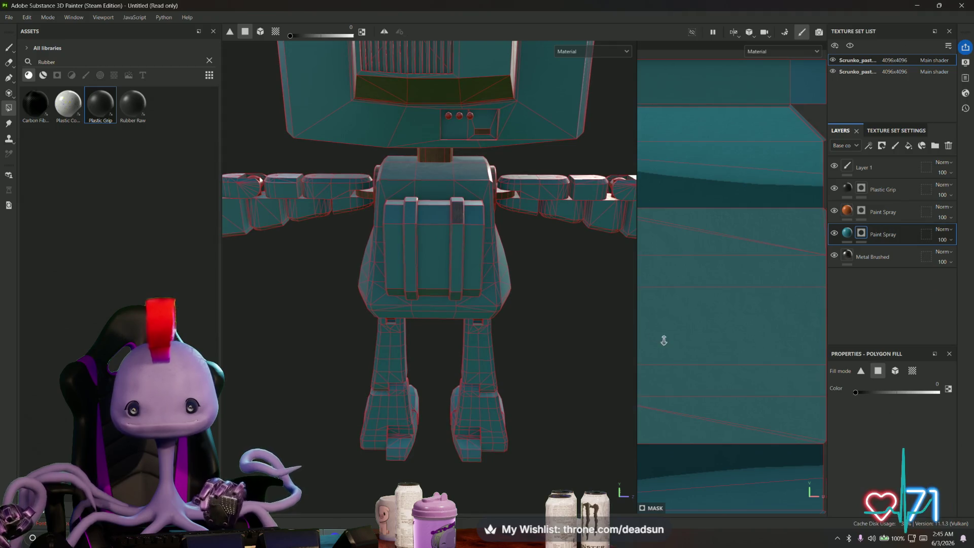
Zoom the UV view to the chest strap islands and fill the lower strap with brown.
scroll(730, 305, "down", 5)
scroll(779, 205, "down", 5)
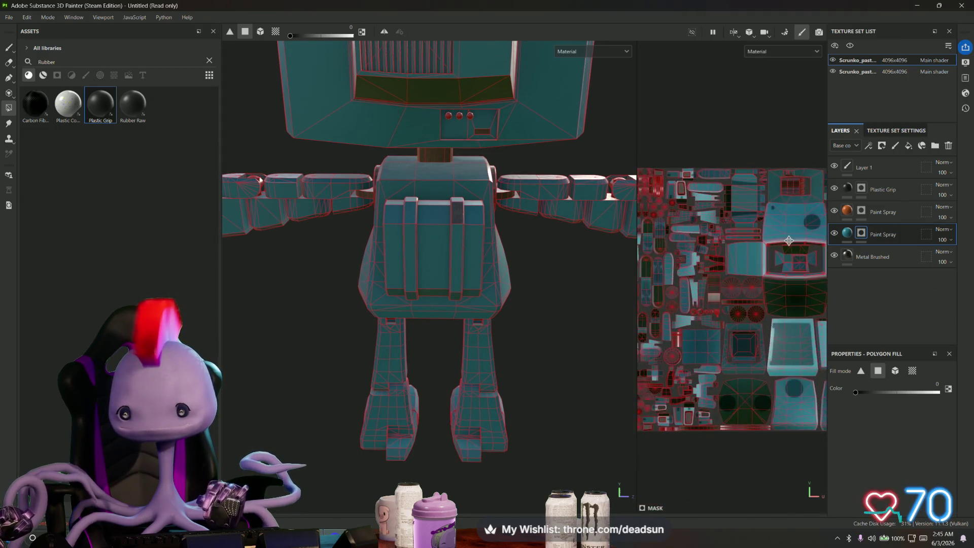
scroll(779, 204, "down", 5)
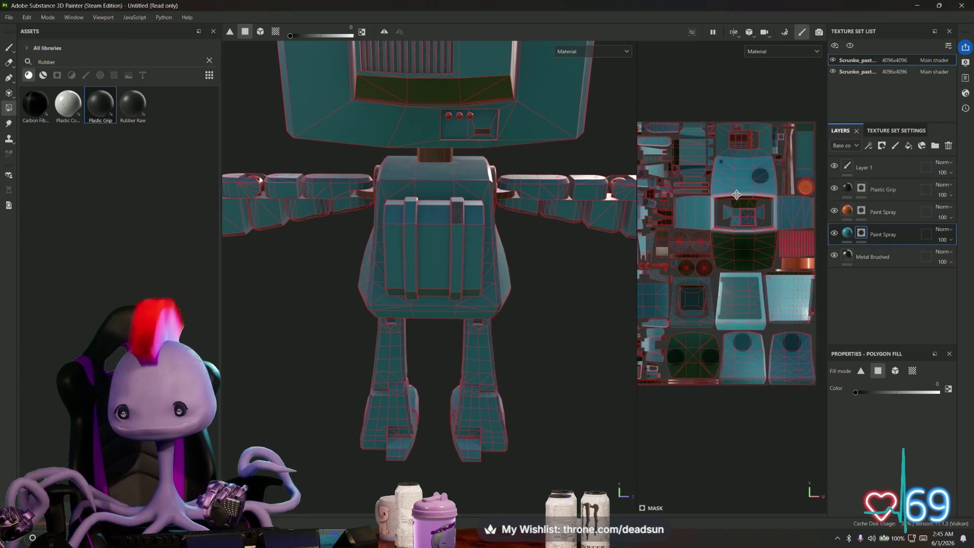
mouse_move(820, 202)
middle_mouse_down()
mouse_move(845, 198)
mouse_move(819, 225)
middle_mouse_up()
scroll(819, 225, "up", 6)
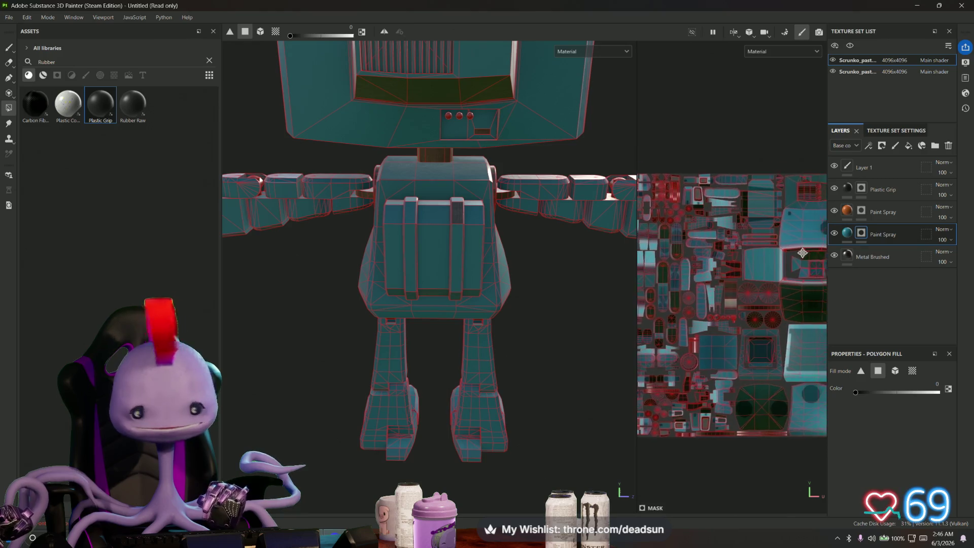
scroll(772, 326, "down", 1)
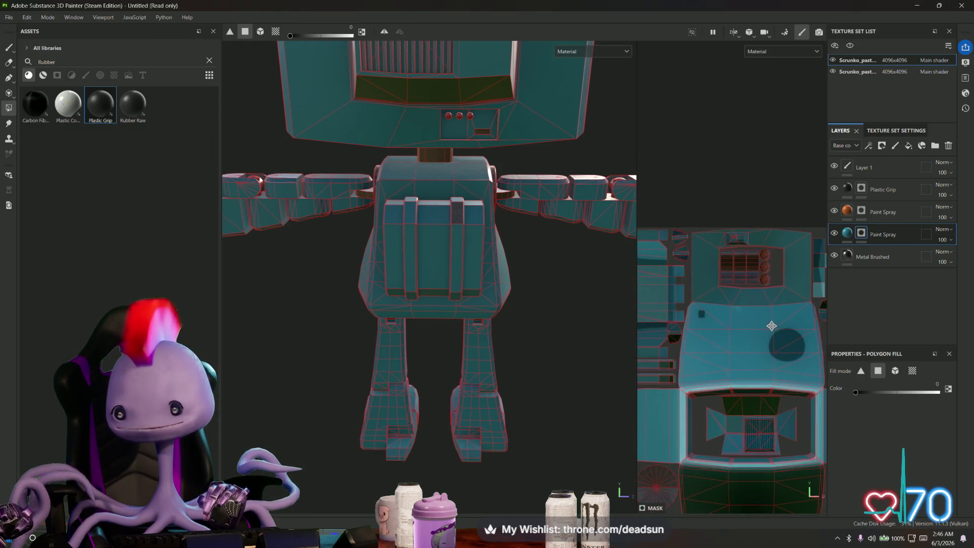
mouse_move(783, 356)
middle_mouse_down()
mouse_move(689, 312)
mouse_move(847, 377)
mouse_move(770, 374)
middle_mouse_up()
scroll(806, 375, "down", 3)
scroll(770, 374, "up", 3)
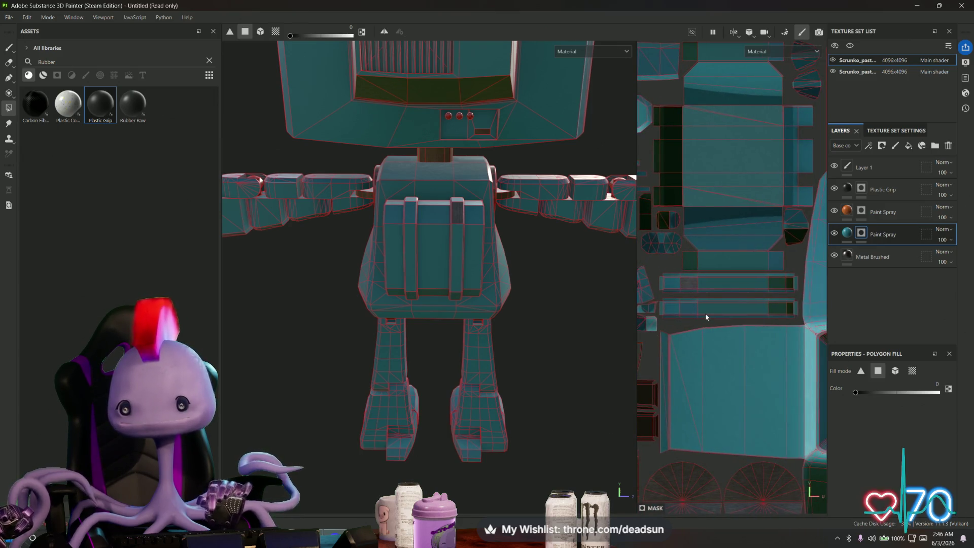
left_click(661, 277)
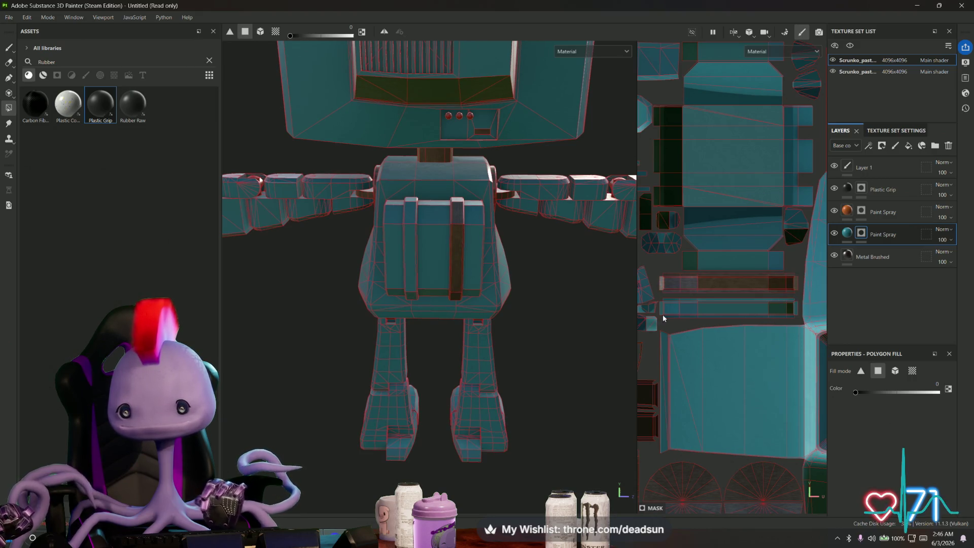
Fill the second chest strap island with brown and check the front of the robot.
scroll(670, 311, "up", 3)
left_click(658, 282)
scroll(747, 323, "up", 2)
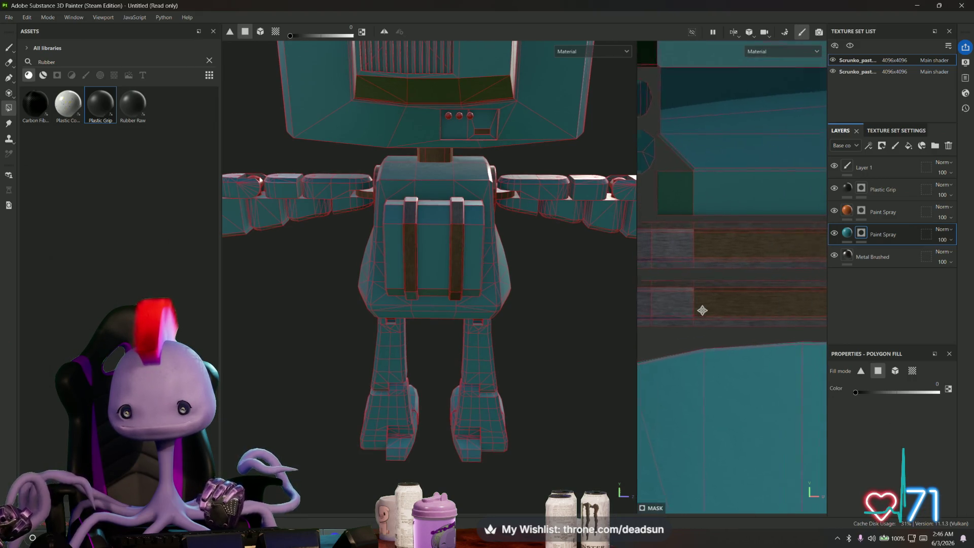
mouse_move(549, 321)
left_mouse_down("alt")
mouse_move(409, 214)
mouse_move(662, 331)
mouse_move(638, 326)
left_mouse_up("alt")
mouse_move(567, 319)
left_mouse_down("alt")
mouse_move(547, 302)
mouse_move(542, 320)
mouse_move(552, 310)
left_mouse_up("alt")
Inspect the robot from several angles, then delete 'Rubber' from the Assets search field.
right_click_drag(551, 310, 306, 266, "alt")
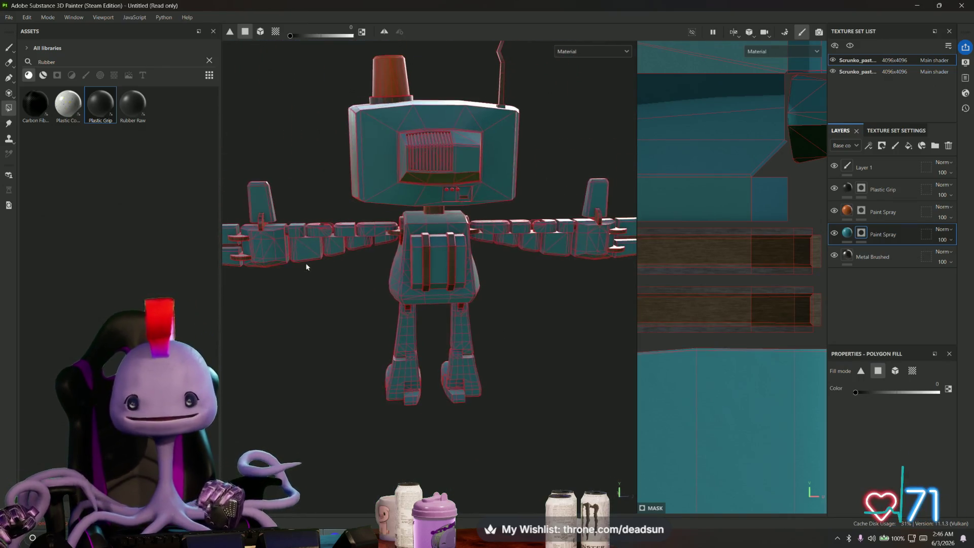
mouse_move(323, 242)
left_mouse_down("alt")
mouse_move(427, 251)
mouse_move(517, 239)
mouse_move(356, 234)
mouse_move(358, 283)
mouse_move(325, 261)
left_mouse_up("alt")
scroll(319, 259, "up", 5)
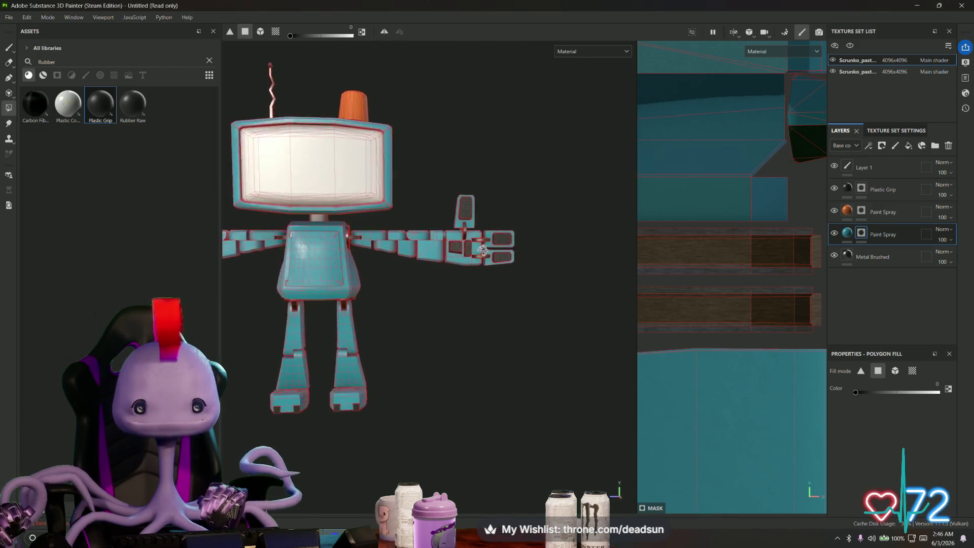
scroll(330, 274, "up", 3)
mouse_move(362, 309)
left_mouse_down("alt")
mouse_move(497, 309)
mouse_move(424, 320)
mouse_move(518, 313)
mouse_move(457, 315)
left_mouse_up("alt")
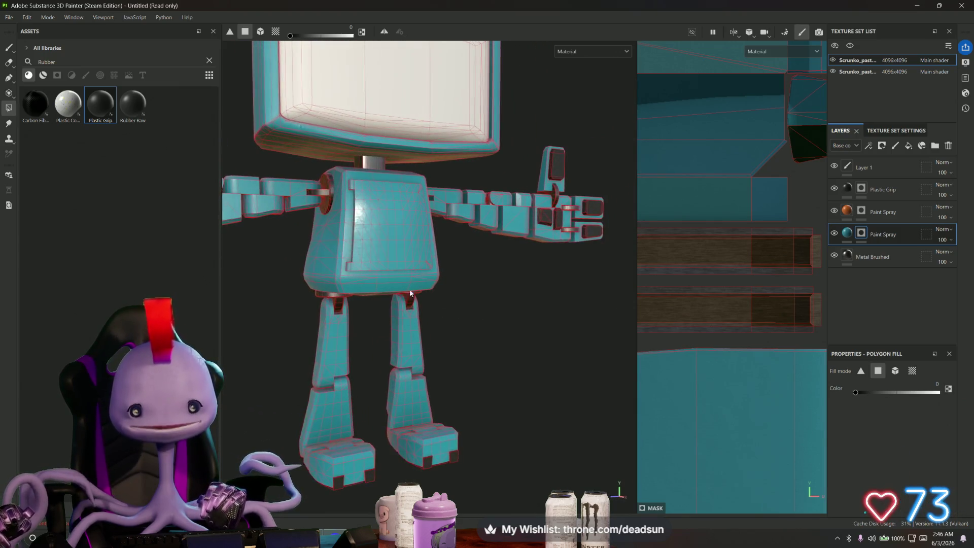
scroll(457, 315, "up", 5)
mouse_move(372, 348)
left_mouse_down("alt")
mouse_move(347, 207)
mouse_move(374, 279)
mouse_move(382, 381)
mouse_move(394, 299)
mouse_move(455, 355)
left_mouse_up("alt")
mouse_move(455, 355)
right_mouse_down("alt")
mouse_move(374, 314)
mouse_move(371, 350)
mouse_move(365, 319)
right_mouse_up("alt")
mouse_move(366, 320)
left_mouse_down("alt")
mouse_move(345, 337)
mouse_move(363, 463)
mouse_move(337, 459)
mouse_move(394, 395)
mouse_move(466, 428)
mouse_move(435, 450)
mouse_move(411, 446)
mouse_move(522, 428)
mouse_move(568, 406)
mouse_move(546, 394)
mouse_move(327, 425)
mouse_move(463, 398)
mouse_move(430, 387)
mouse_move(397, 430)
mouse_move(480, 434)
mouse_move(483, 394)
mouse_move(473, 410)
left_mouse_up("alt")
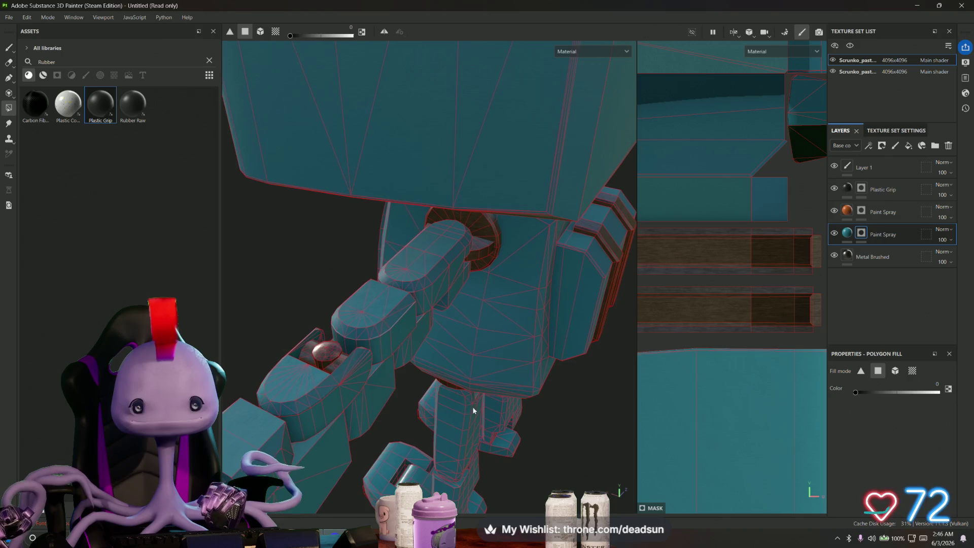
double_click(55, 63)
key("BackSpace")
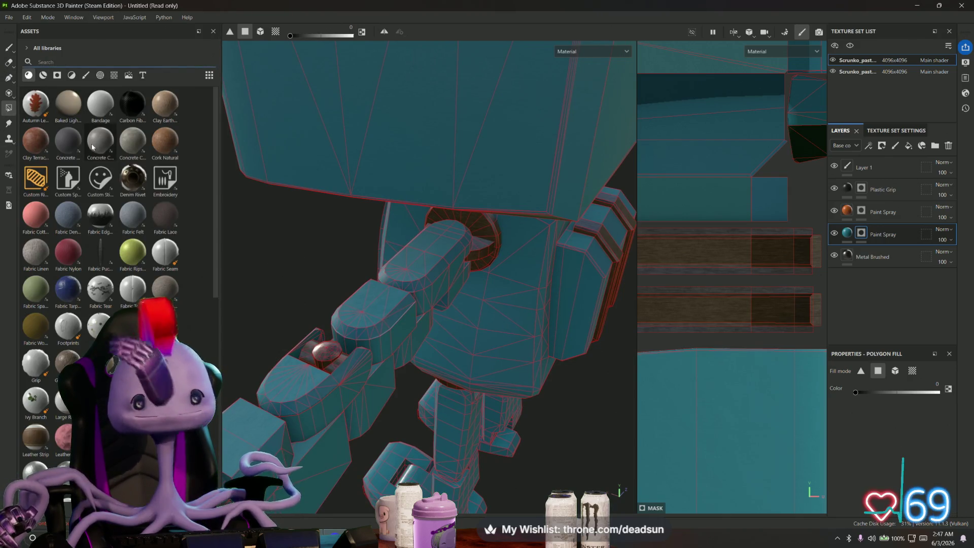
Select the Plastic Grip layer and orbit to the shoulder and arm joints.
left_click(884, 188)
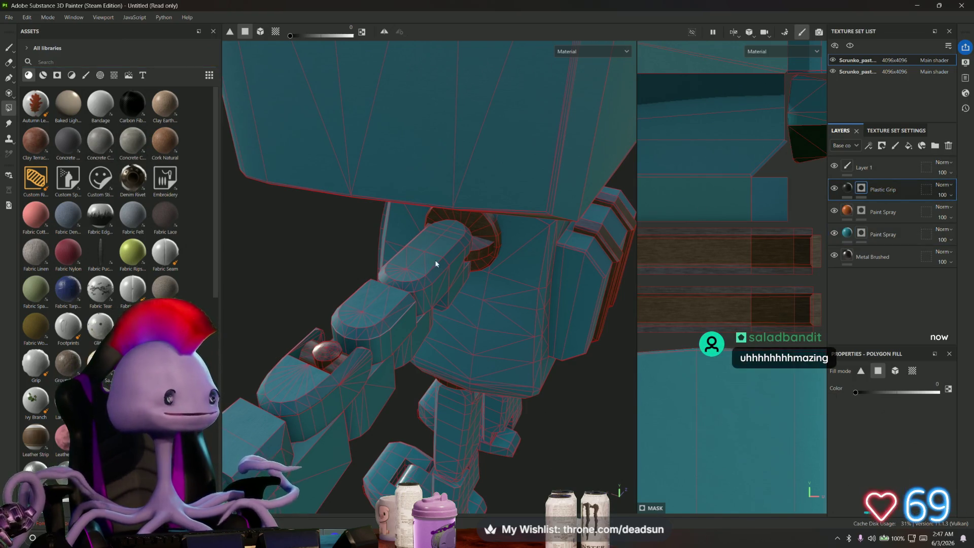
scroll(413, 296, "down", 5)
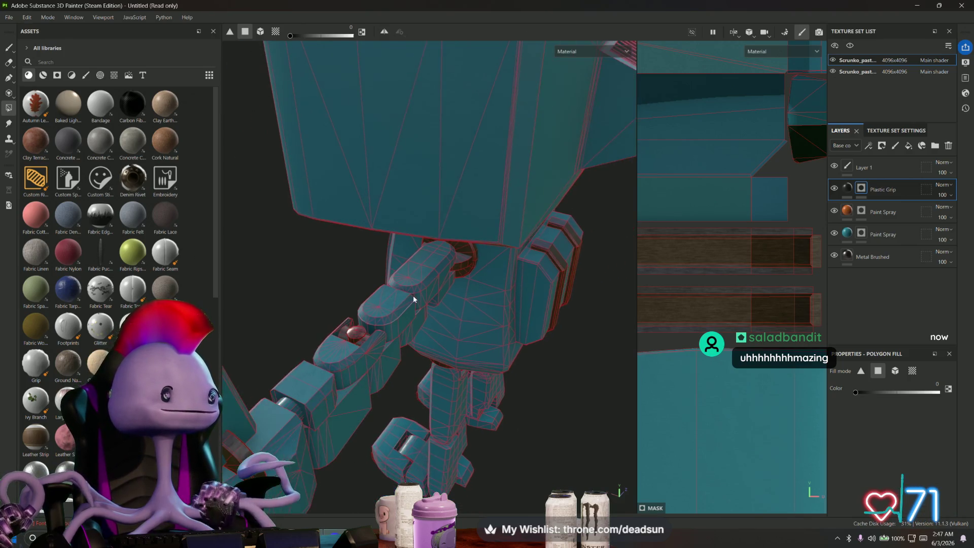
scroll(448, 299, "up", 5)
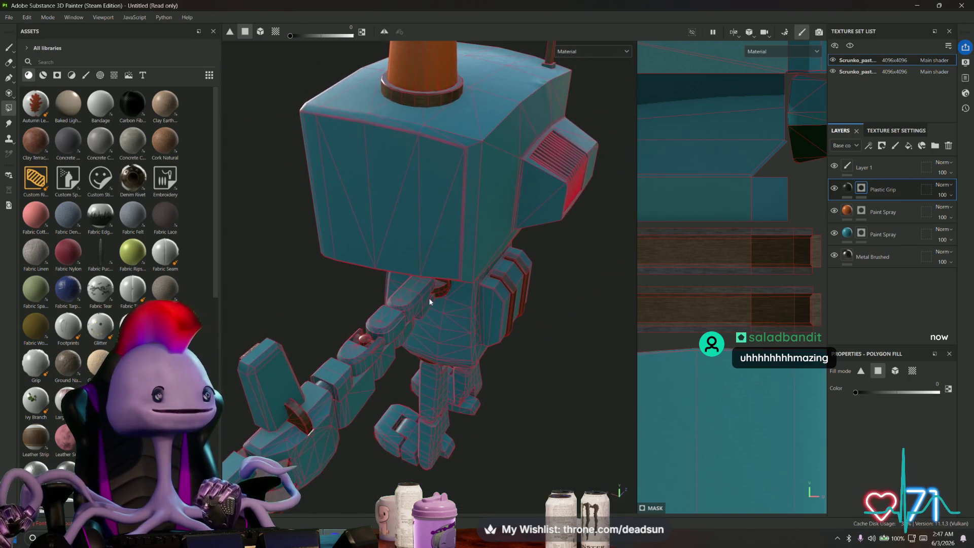
mouse_move(450, 322)
left_mouse_down("alt")
mouse_move(452, 343)
mouse_move(390, 281)
left_mouse_up("alt")
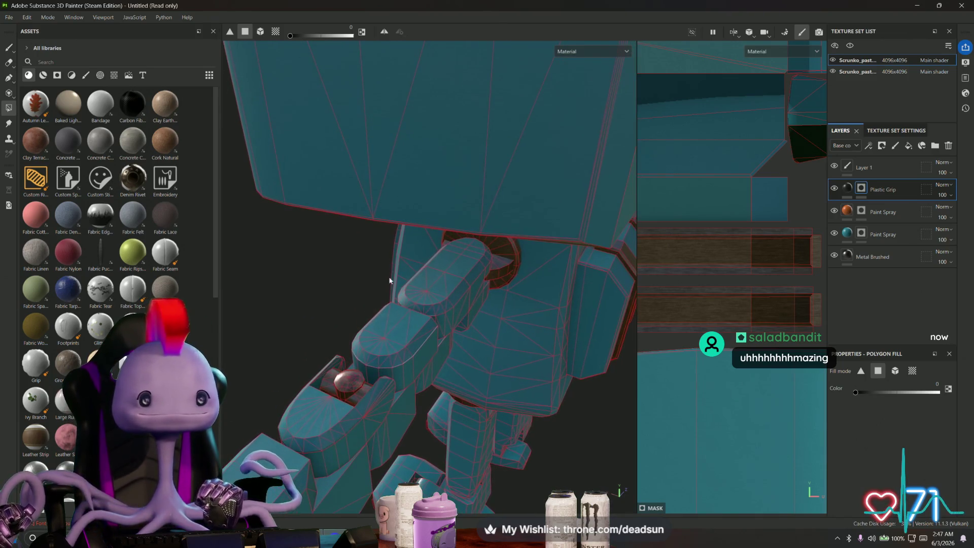
Filter the Assets to textures and drag Screw Square Round onto the arm joint.
left_click(100, 76)
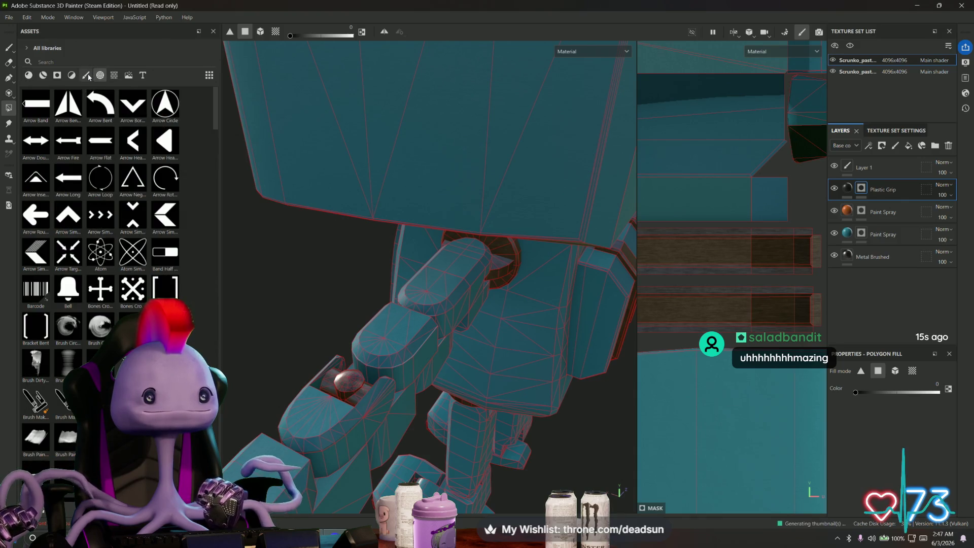
left_click(112, 76)
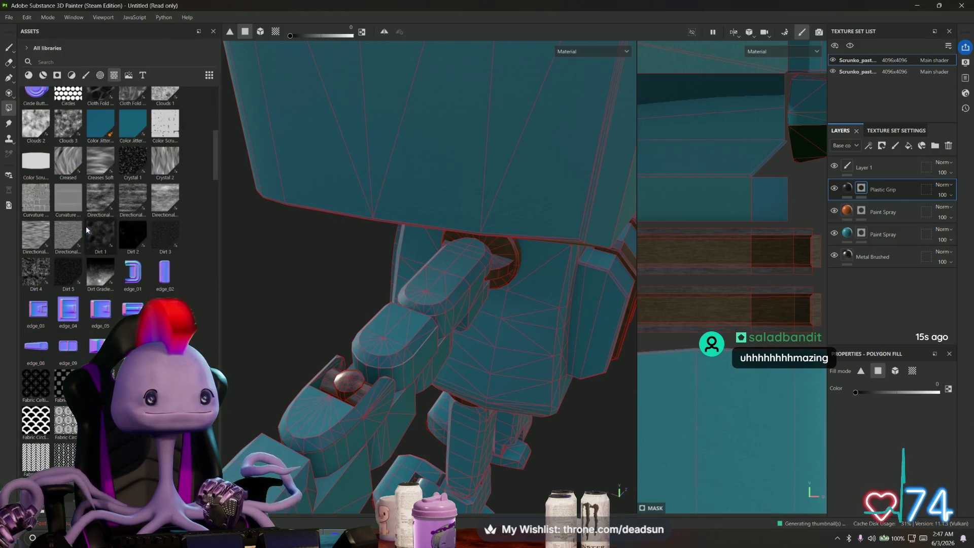
scroll(59, 317, "down", 15)
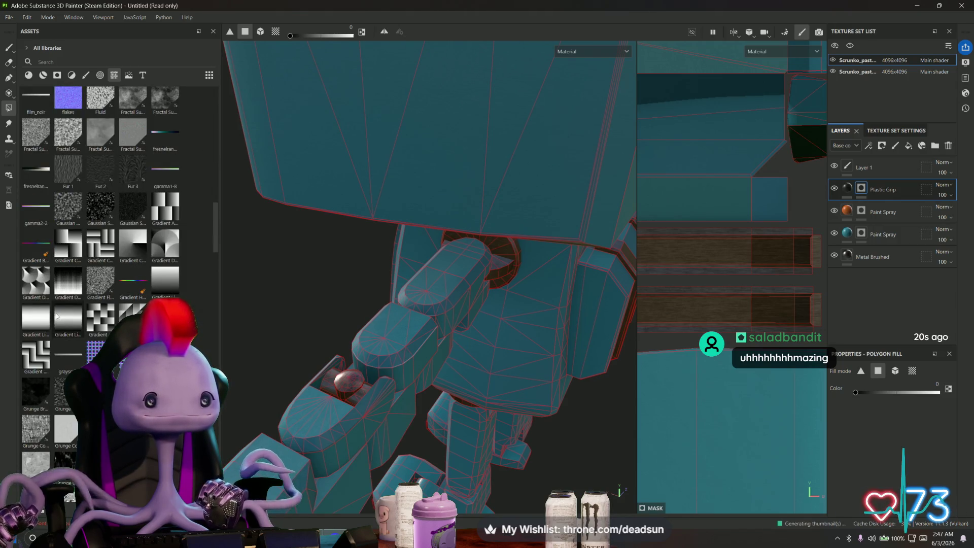
scroll(57, 316, "down", 10)
scroll(57, 317, "down", 5)
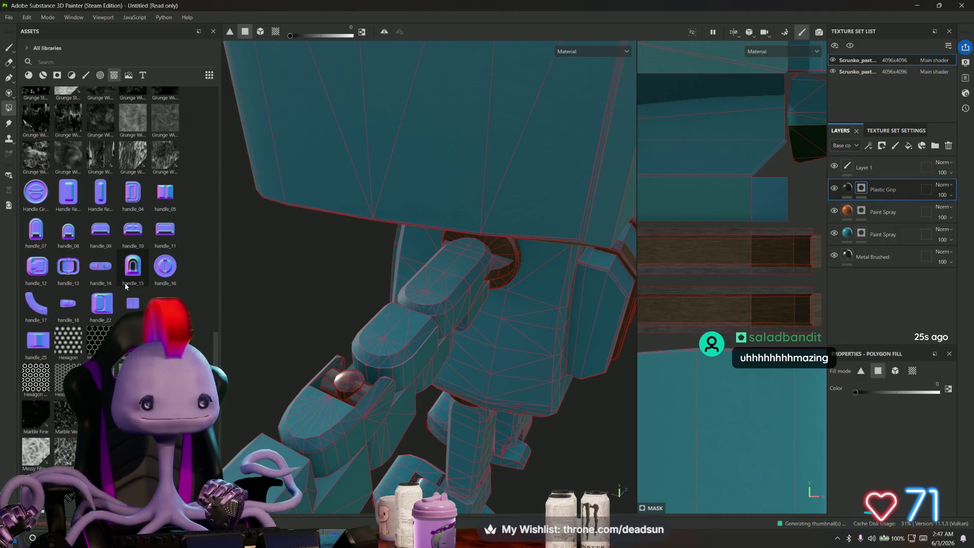
scroll(126, 287, "down", 10)
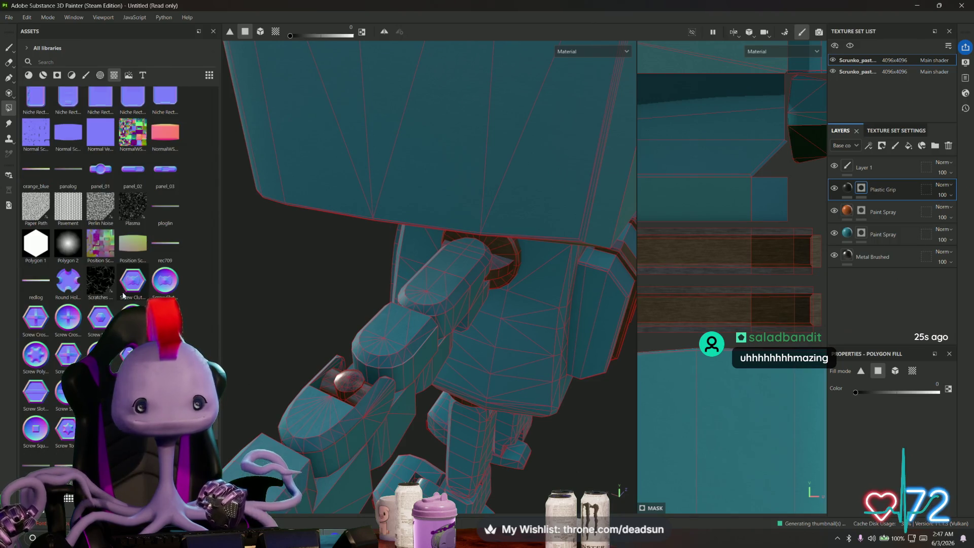
scroll(123, 295, "down", 3)
mouse_move(34, 314)
left_mouse_down()
mouse_move(315, 302)
mouse_move(421, 280)
mouse_move(425, 288)
left_mouse_up()
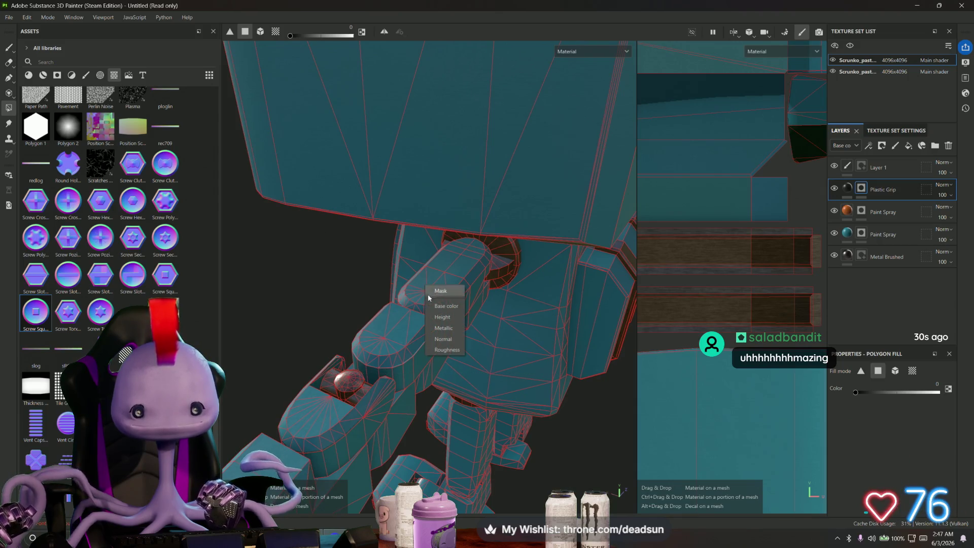
Apply the screw as a new projected layer, shrink it, and move it onto the upper arm joint.
left_click(449, 343)
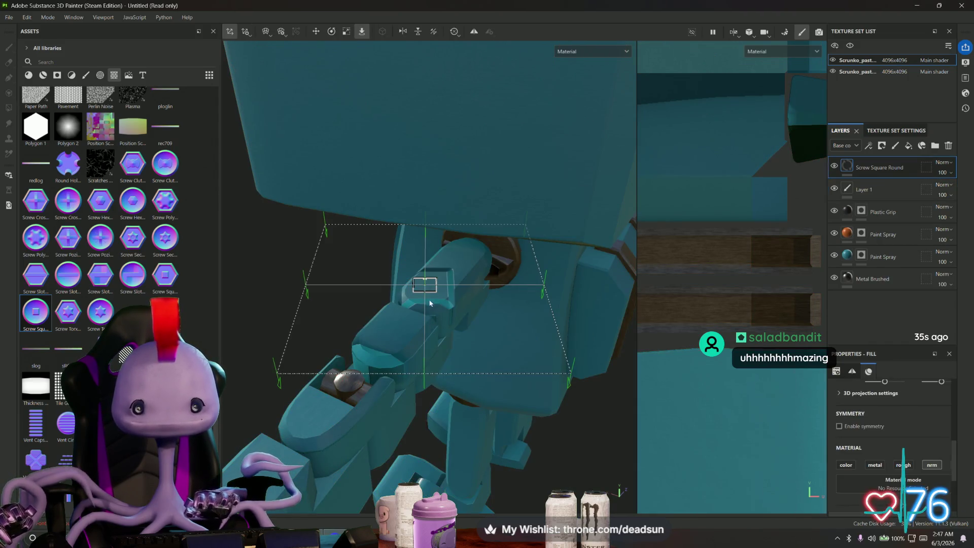
key("r")
left_click_drag(430, 303, 288, 309)
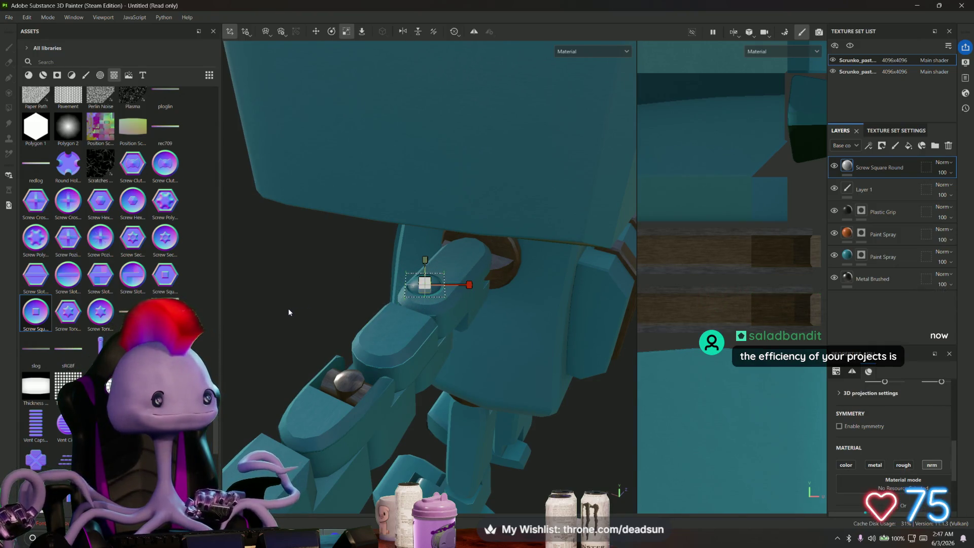
scroll(434, 276, "up", 5)
scroll(441, 304, "up", 2)
left_click_drag(442, 306, 433, 287, "alt")
key("w")
left_click_drag(410, 256, 419, 269)
mouse_move(477, 283)
left_mouse_down()
mouse_move(496, 302)
mouse_move(447, 320)
mouse_move(466, 292)
left_mouse_up()
Turn on X mirror symmetry for the screw projection.
key("e")
key("w")
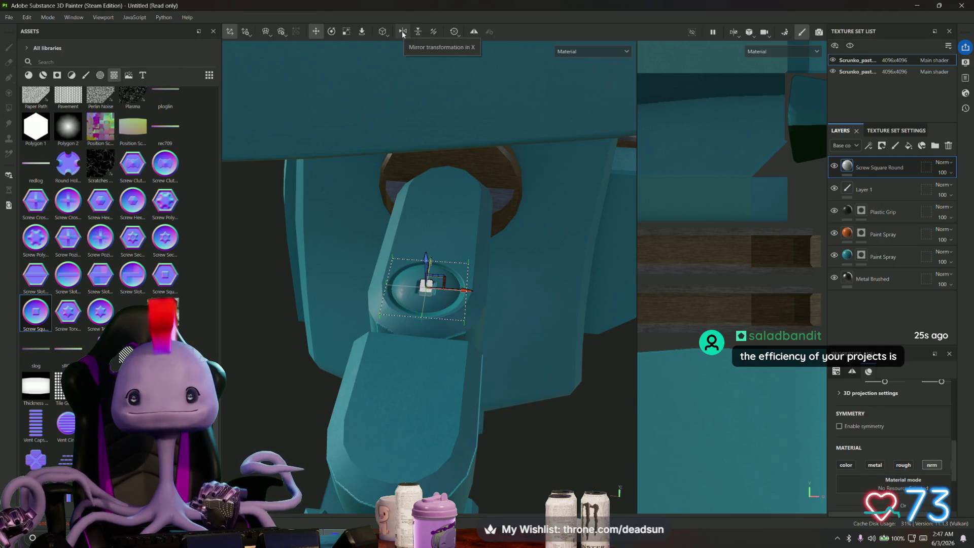
left_click(475, 33)
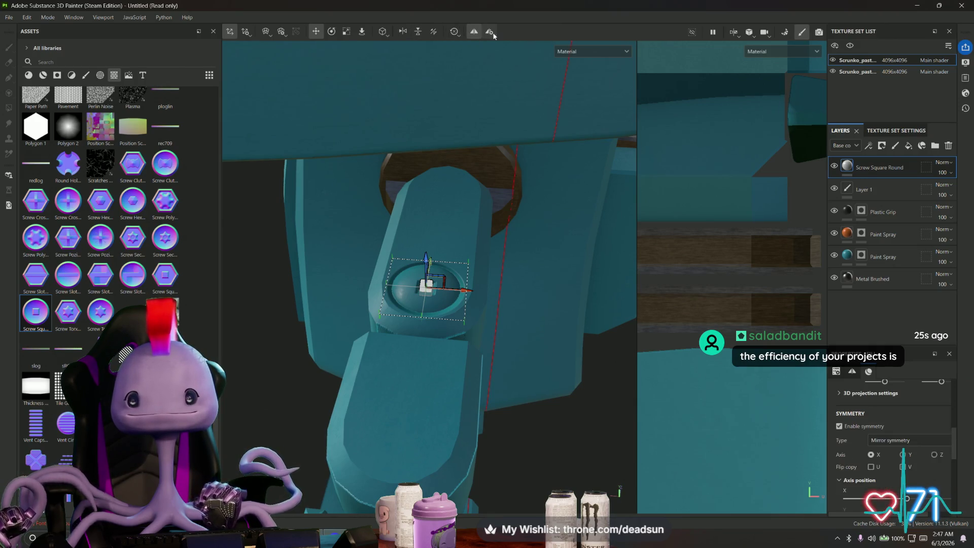
left_click(491, 32)
left_click(490, 32)
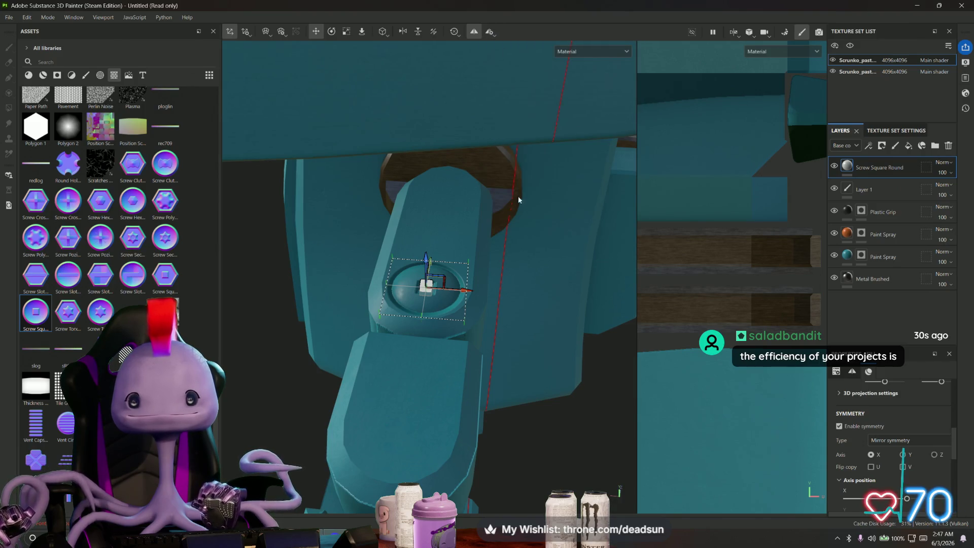
Check the screw from several angles and nudge the decal into place on the arm joint.
scroll(518, 200, "down", 5)
mouse_move(494, 224)
left_mouse_down("alt")
mouse_move(579, 213)
mouse_move(598, 185)
mouse_move(626, 184)
mouse_move(311, 206)
left_mouse_up("alt")
scroll(355, 222, "up", 6)
mouse_move(624, 307)
left_mouse_down("alt")
mouse_move(446, 305)
mouse_move(436, 131)
left_mouse_up("alt")
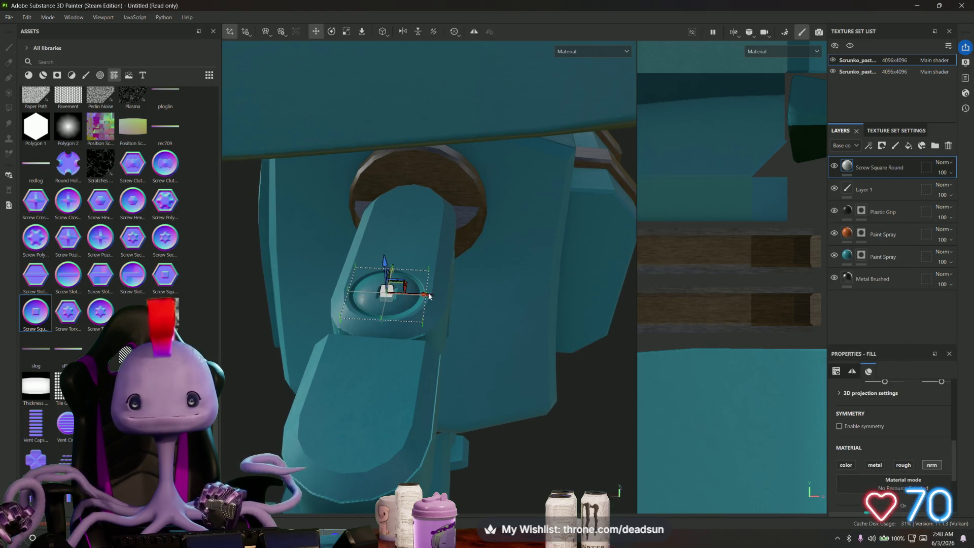
left_click_drag(404, 308, 505, 318, "alt")
left_click_drag(346, 299, 340, 303)
mouse_move(407, 292)
left_mouse_down()
mouse_move(479, 298)
mouse_move(436, 300)
left_mouse_up()
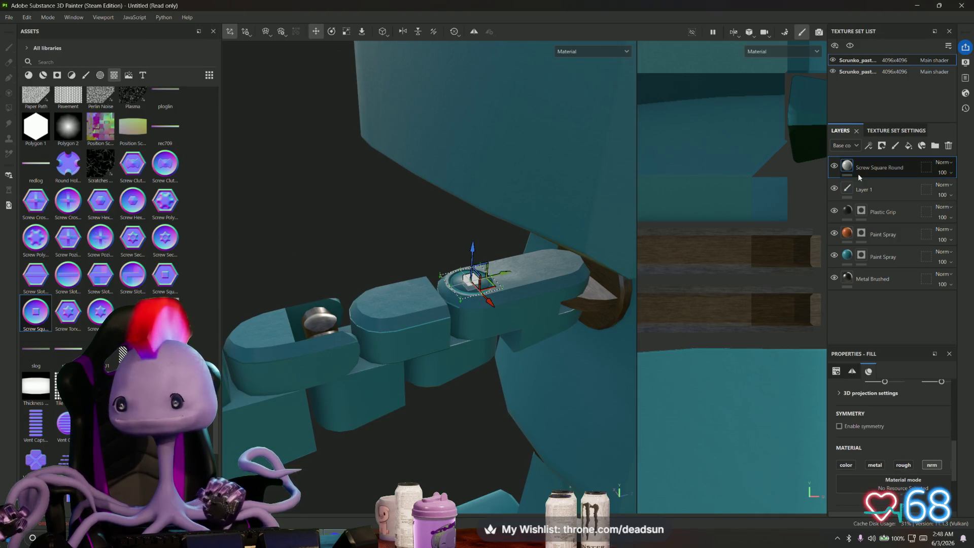
Bring up the options menu for the Screw Square Round layer.
right_click(874, 172)
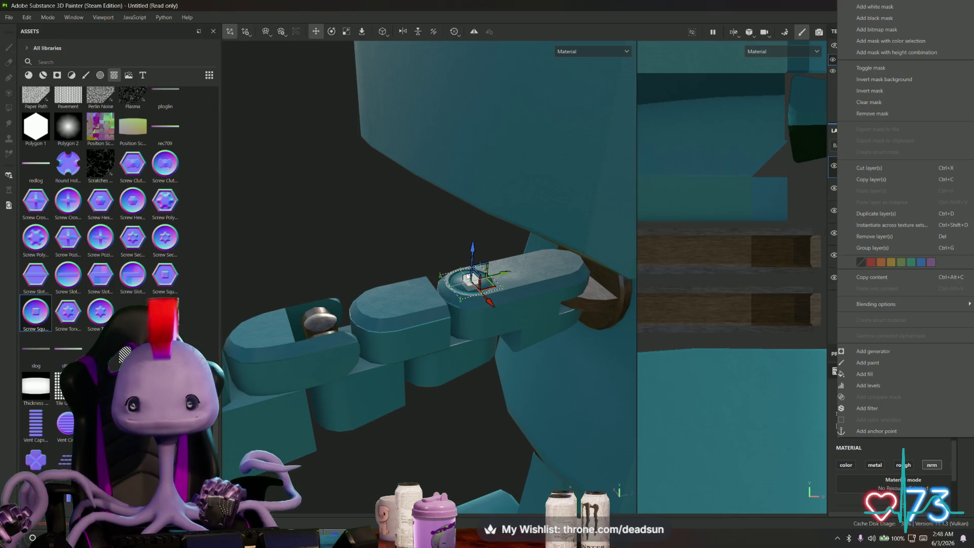
left_click(410, 263)
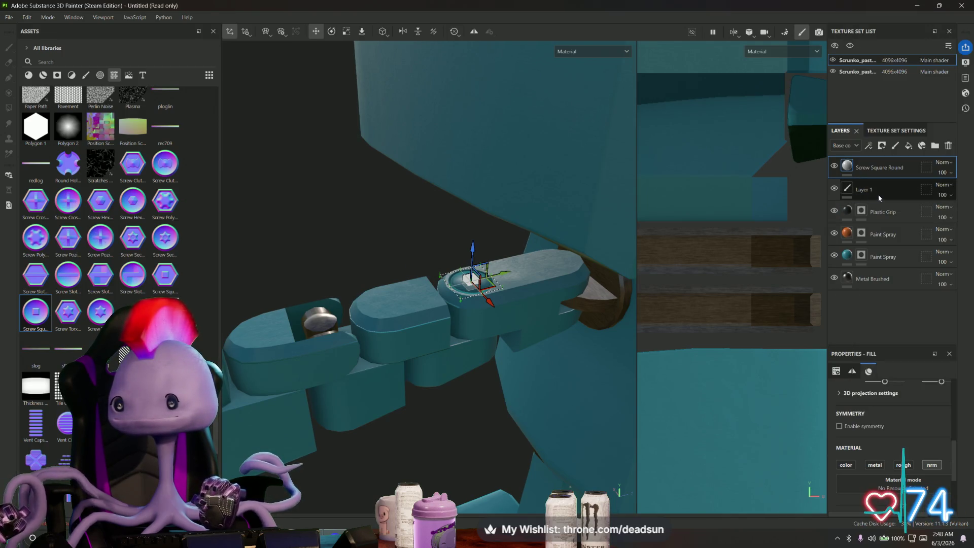
right_click(879, 168)
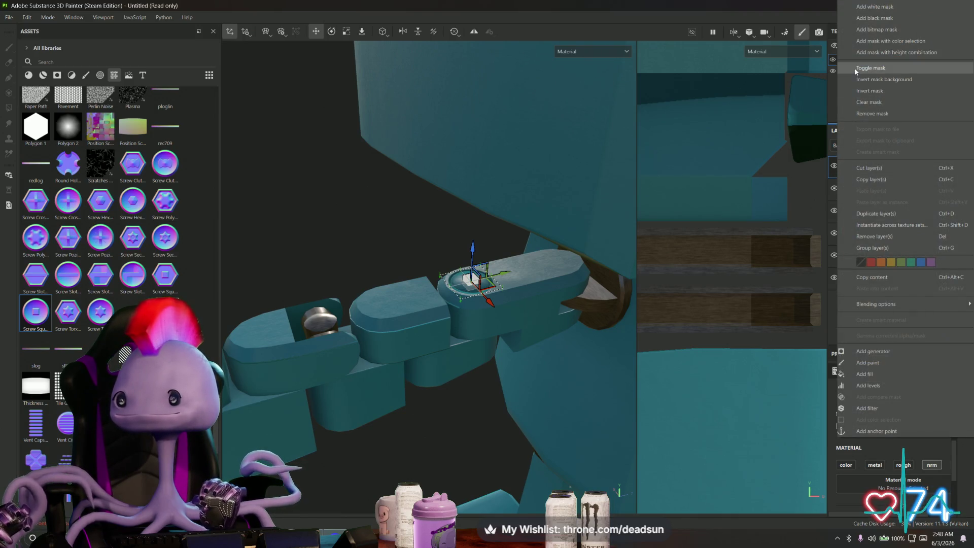
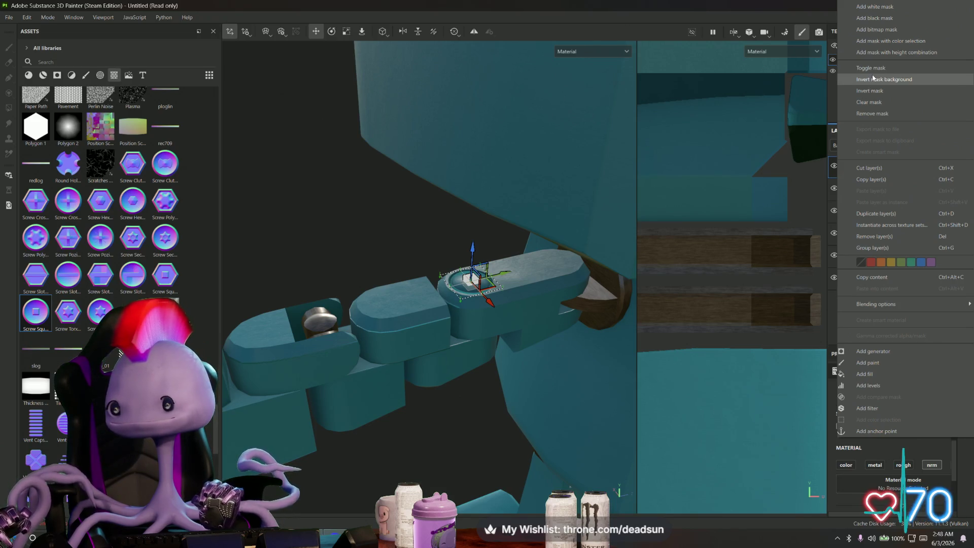
Zoom and orbit the view onto the Screw Square Round decal on the arm bar's handle side.
left_click(506, 274)
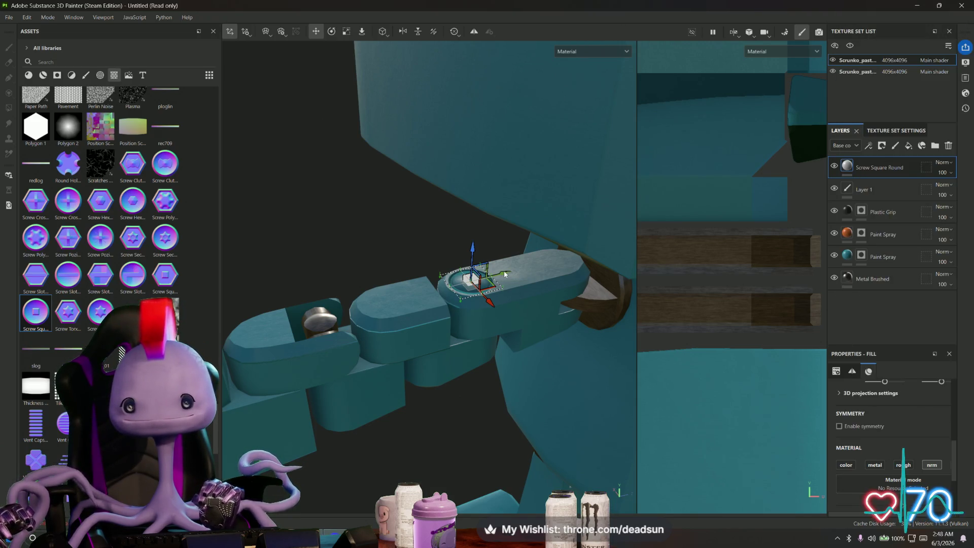
scroll(506, 277, "up", 5)
mouse_move(506, 276)
left_mouse_down("alt")
mouse_move(520, 324)
mouse_move(496, 300)
mouse_move(613, 288)
mouse_move(604, 288)
left_mouse_up("alt")
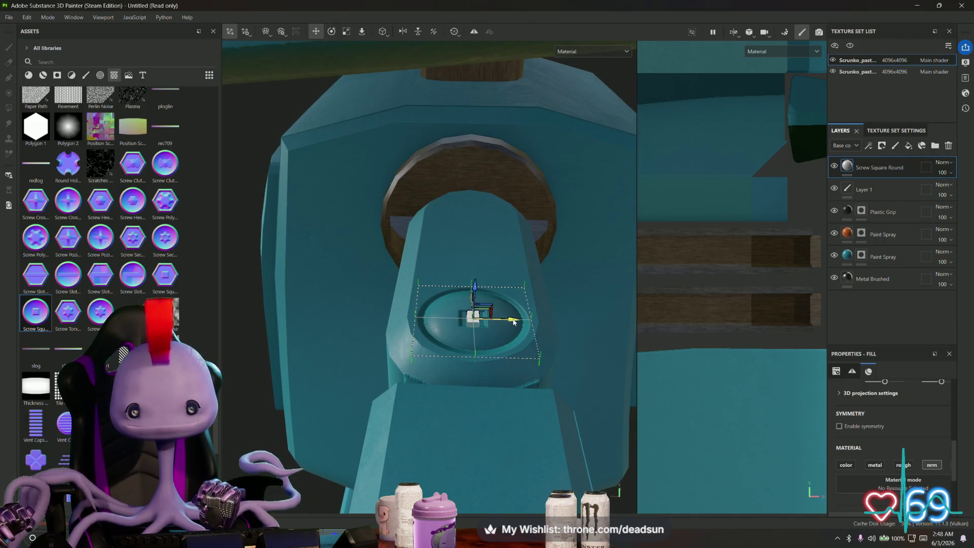
mouse_move(552, 319)
left_mouse_down("alt")
mouse_move(450, 307)
mouse_move(559, 294)
mouse_move(483, 305)
mouse_move(506, 299)
left_mouse_up("alt")
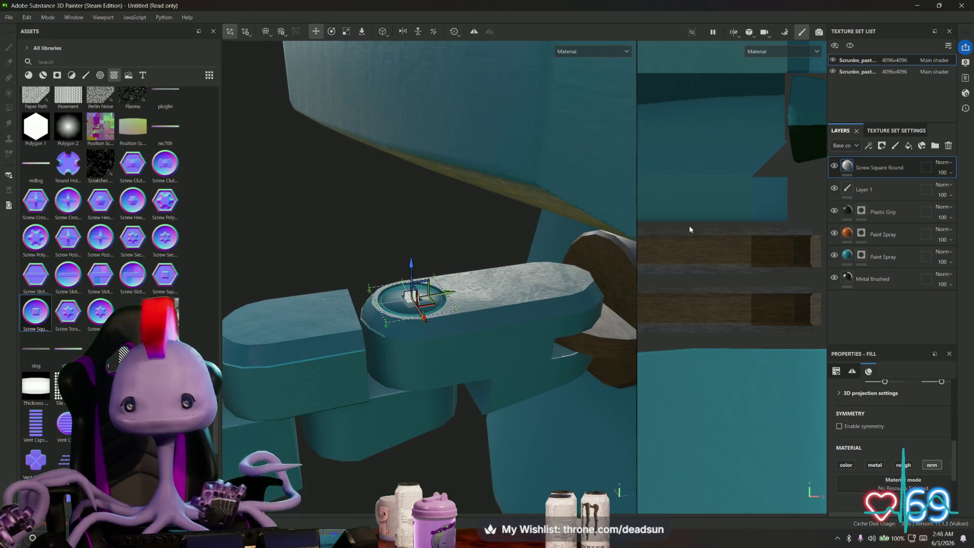
Duplicate the Screw Square Round layer and slide the copy further along the arm bar.
right_click(880, 172)
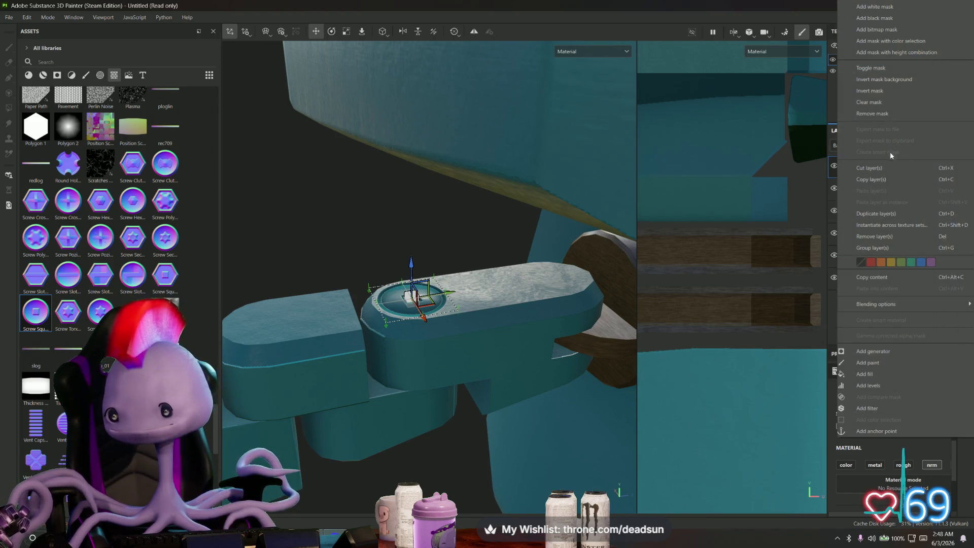
left_click(879, 214)
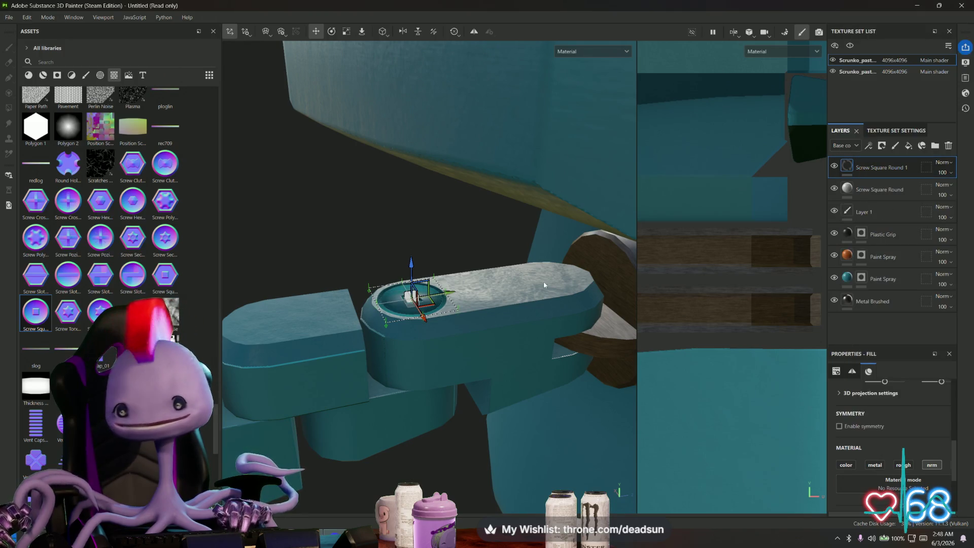
mouse_move(440, 297)
left_mouse_down()
mouse_move(589, 290)
mouse_move(674, 312)
left_mouse_up()
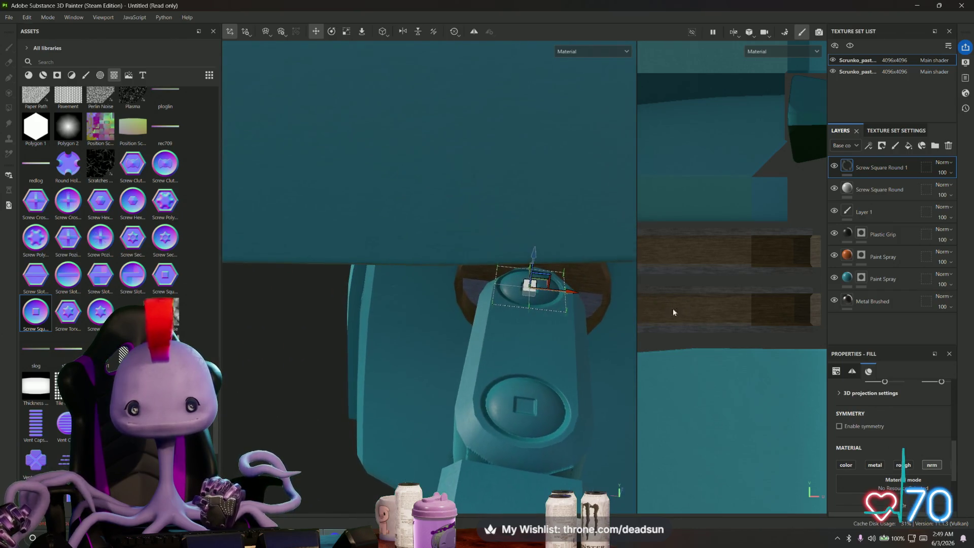
mouse_move(573, 294)
left_mouse_down()
mouse_move(526, 260)
mouse_move(545, 247)
mouse_move(539, 285)
left_mouse_up()
middle_click_drag(539, 285, 472, 284, "alt")
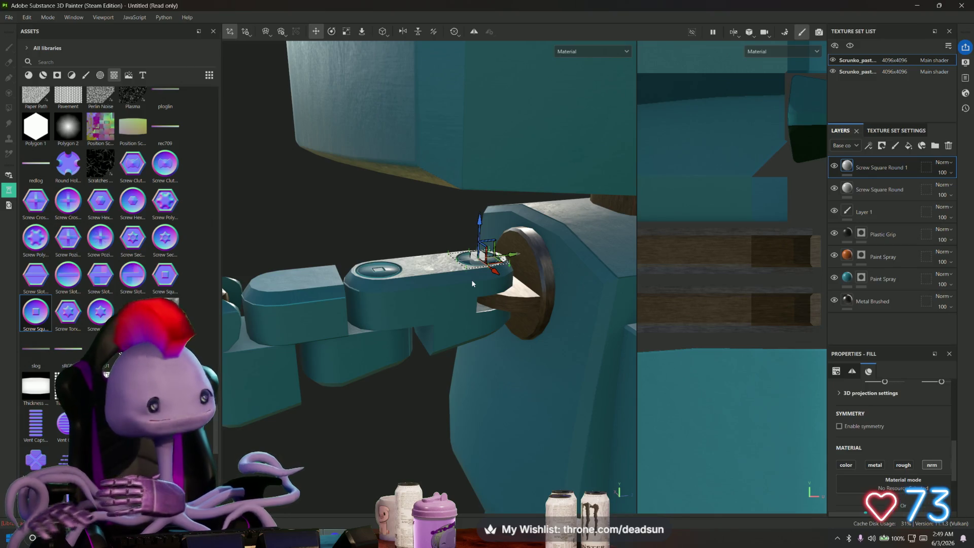
key("alt+Tab")
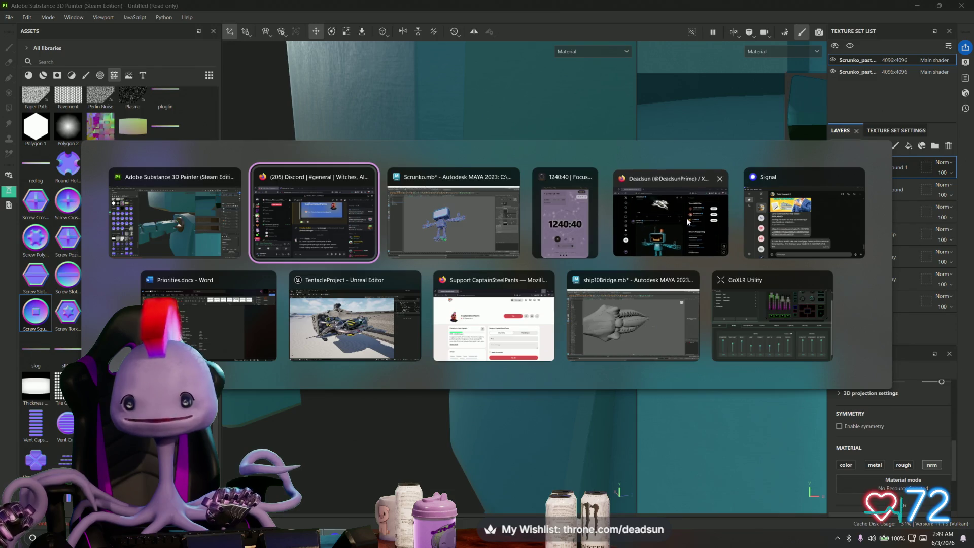
Maximize Firefox and play the robot video post on X full screen, then return to Maya.
key("Escape")
key("alt+Tab")
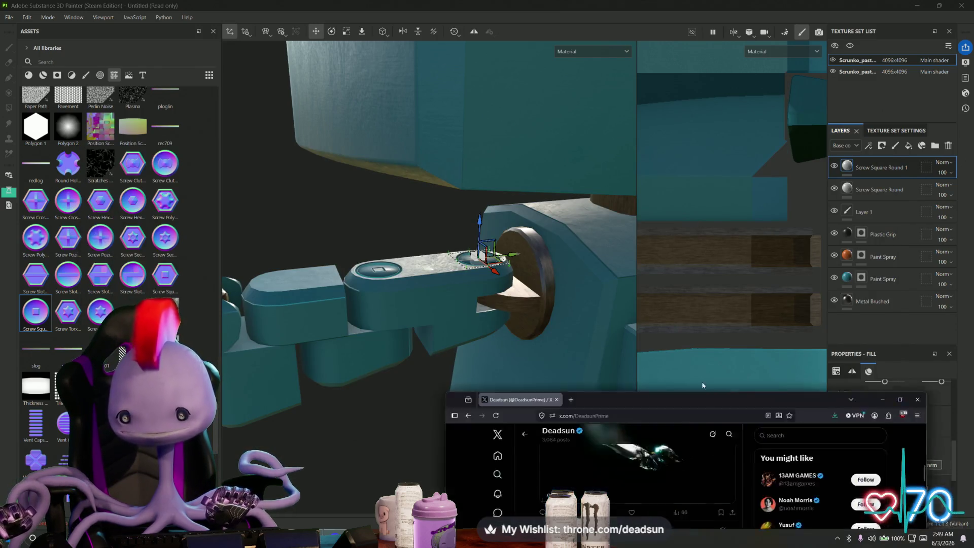
left_click(771, 99)
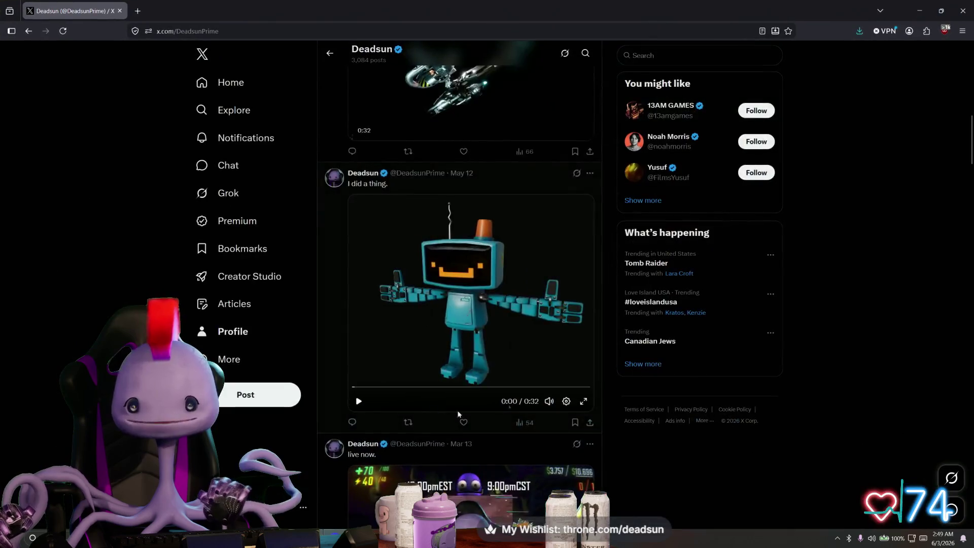
left_click(584, 352)
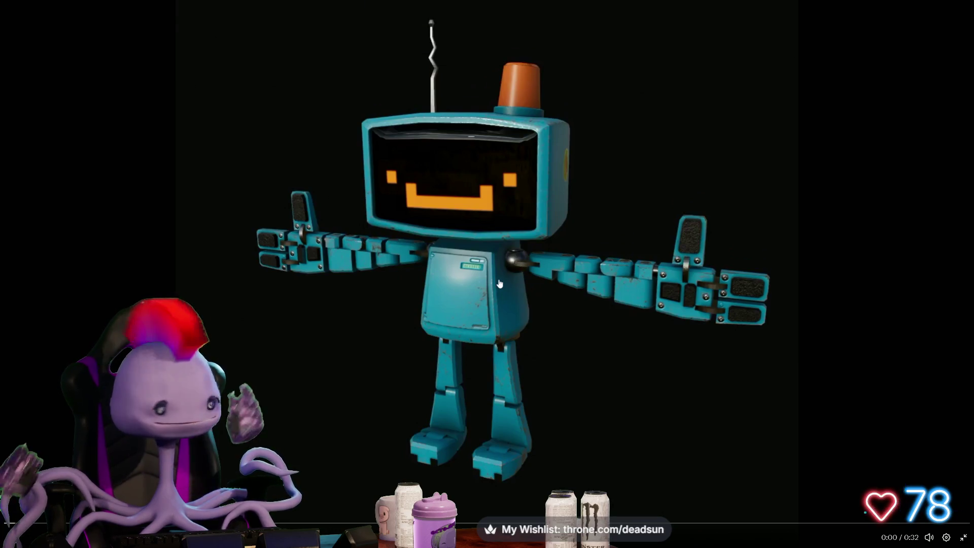
key("alt+Tab")
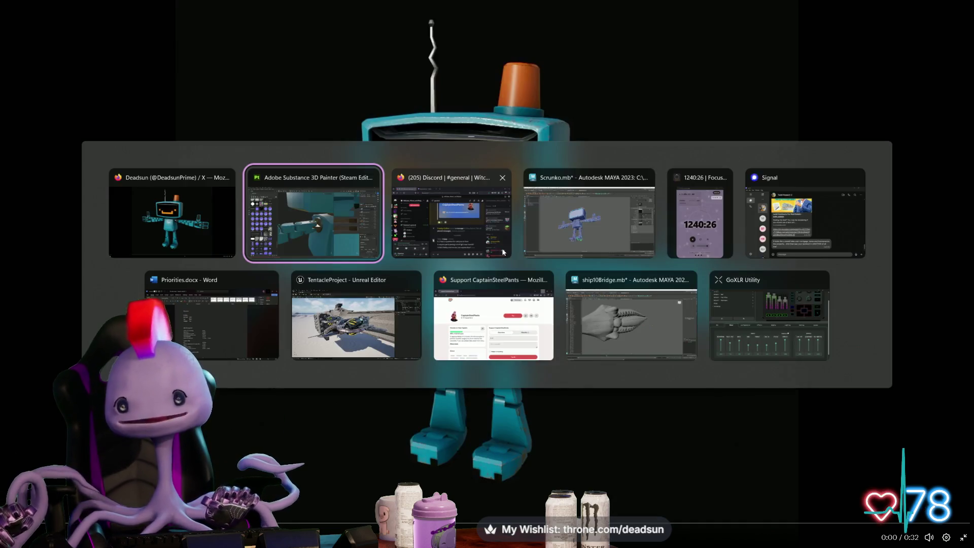
key("Escape")
key("alt+Tab")
key("alt+Tab")
key("alt+Tab")
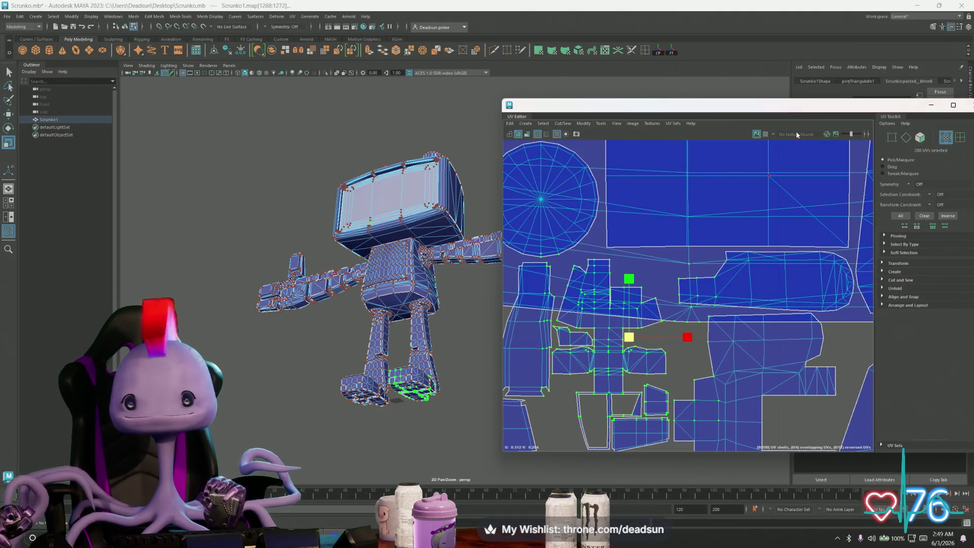
Close the UV Editor and restore the selection of the Scrunko1 model.
mouse_move(831, 111)
left_mouse_down()
mouse_move(558, 109)
mouse_move(575, 109)
left_mouse_up()
left_click(706, 108)
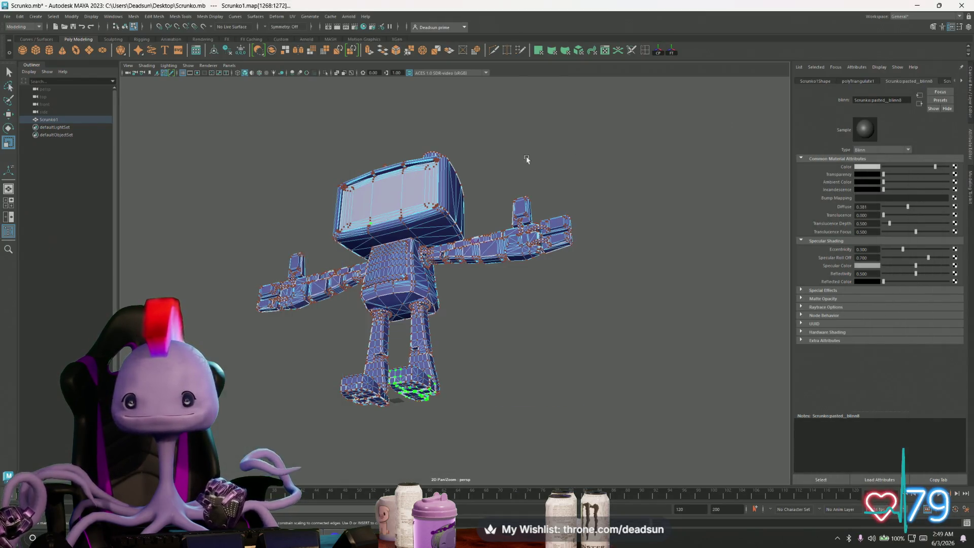
left_click(272, 331)
right_click_drag(386, 304, 386, 274)
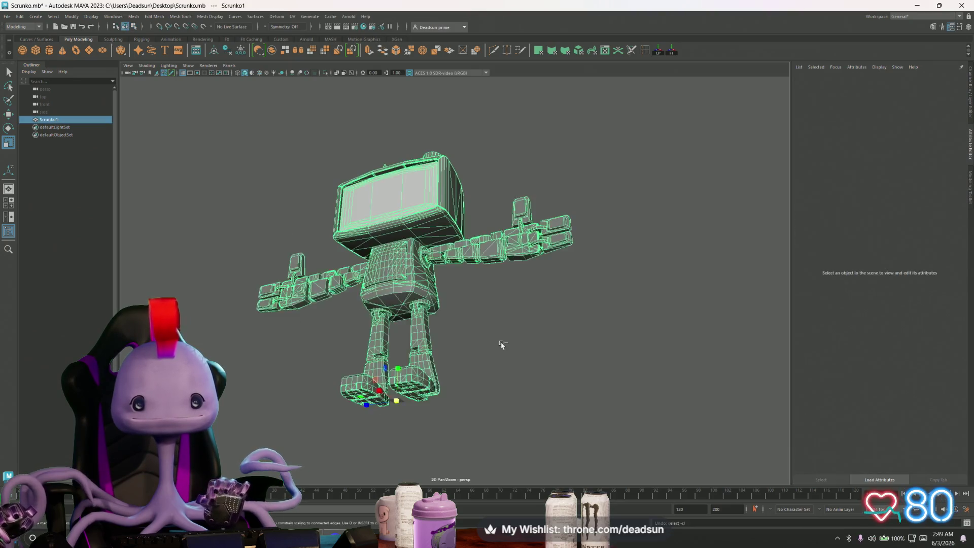
left_click(501, 346)
key("ctrl+z")
key("ctrl+z")
key("ctrl+z")
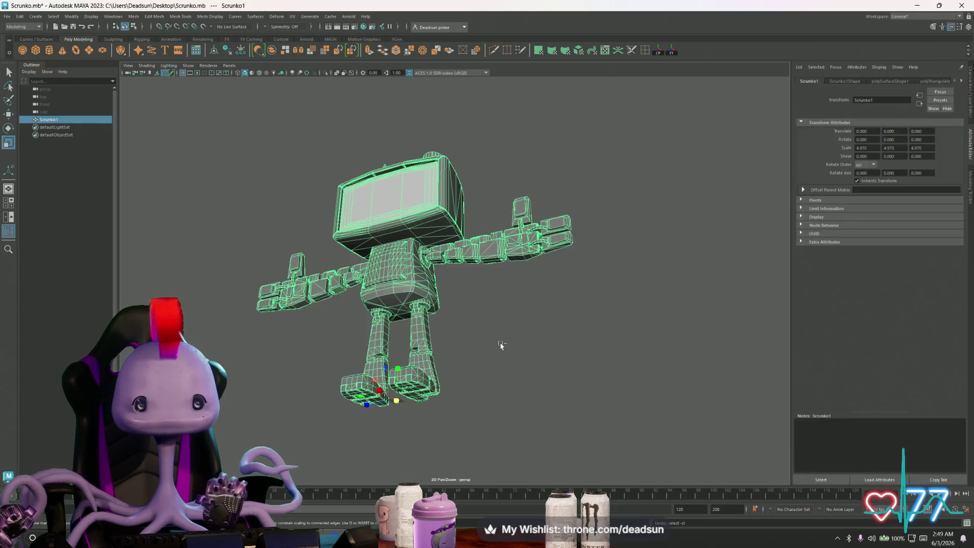
key("ctrl+z")
key("ctrl+z")
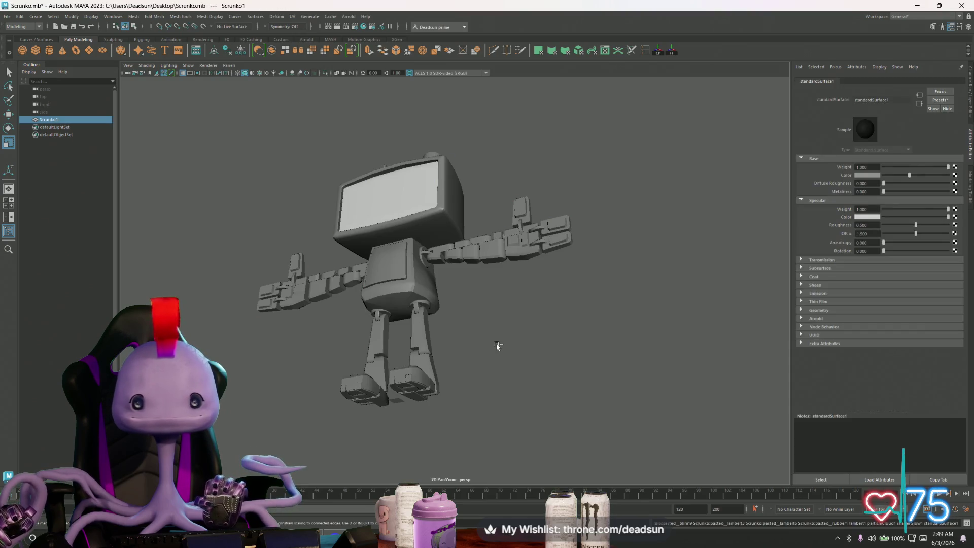
key("ctrl+z")
key("ctrl+z")
key("ctrl+z")
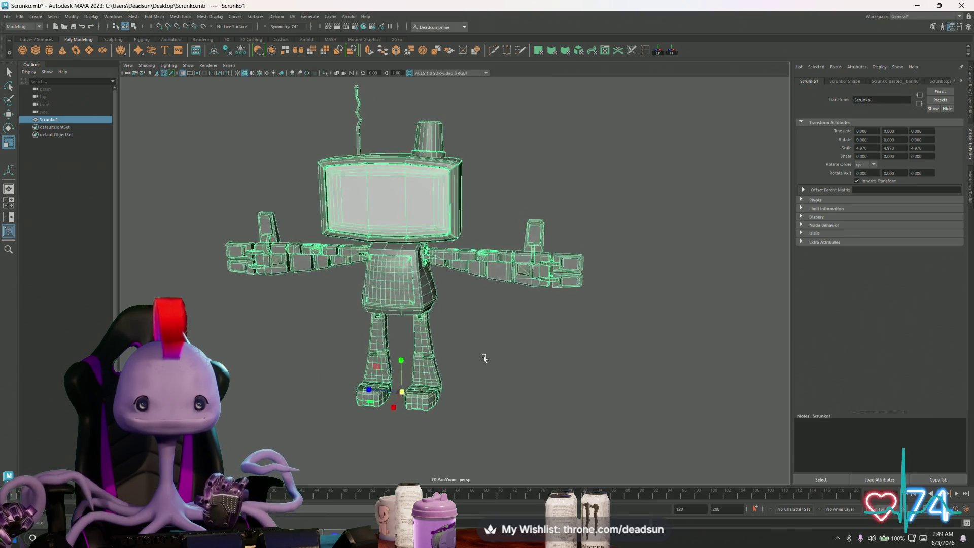
In Face mode, select the right arm faces: upper arm, elbow, forearm, wrist, hand and thumb.
scroll(487, 327, "up", 8)
scroll(554, 330, "down", 8)
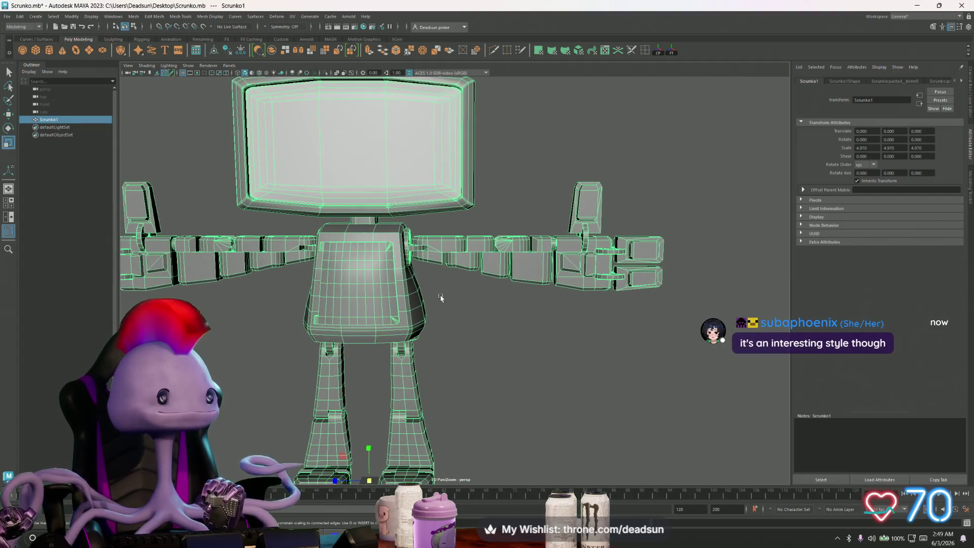
scroll(482, 329, "up", 4)
middle_click_drag(478, 329, 458, 353, "alt")
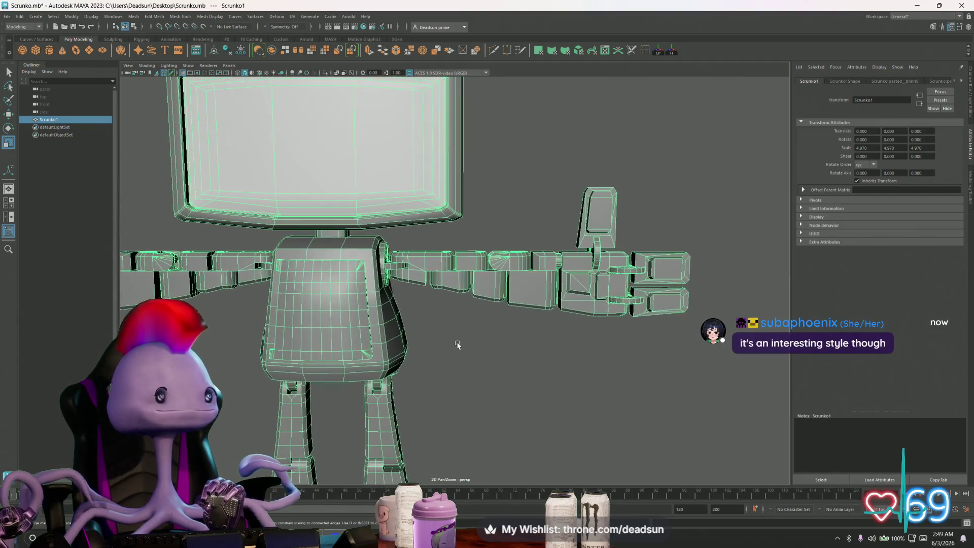
right_click_drag(391, 260, 424, 263)
left_click(424, 263)
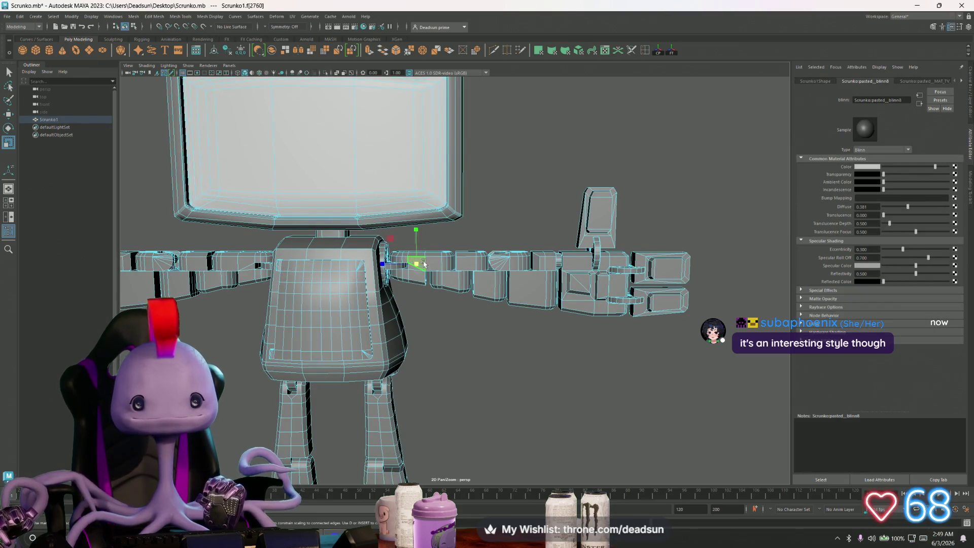
left_click(451, 276, "shift")
left_click(481, 287, "shift")
left_click(472, 261, "shift")
left_click(528, 289, "shift")
left_click(551, 261, "shift")
left_click(569, 257, "shift")
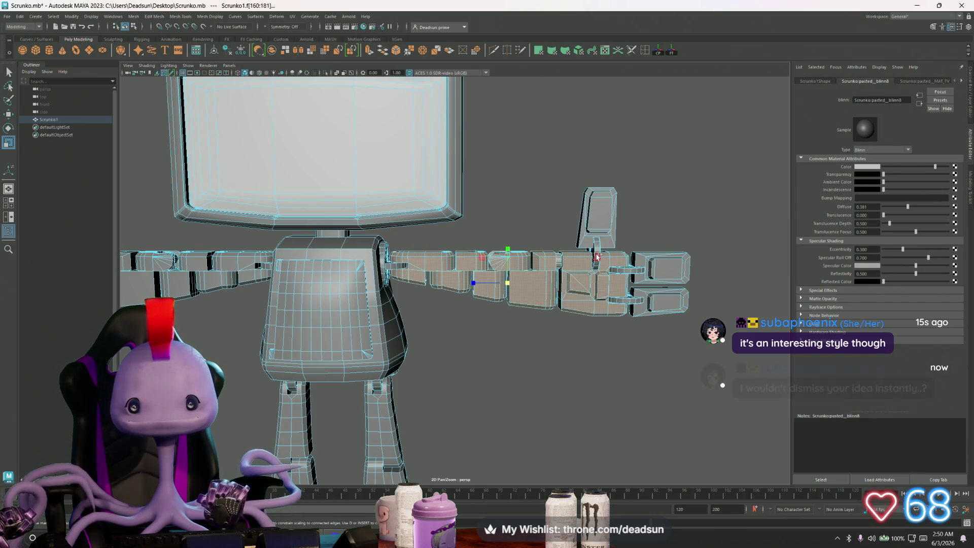
left_click(597, 257, "shift")
left_click(627, 271, "shift")
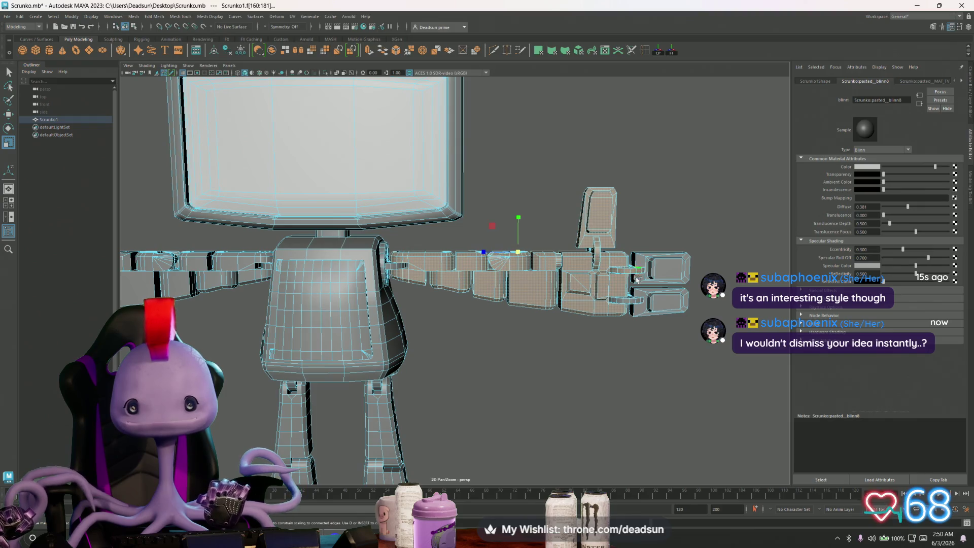
Shift the selected right arm faces slightly outward along X, leaving a gap at the shoulder.
left_click_drag(682, 279, 464, 305, "alt")
scroll(465, 305, "up", 5)
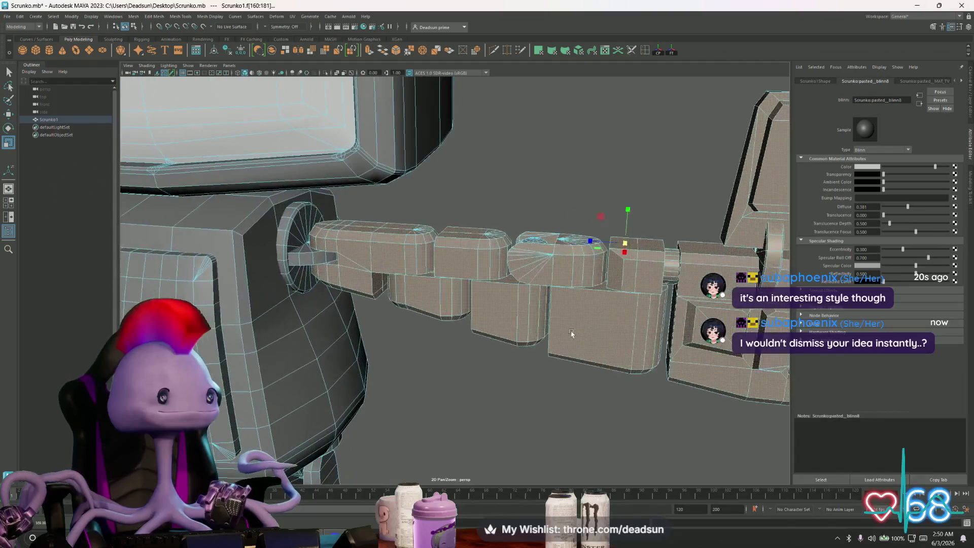
mouse_move(404, 341)
left_mouse_down("alt")
mouse_move(365, 343)
mouse_move(435, 324)
left_mouse_up("alt")
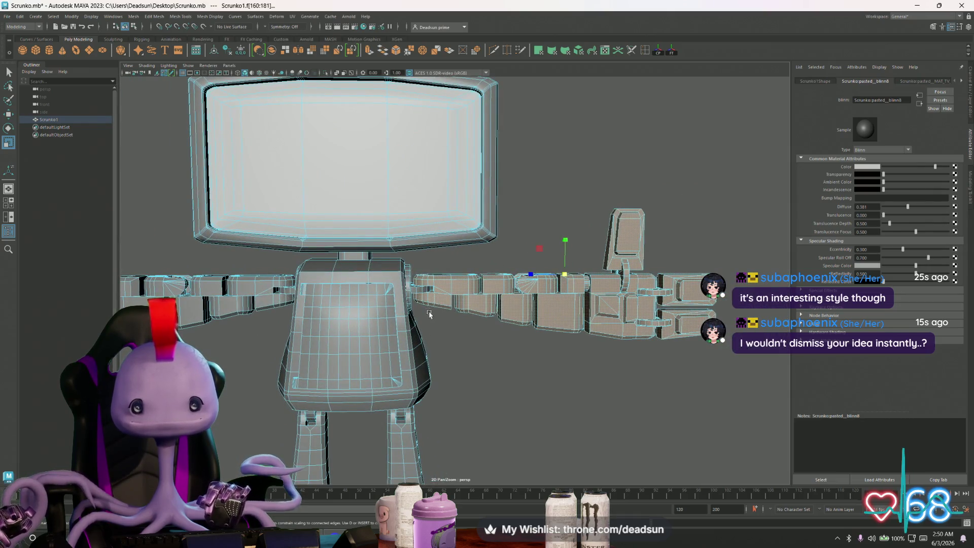
scroll(483, 309, "up", 5)
mouse_move(483, 310)
left_mouse_down("alt")
mouse_move(480, 363)
mouse_move(446, 320)
mouse_move(459, 324)
left_mouse_up("alt")
scroll(445, 318, "down", 5)
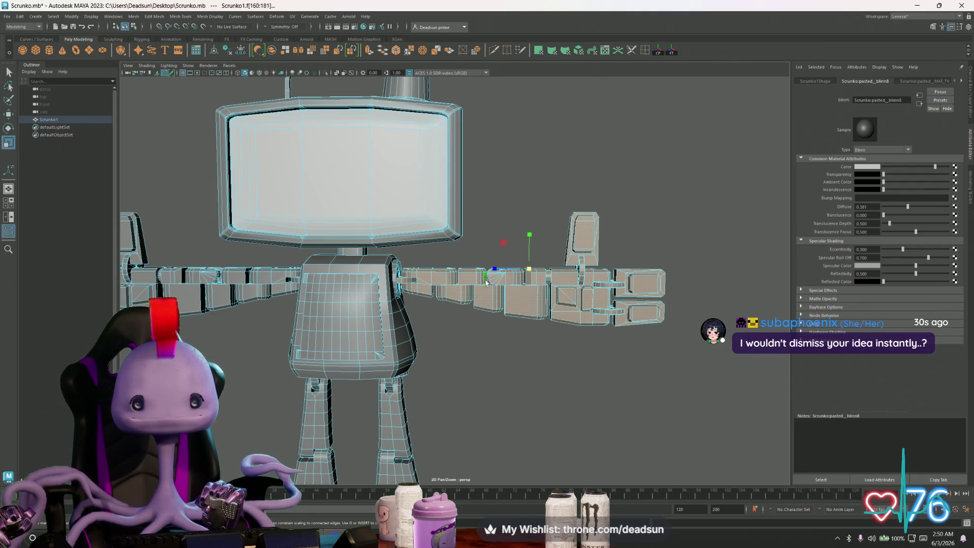
left_click_drag(482, 281, 466, 335, "alt")
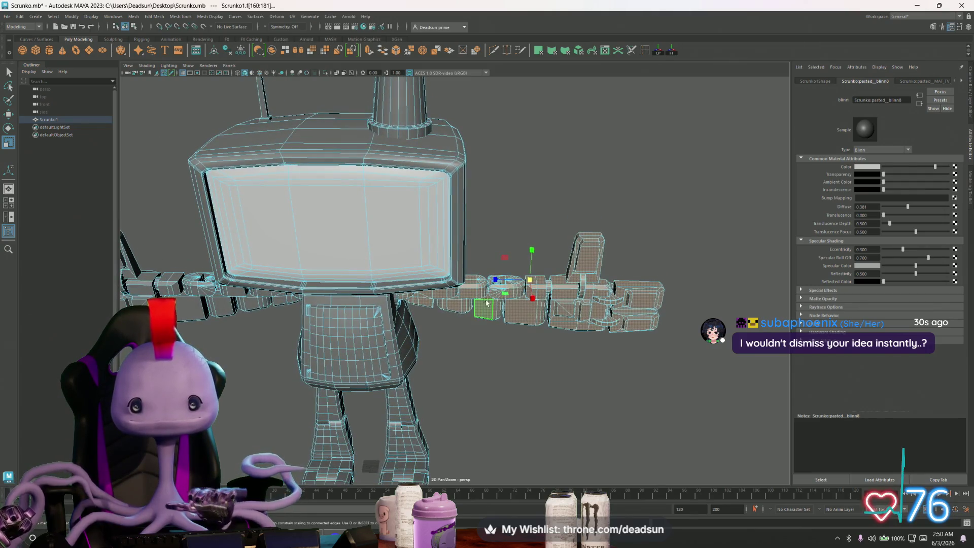
mouse_move(494, 280)
left_mouse_down("alt")
mouse_move(483, 287)
mouse_move(495, 270)
mouse_move(508, 274)
left_mouse_up("alt")
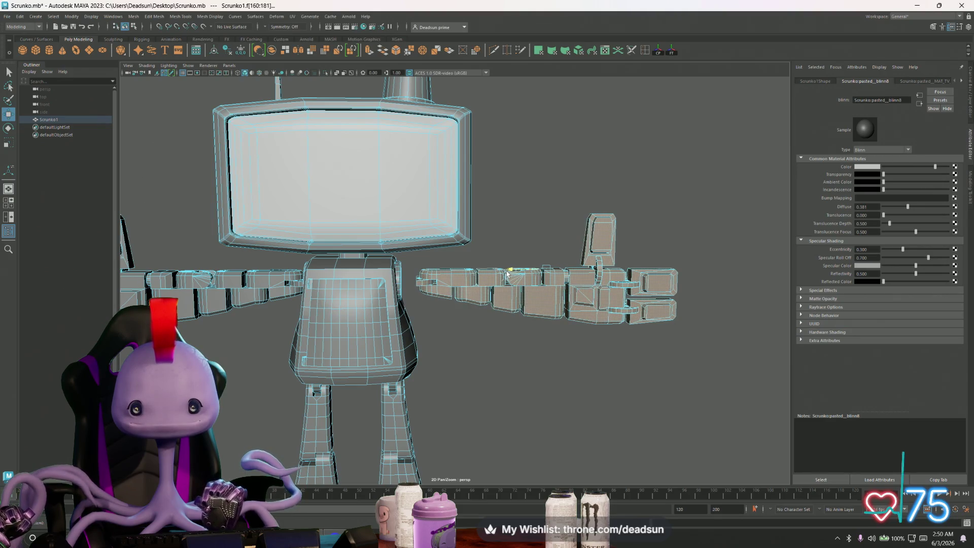
key("ctrl+z")
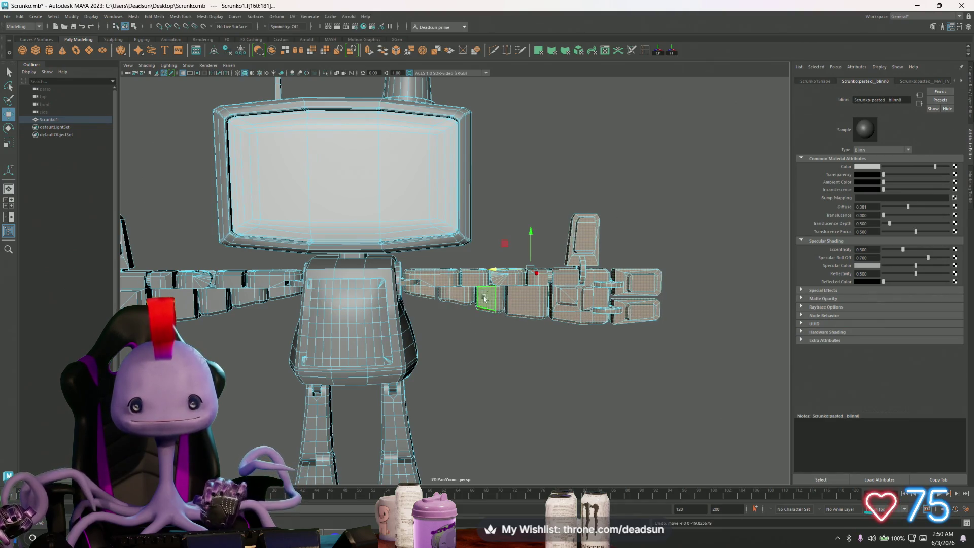
left_click_drag(495, 274, 513, 278)
scroll(426, 325, "up", 2)
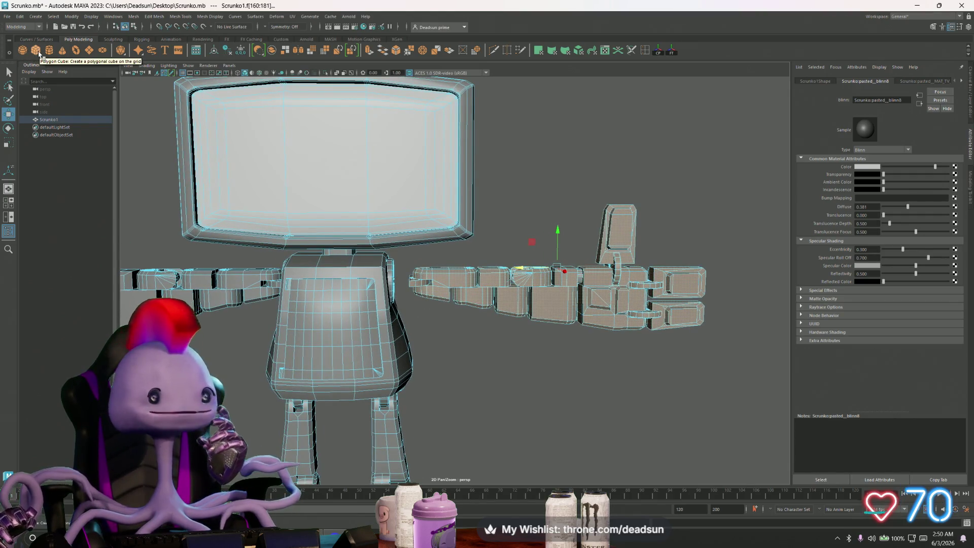
Create a polygon cube, scale it up, and apply Mesh > Smooth twice to make a sphere.
left_click(39, 54)
scroll(384, 272, "down", 5)
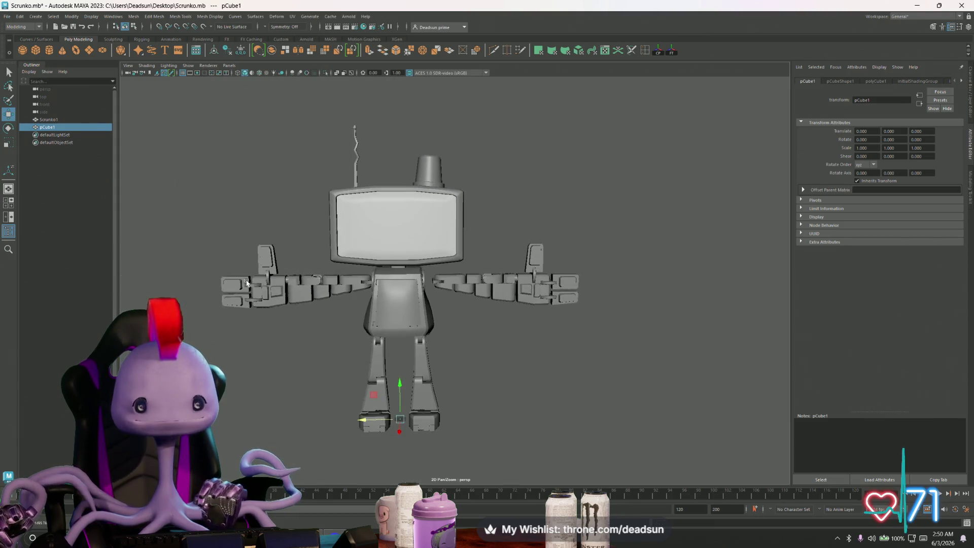
scroll(348, 354, "up", 2)
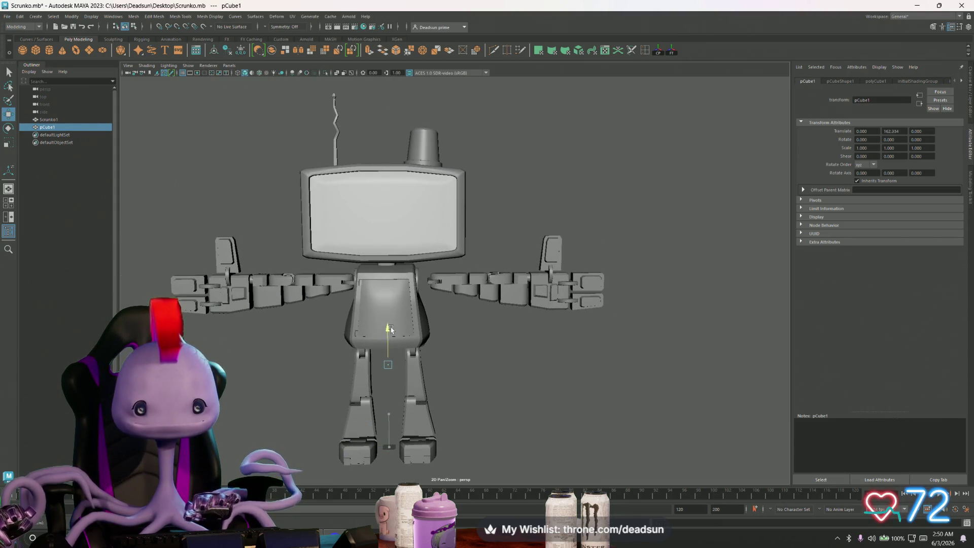
left_click_drag(389, 366, 423, 359)
left_click(132, 17)
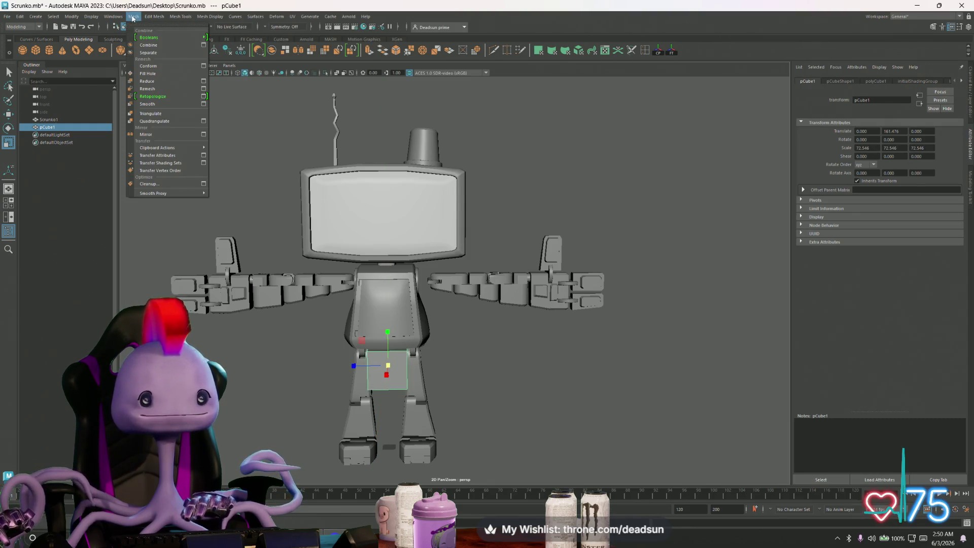
left_click(157, 106)
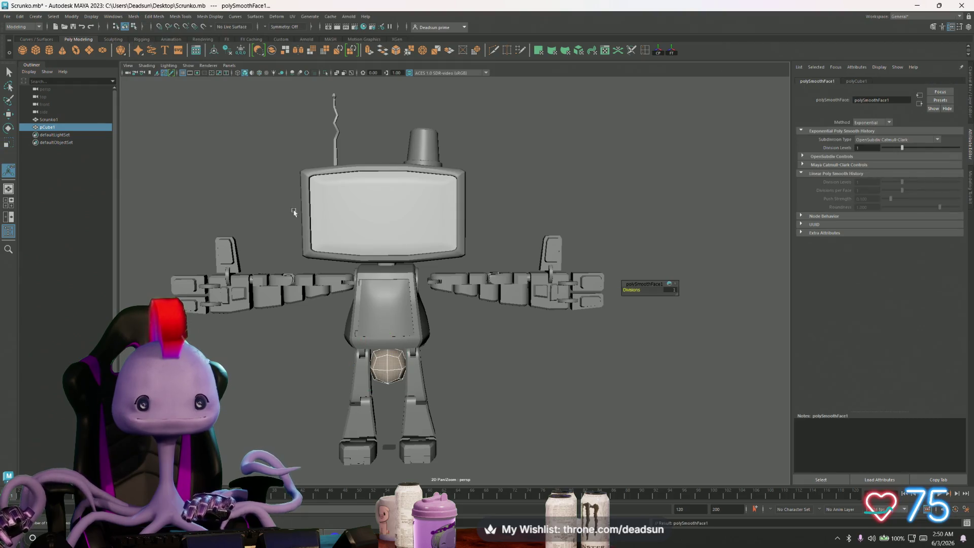
key("g")
key("g")
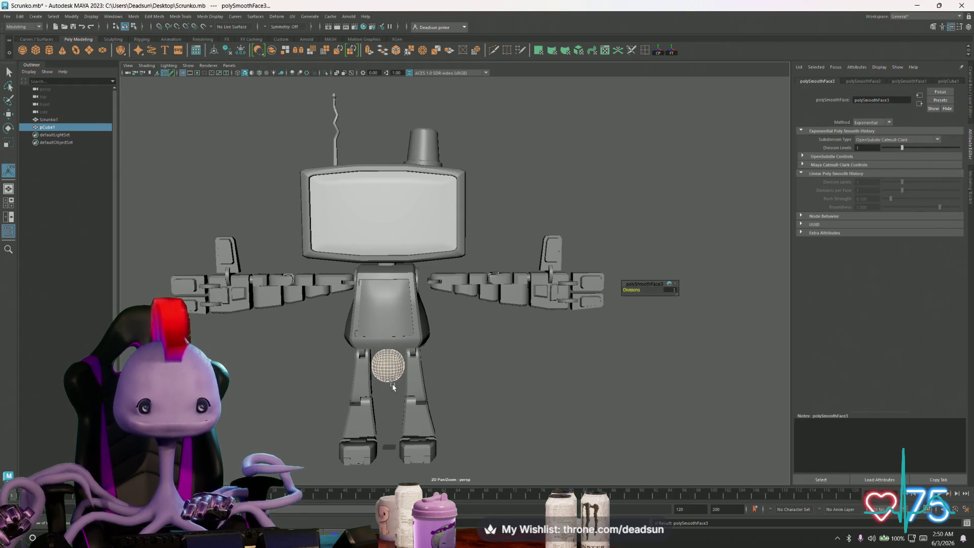
Move the sphere up and lower it into the right shoulder socket as a ball joint.
key("w")
mouse_move(390, 358)
left_mouse_down()
mouse_move(395, 284)
mouse_move(312, 274)
mouse_move(332, 276)
left_mouse_up()
scroll(369, 273, "up", 5)
key("r")
key("w")
mouse_move(338, 227)
left_mouse_down()
mouse_move(336, 237)
mouse_move(425, 338)
mouse_move(442, 341)
mouse_move(421, 312)
mouse_move(378, 293)
mouse_move(355, 305)
mouse_move(430, 301)
left_mouse_up()
left_click(405, 306)
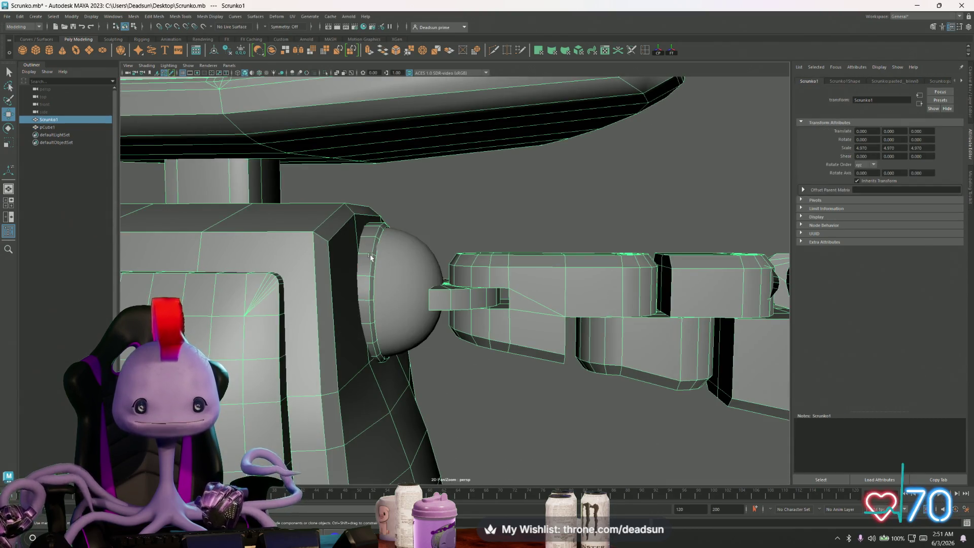
left_click(355, 233)
mouse_move(355, 234)
left_mouse_down("alt")
mouse_move(495, 349)
mouse_move(376, 343)
mouse_move(434, 402)
left_mouse_up("alt")
key("ctrl+z")
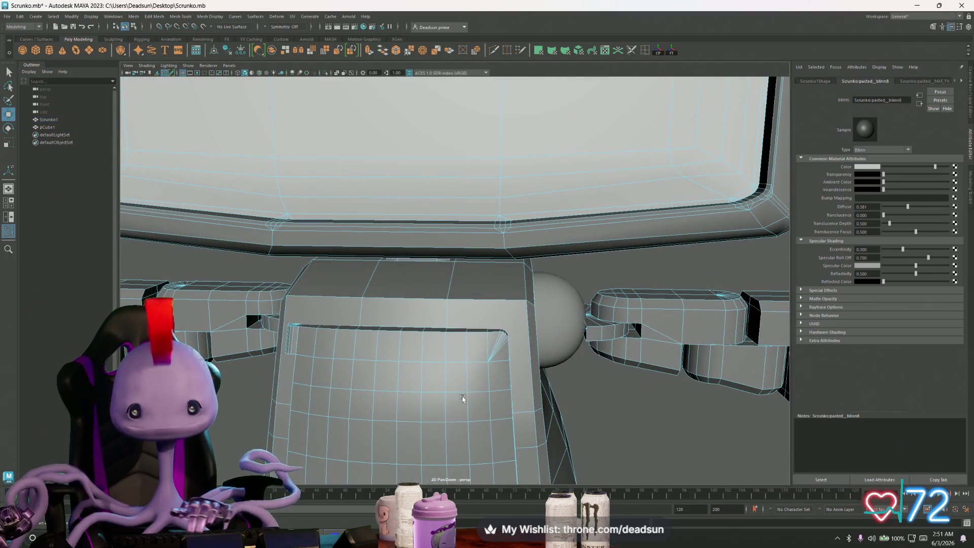
mouse_move(353, 374)
left_mouse_down("alt")
mouse_move(366, 370)
mouse_move(338, 373)
mouse_move(452, 395)
mouse_move(547, 400)
mouse_move(507, 375)
left_mouse_up("alt")
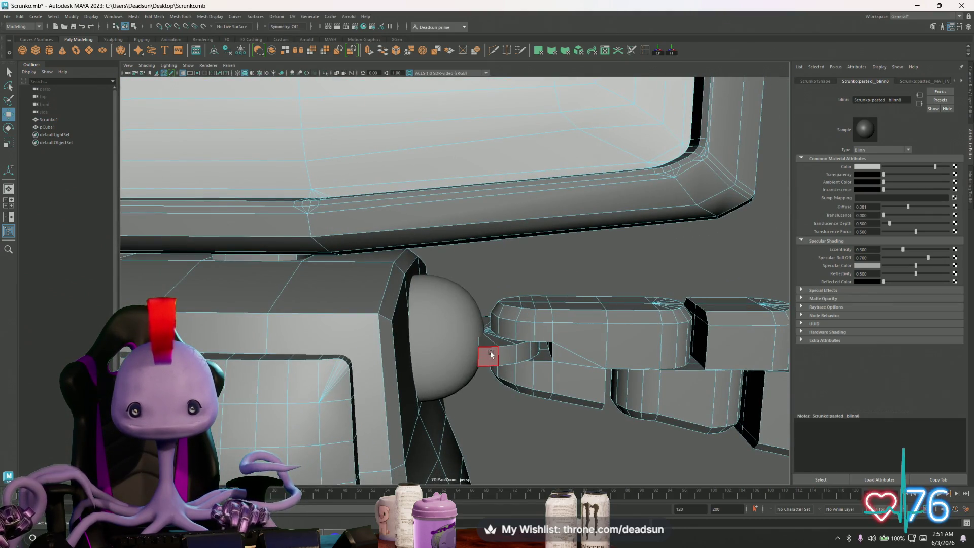
double_click(491, 354)
left_click(486, 355)
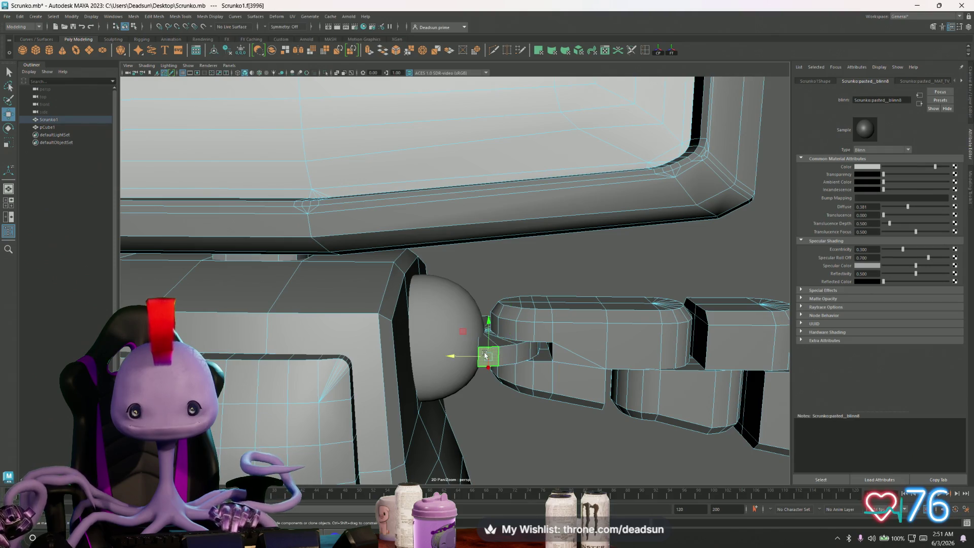
right_click(486, 355)
left_click(485, 291)
left_click(474, 363)
left_click_drag(483, 364, 362, 370, "alt")
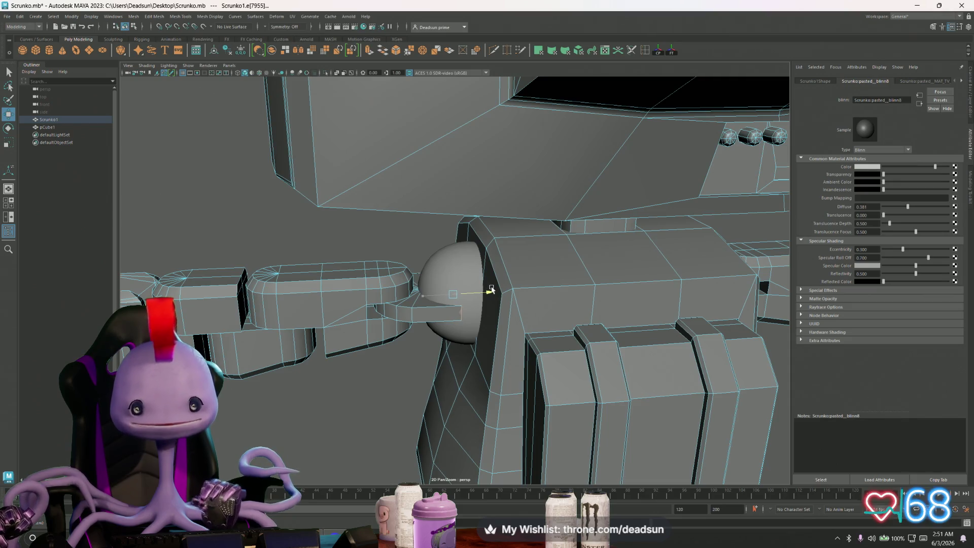
mouse_move(421, 335)
left_mouse_down("alt")
mouse_move(496, 341)
mouse_move(436, 338)
mouse_move(522, 326)
left_mouse_up("alt")
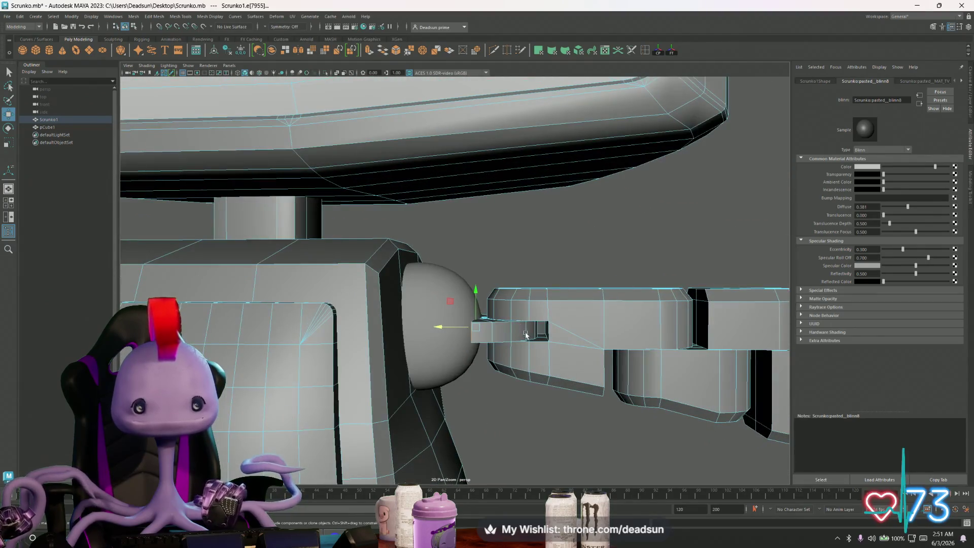
key("alt+Tab")
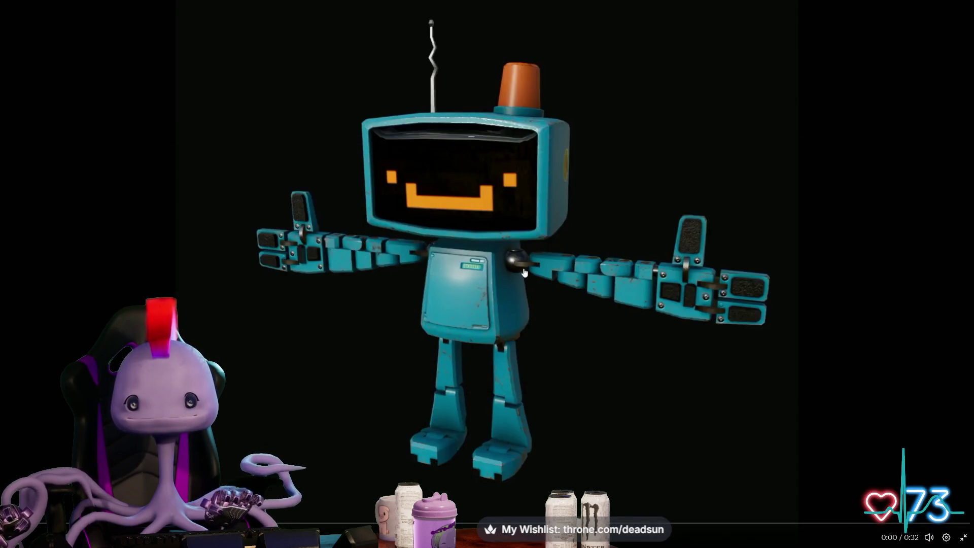
key("alt+Tab")
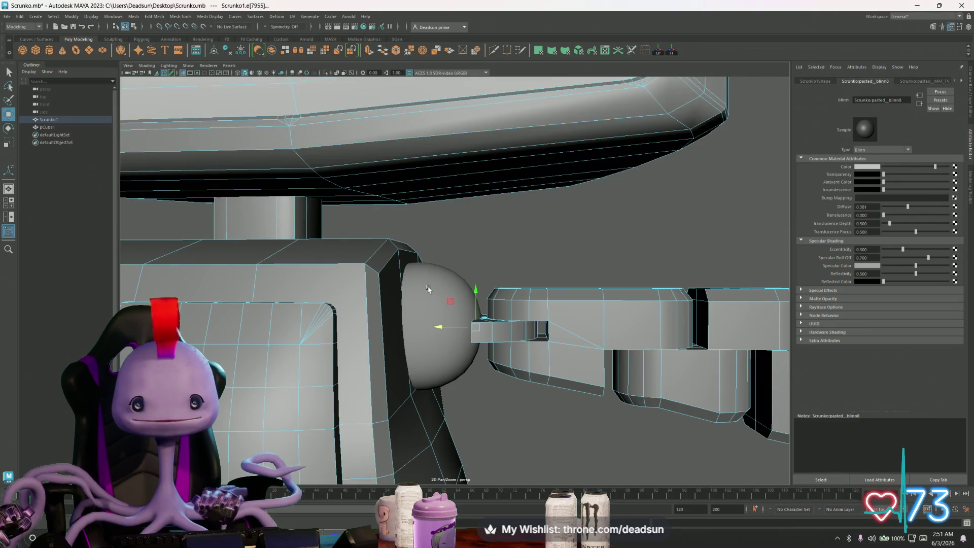
right_click(428, 288)
left_click(438, 289)
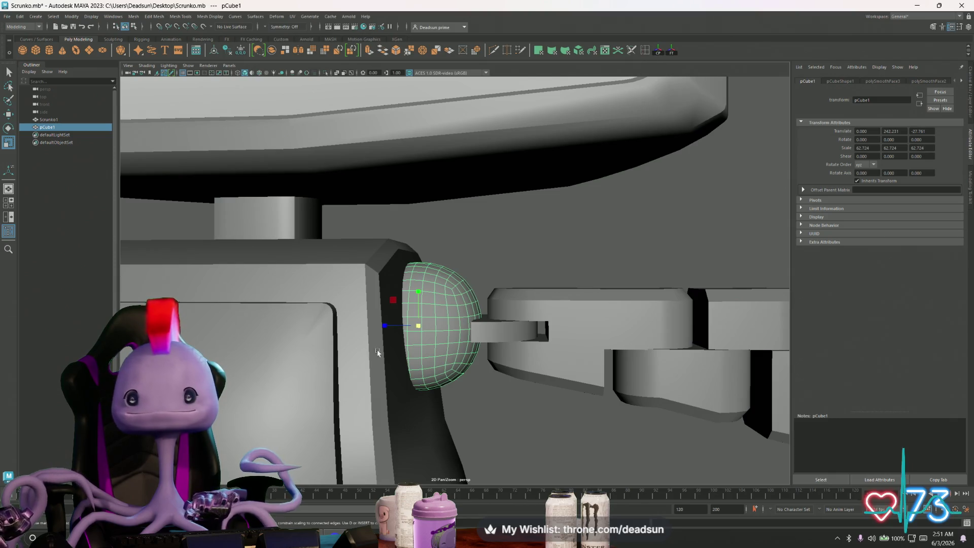
Shrink the shoulder sphere to scale 50.154 and slide it outward along Z toward the arm.
left_click_drag(420, 325, 405, 329)
left_click_drag(405, 330, 396, 333, "alt")
key("alt+Tab")
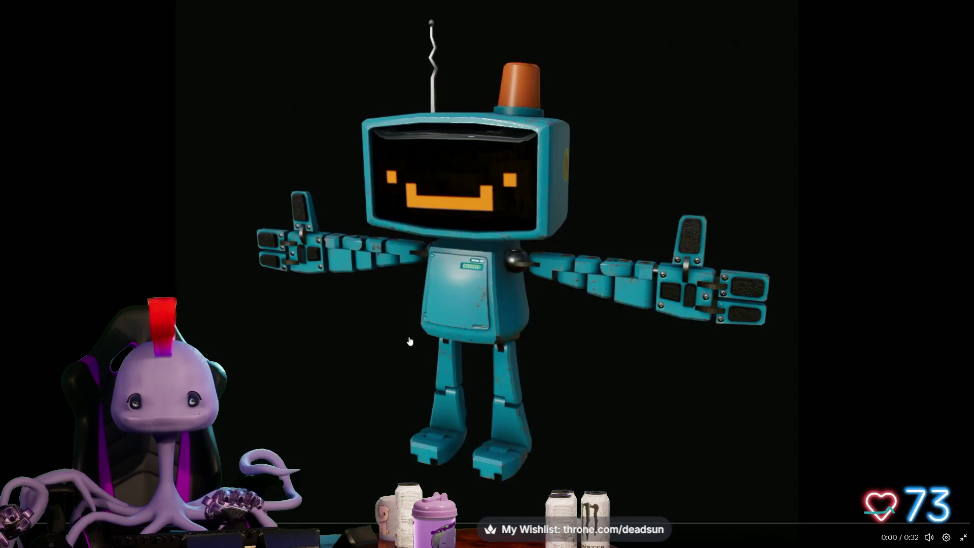
key("alt+Tab")
left_click_drag(392, 332, 405, 333)
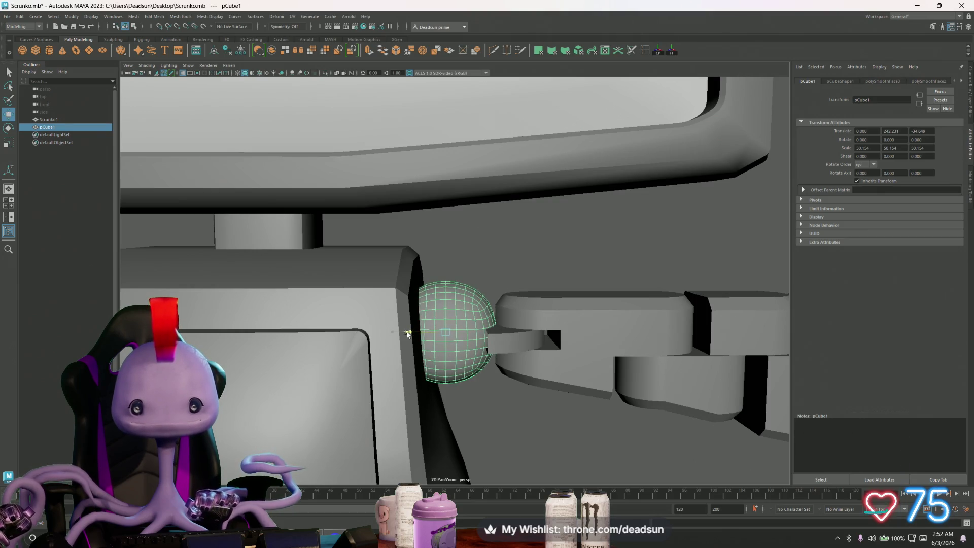
Select the robot mesh and switch to Face mode on the arm connector.
mouse_move(464, 343)
left_mouse_down("alt")
mouse_move(452, 350)
mouse_move(472, 353)
mouse_move(421, 378)
mouse_move(353, 387)
mouse_move(276, 370)
mouse_move(542, 381)
mouse_move(403, 314)
left_mouse_up("alt")
left_click(473, 356)
right_click_drag(403, 315, 409, 335)
left_click(408, 329)
mouse_move(371, 347)
left_mouse_down("alt")
mouse_move(474, 348)
mouse_move(493, 362)
left_mouse_up("alt")
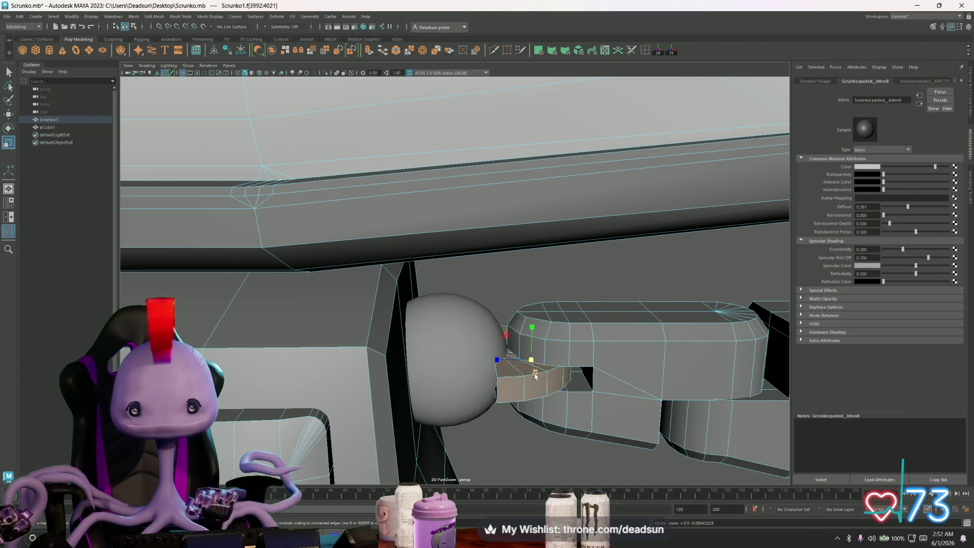
Extrude the arm connector edge with Ctrl+E, pull it out, and scale it into an arch.
left_click_drag(496, 382, 485, 312, "alt")
mouse_move(485, 311)
right_mouse_down()
mouse_move(485, 324)
mouse_move(486, 299)
right_mouse_up()
left_click(476, 367)
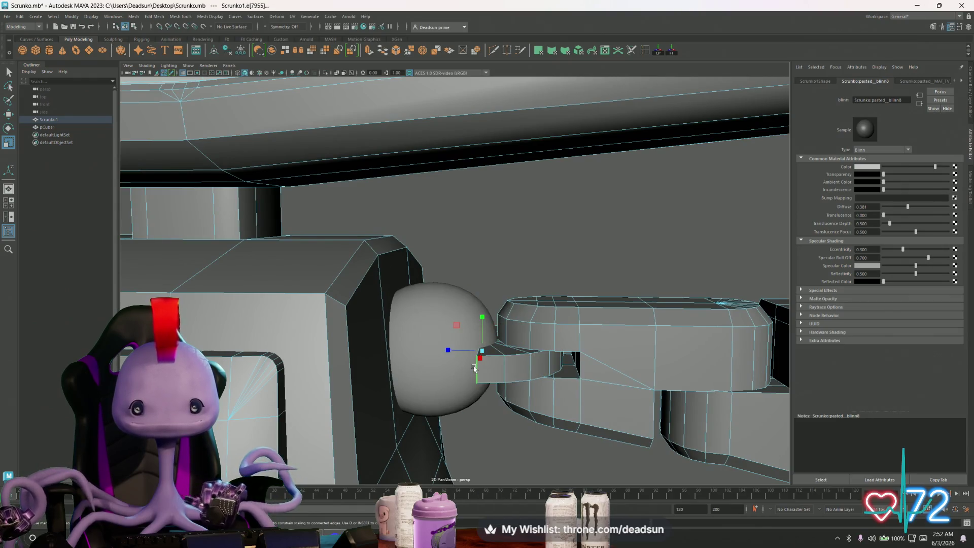
mouse_move(474, 368)
left_mouse_down("alt")
mouse_move(325, 381)
mouse_move(373, 387)
mouse_move(349, 387)
left_mouse_up("alt")
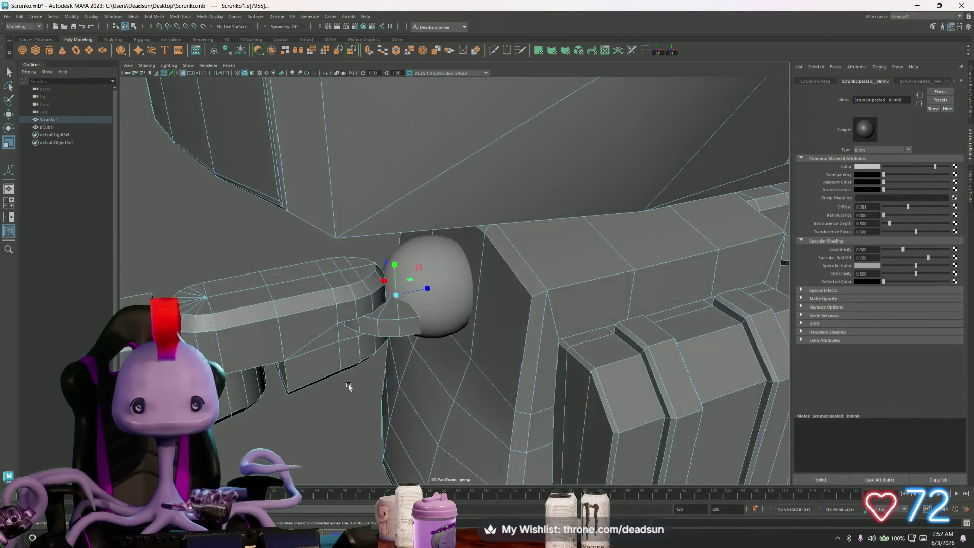
key("ctrl+e")
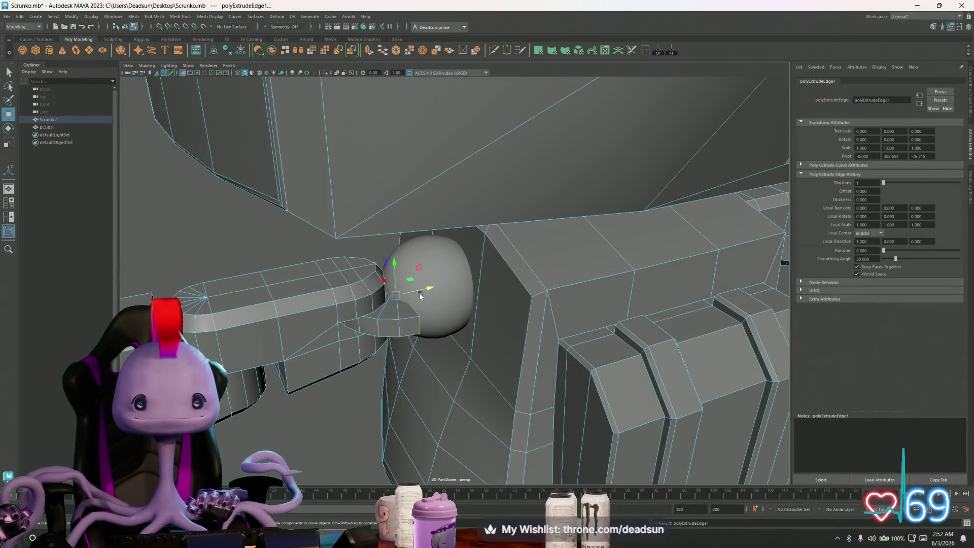
mouse_move(434, 287)
left_mouse_down()
mouse_move(449, 283)
mouse_move(464, 311)
mouse_move(413, 326)
mouse_move(494, 311)
mouse_move(348, 335)
left_mouse_up()
key("r")
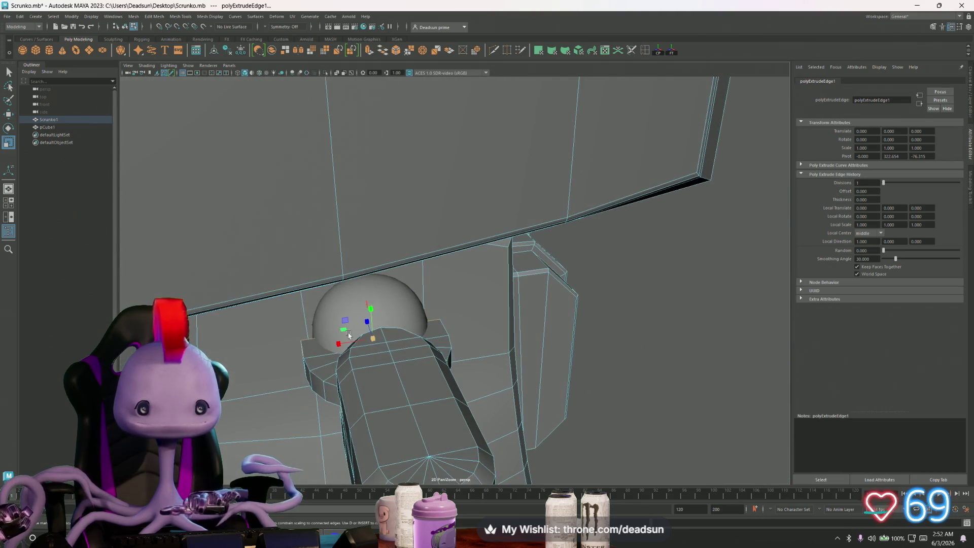
left_click(345, 343)
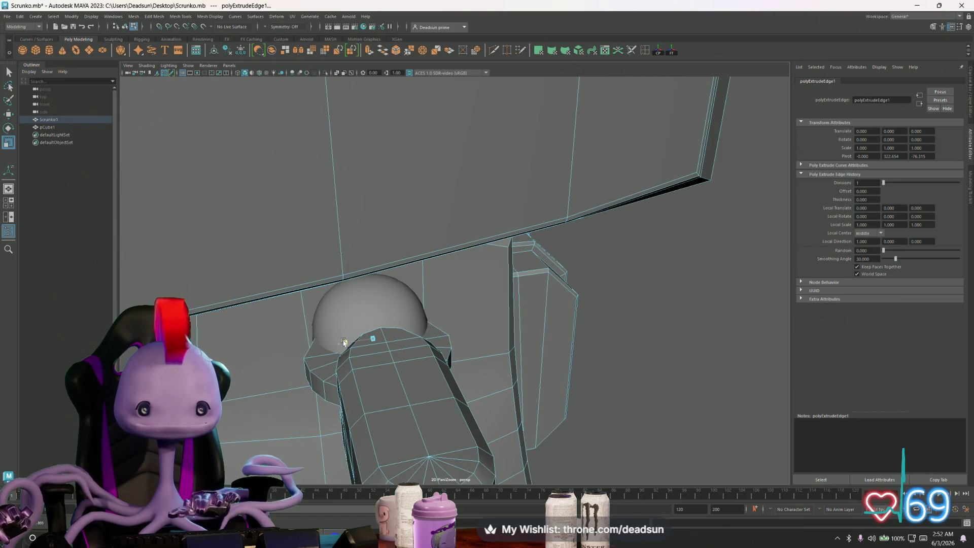
left_click_drag(343, 343, 348, 347)
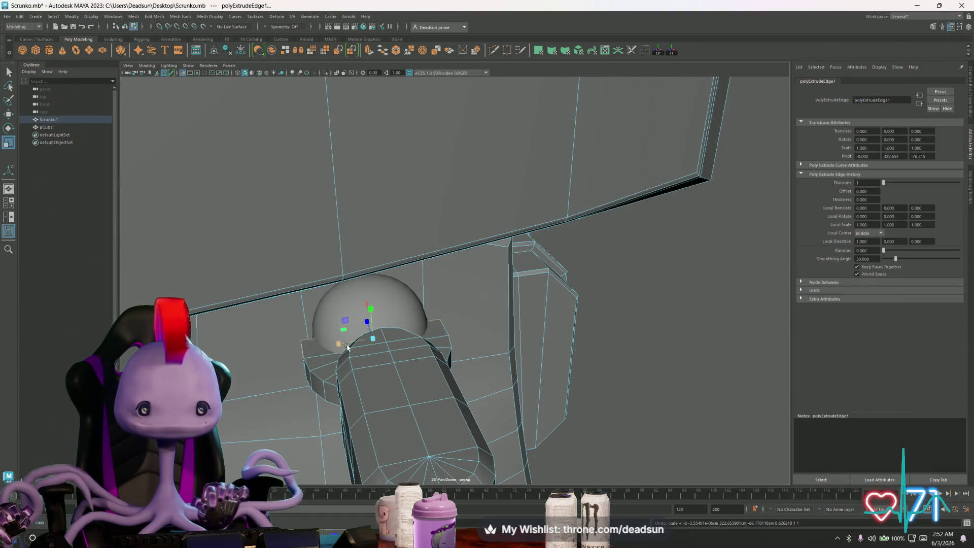
Scale the arch's face loop inward around the sphere, then select all shoulder sphere faces.
right_click_drag(318, 366, 319, 380)
left_click(320, 364)
double_click(355, 364)
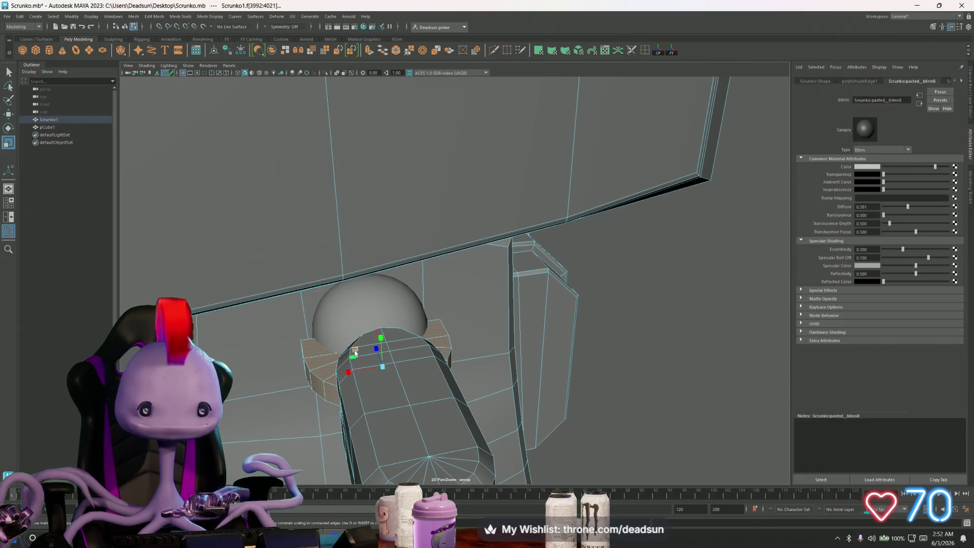
left_click_drag(351, 369, 421, 384)
right_click_drag(420, 384, 648, 413, "alt")
mouse_move(648, 413)
left_mouse_down("alt")
mouse_move(496, 402)
mouse_move(450, 380)
mouse_move(517, 400)
mouse_move(483, 291)
left_mouse_up("alt")
double_click(450, 380)
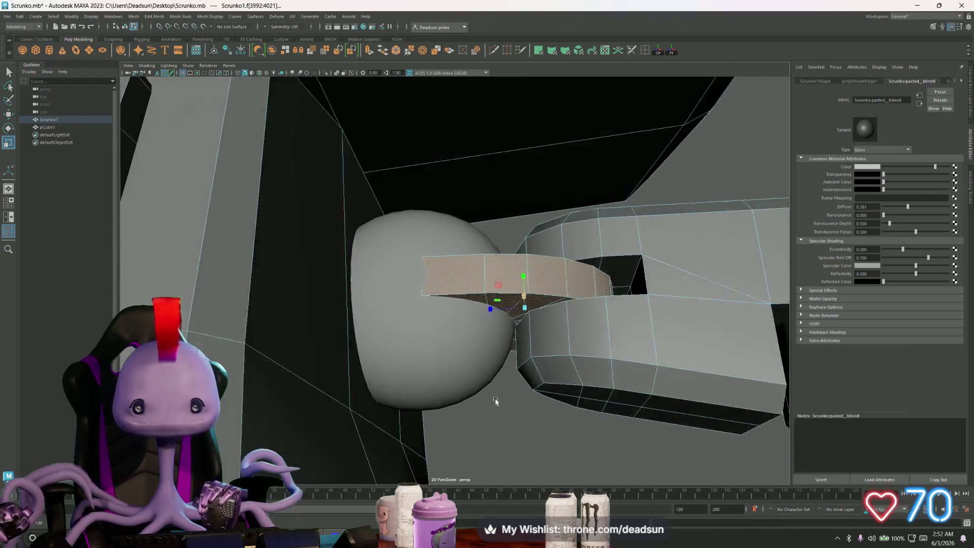
Lower the sphere faces along Y and squash them with soft-selection scaling between torso and arm.
key("w")
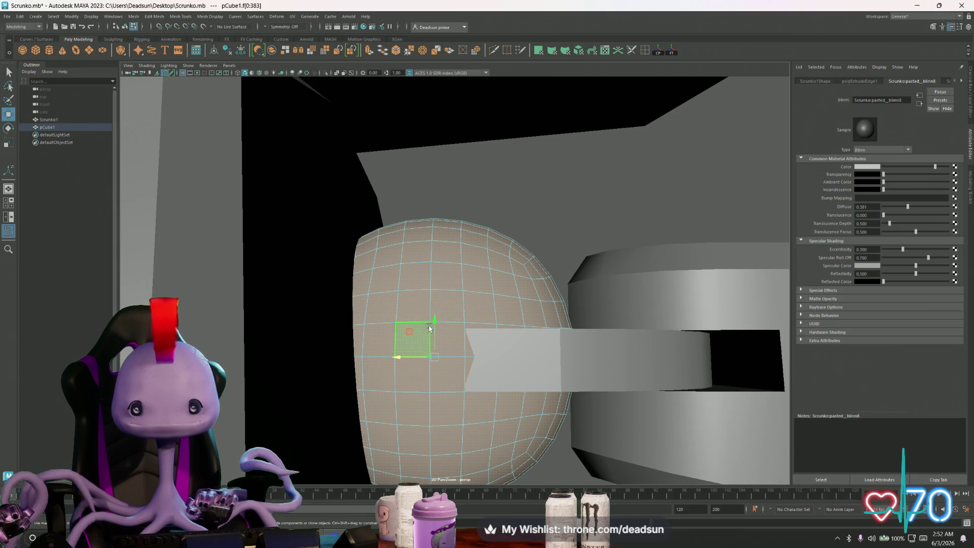
left_click_drag(434, 321, 522, 406)
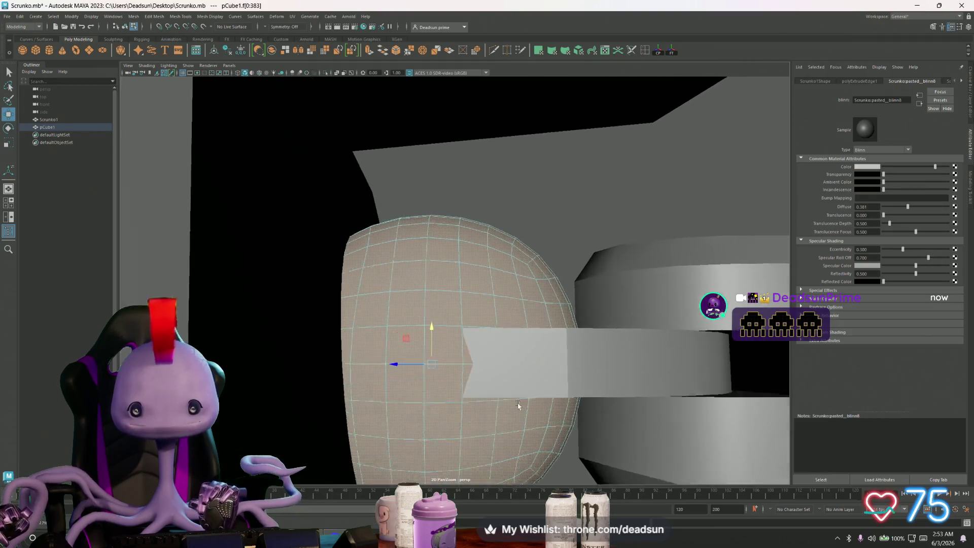
scroll(457, 356, "up", 4)
left_click_drag(423, 335, 424, 334)
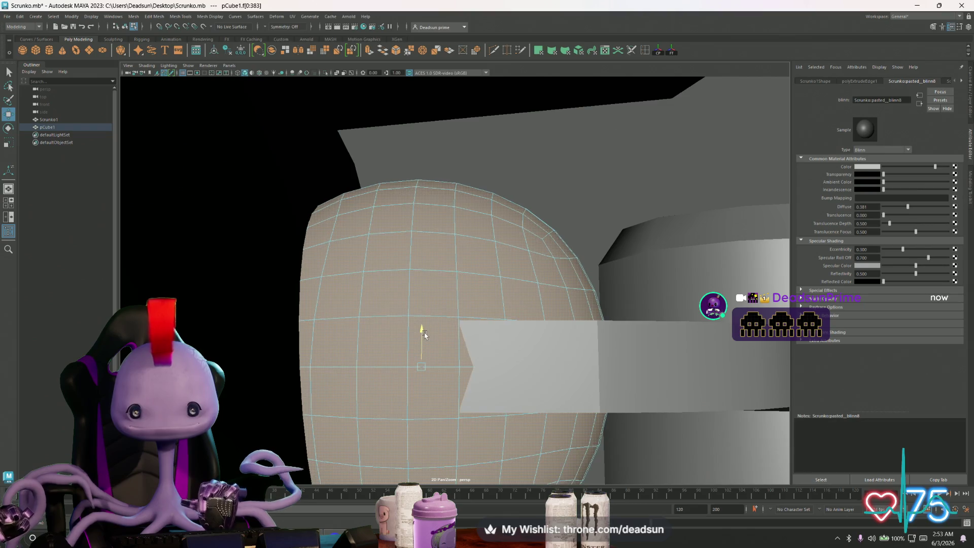
key("e")
key("r")
mouse_move(419, 366)
left_mouse_down()
mouse_move(404, 368)
mouse_move(427, 372)
mouse_move(427, 339)
left_mouse_up()
key("w")
mouse_move(394, 373)
left_mouse_down("alt")
mouse_move(393, 391)
mouse_move(464, 366)
left_mouse_up("alt")
right_click_drag(545, 398, 440, 363, "alt")
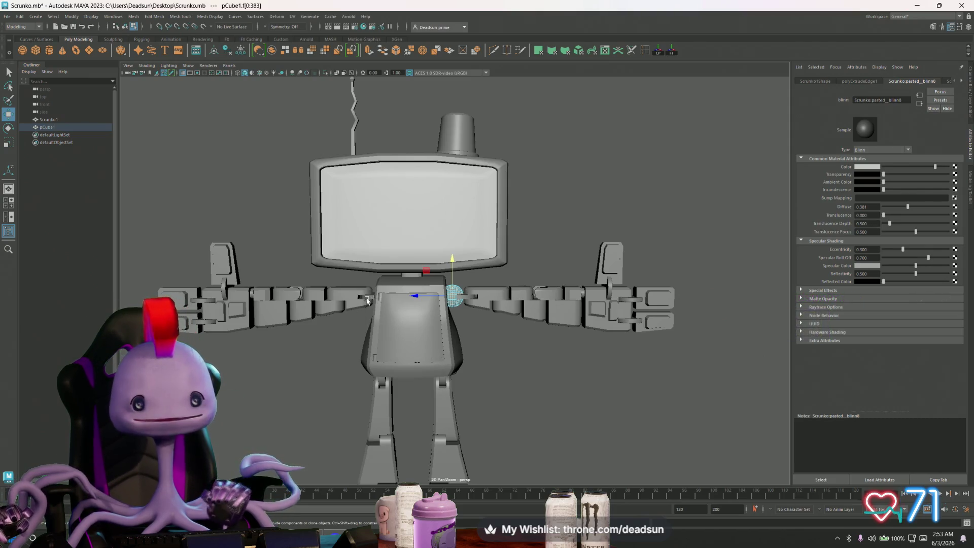
left_click(367, 301)
mouse_move(359, 314)
right_mouse_down("alt")
mouse_move(592, 404)
mouse_move(375, 298)
right_mouse_up("alt")
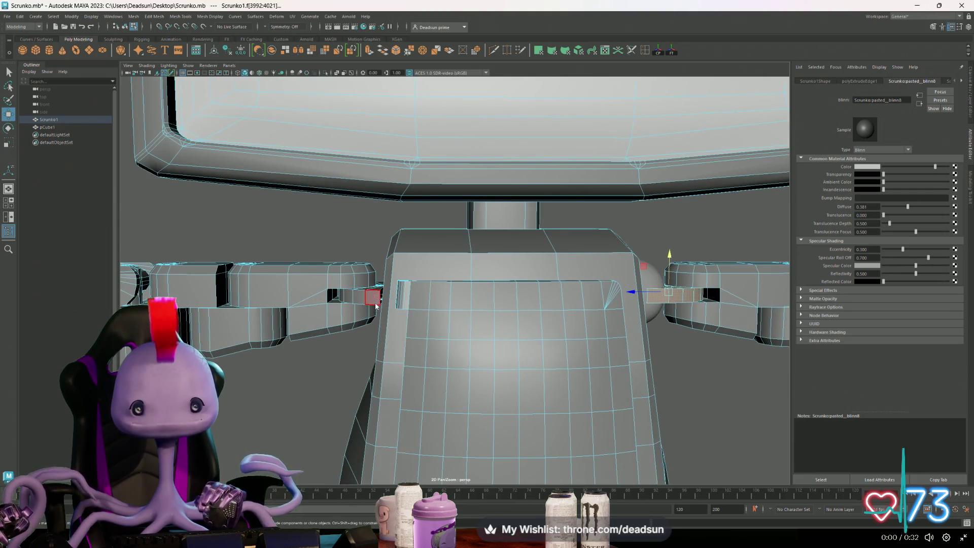
double_click(375, 297)
mouse_move(358, 356)
left_mouse_down("alt")
mouse_move(386, 350)
mouse_move(366, 362)
left_mouse_up("alt")
key("Delete")
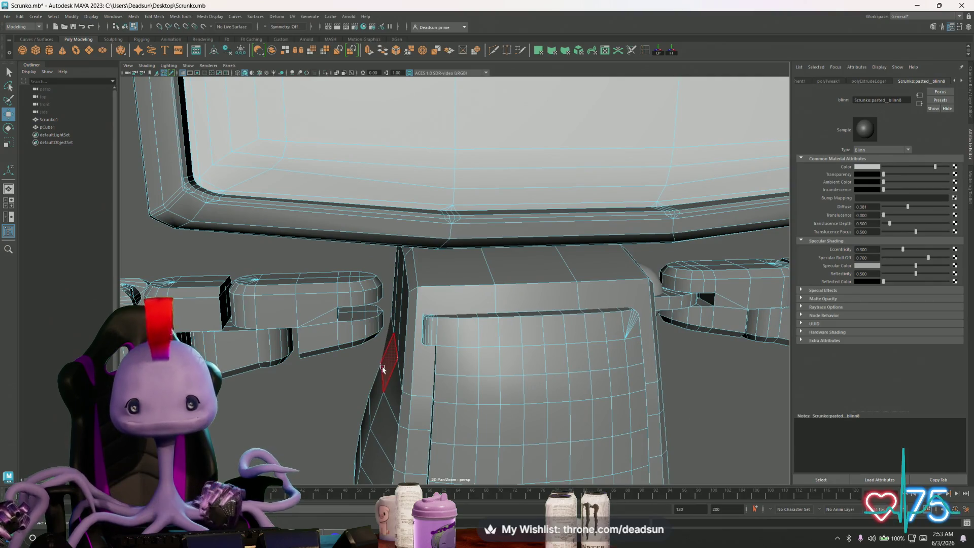
scroll(379, 335, "down", 6)
left_click_drag(523, 330, 531, 337, "alt")
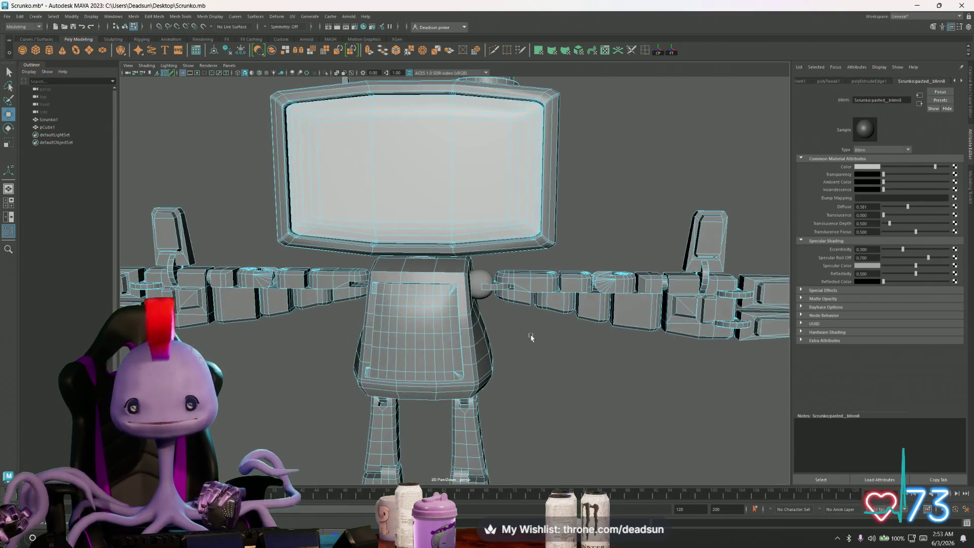
right_click_drag(486, 277, 516, 264)
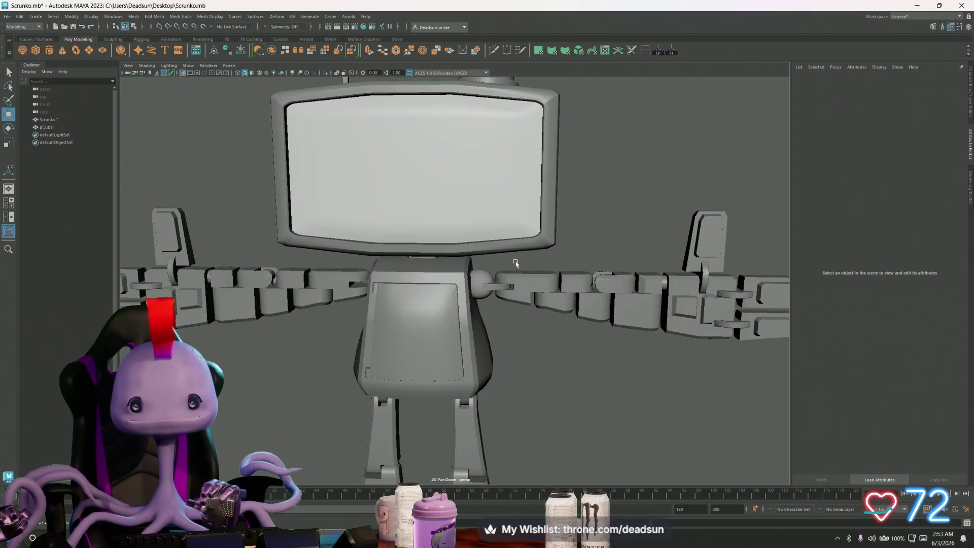
left_click_drag(484, 277, 490, 302)
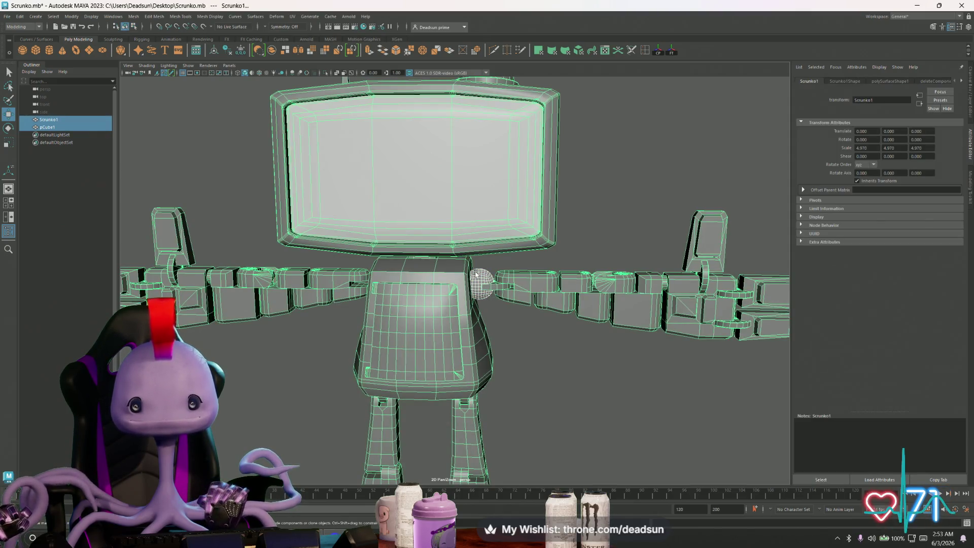
left_click(476, 275)
mouse_move(425, 329)
left_mouse_down("alt")
mouse_move(446, 330)
mouse_move(430, 333)
left_mouse_up("alt")
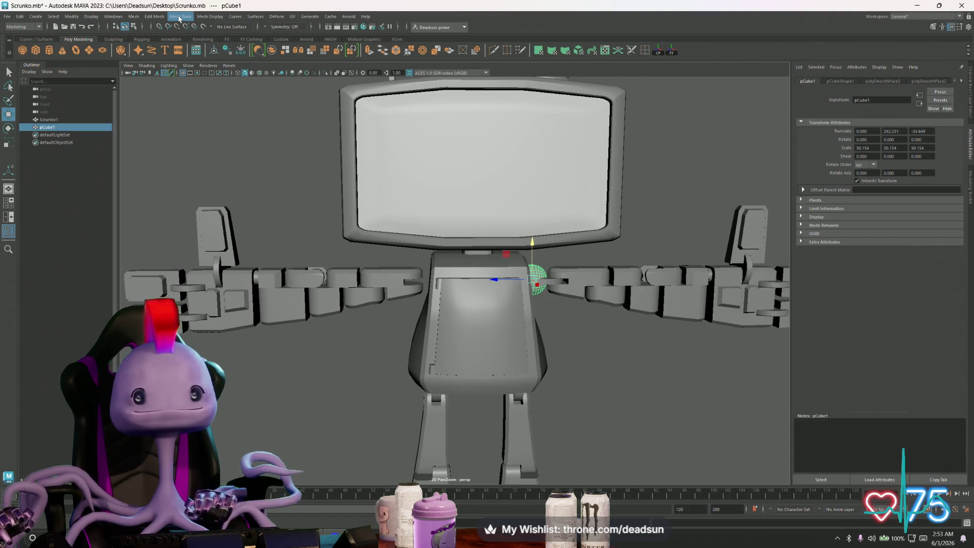
left_click(548, 286)
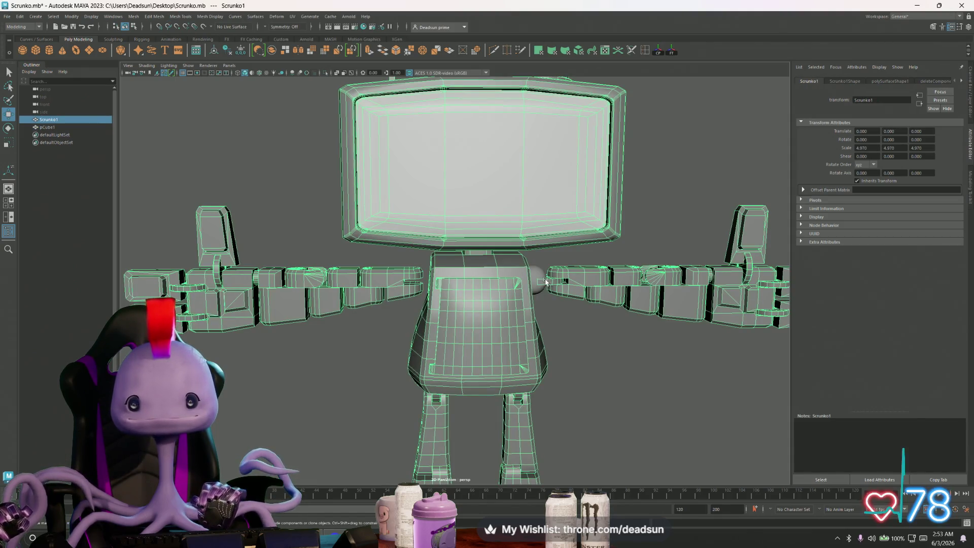
right_click(546, 280)
left_click(545, 283)
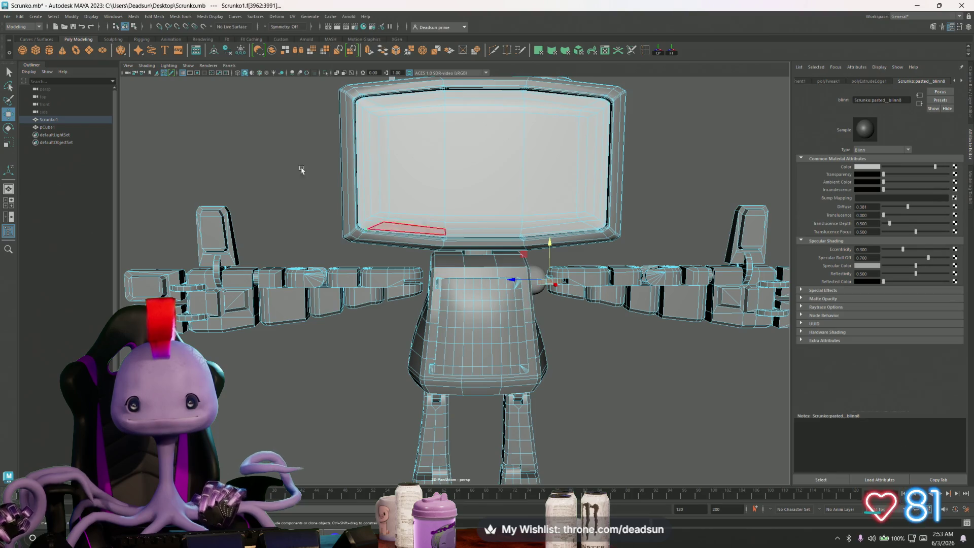
left_click(169, 18)
mouse_move(156, 21)
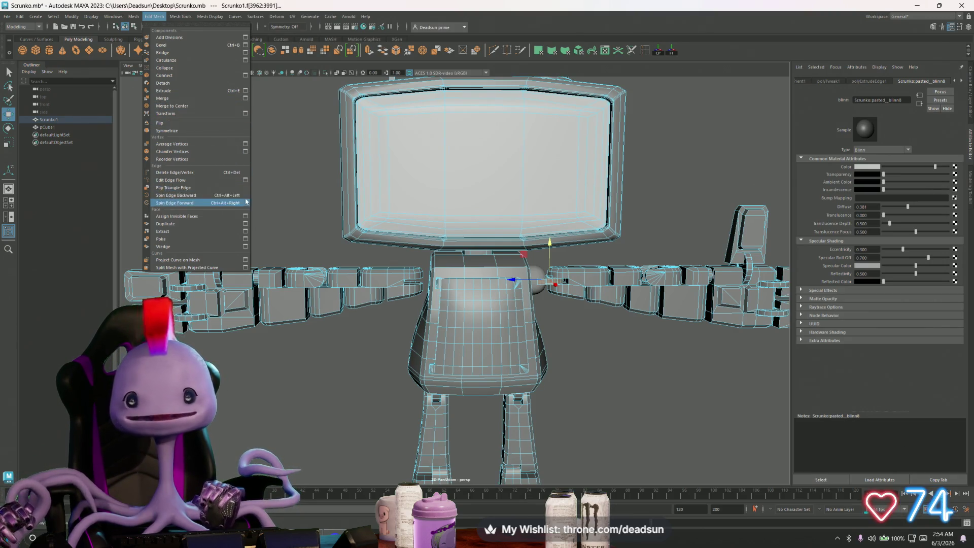
scroll(629, 327, "up", 4)
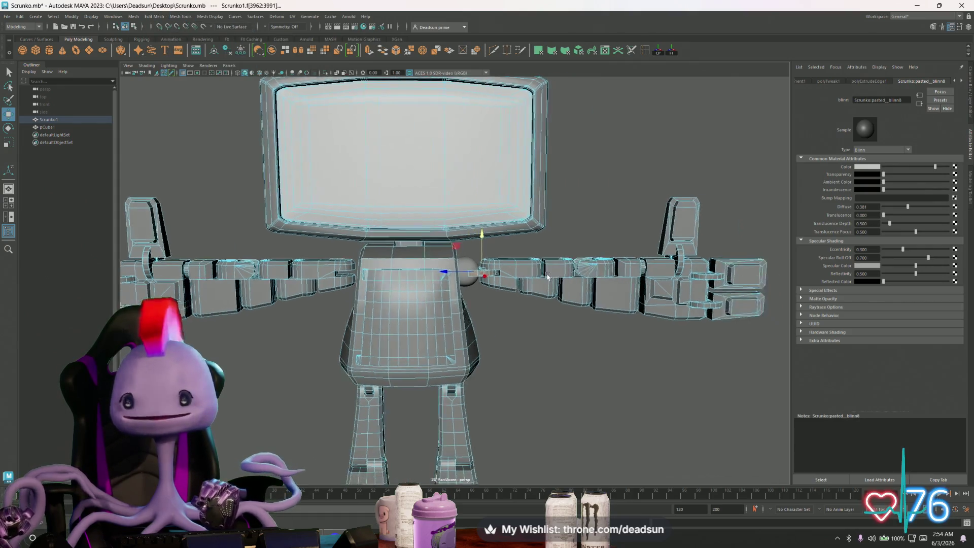
mouse_move(628, 328)
left_mouse_down("alt")
mouse_move(529, 359)
mouse_move(560, 364)
mouse_move(545, 374)
mouse_move(557, 388)
mouse_move(544, 397)
left_mouse_up("alt")
key("ctrl+z")
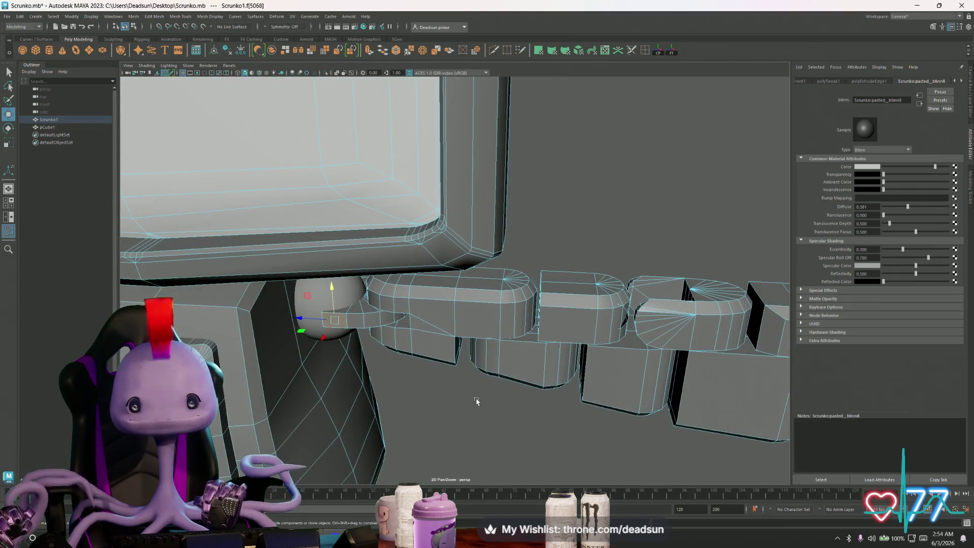
mouse_move(456, 401)
left_mouse_down("alt")
mouse_move(437, 401)
mouse_move(568, 395)
left_mouse_up("alt")
scroll(394, 401, "up", 5)
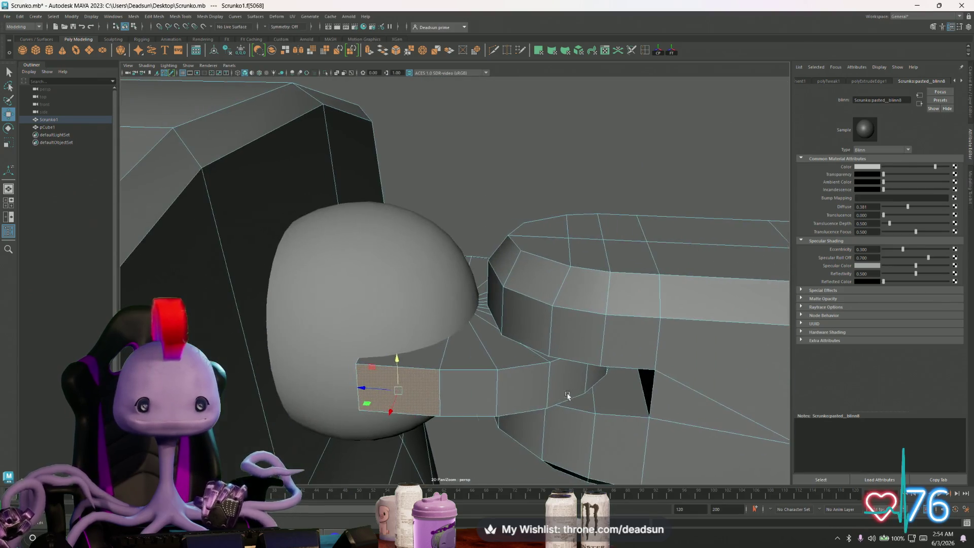
key("r")
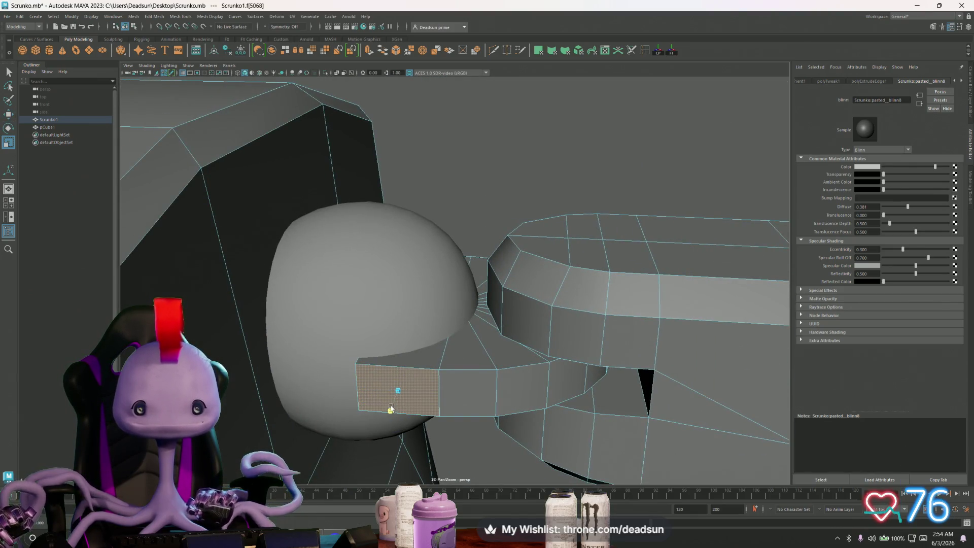
left_click_drag(393, 402, 405, 387, "alt")
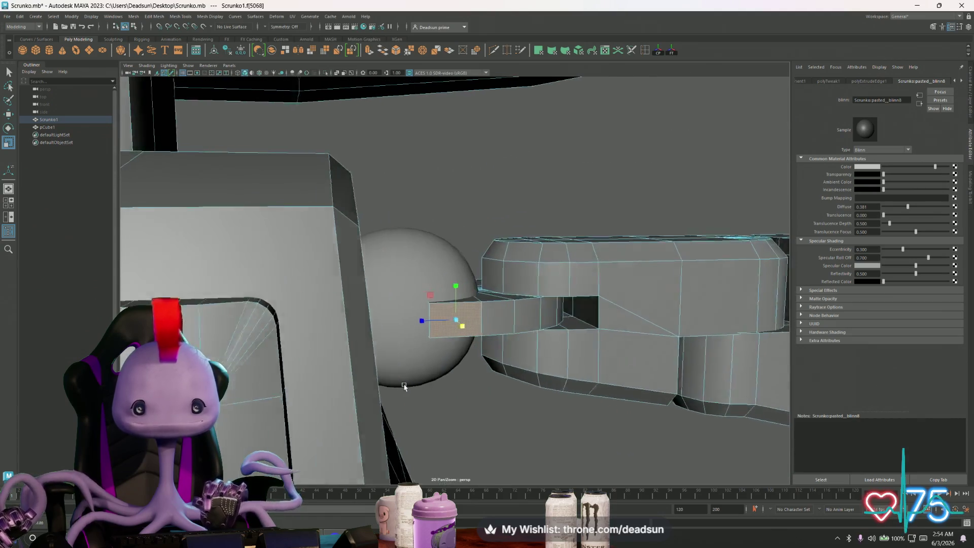
scroll(440, 345, "up", 5)
right_click_drag(440, 312, 440, 362)
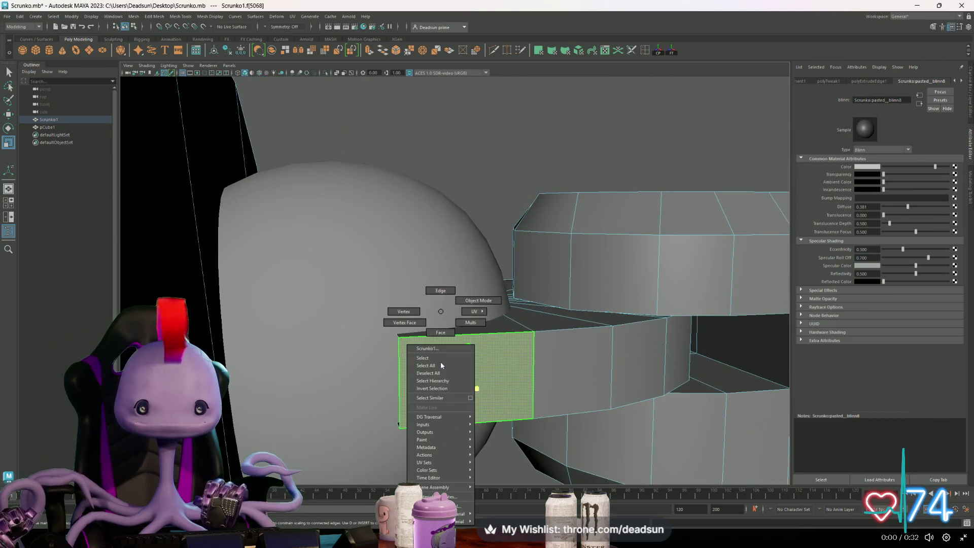
key("F10")
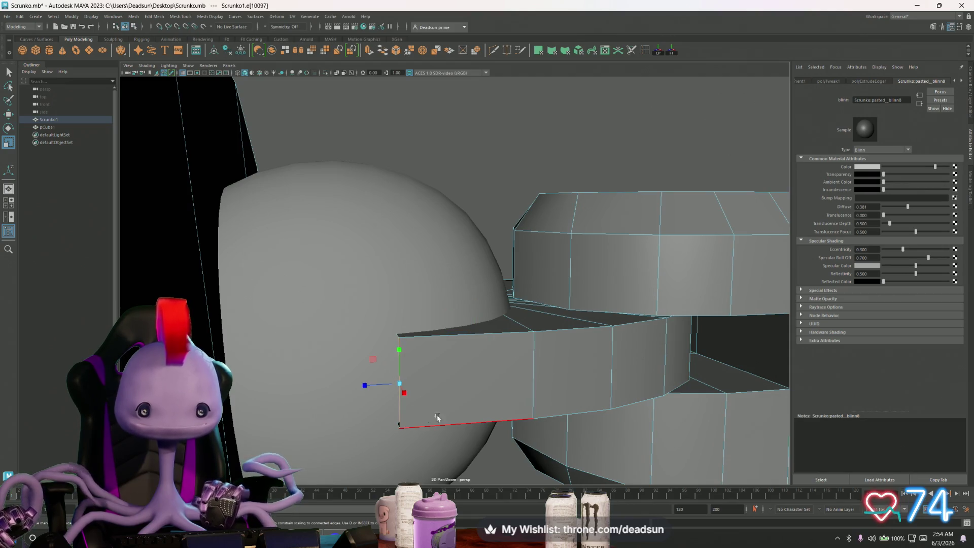
scroll(437, 417, "up", 5)
scroll(491, 396, "down", 5)
scroll(488, 370, "up", 8)
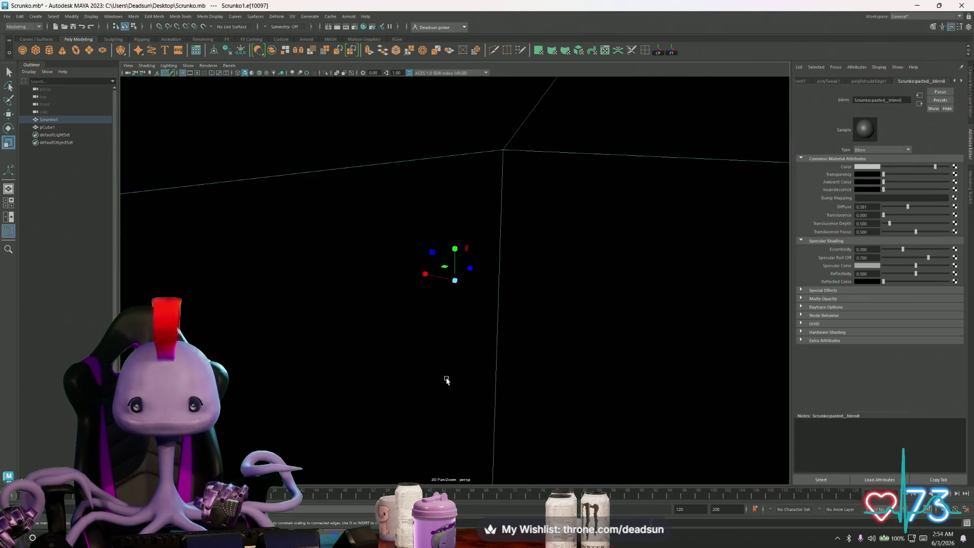
scroll(446, 380, "down", 6)
scroll(508, 344, "up", 3)
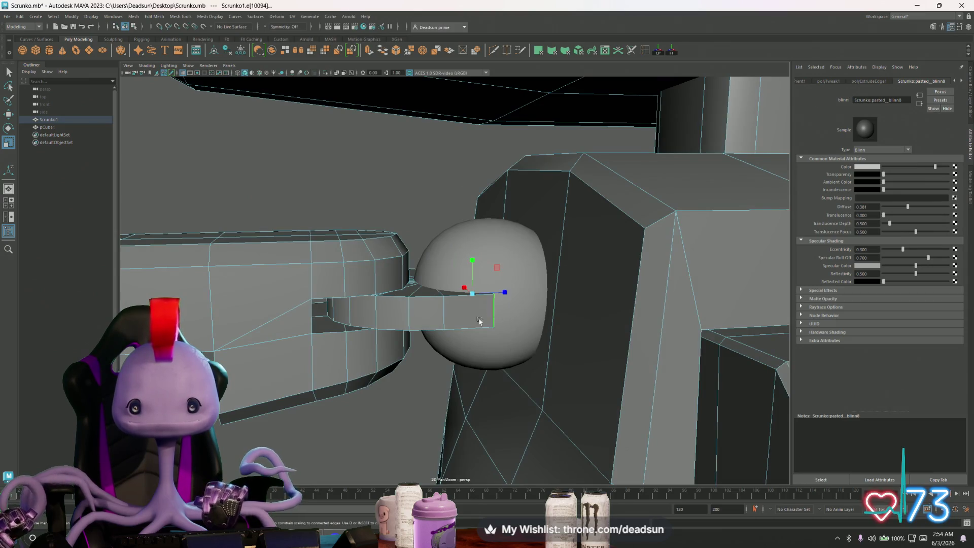
scroll(480, 320, "up", 5)
scroll(480, 310, "down", 5)
left_click_drag(479, 304, 480, 297, "alt")
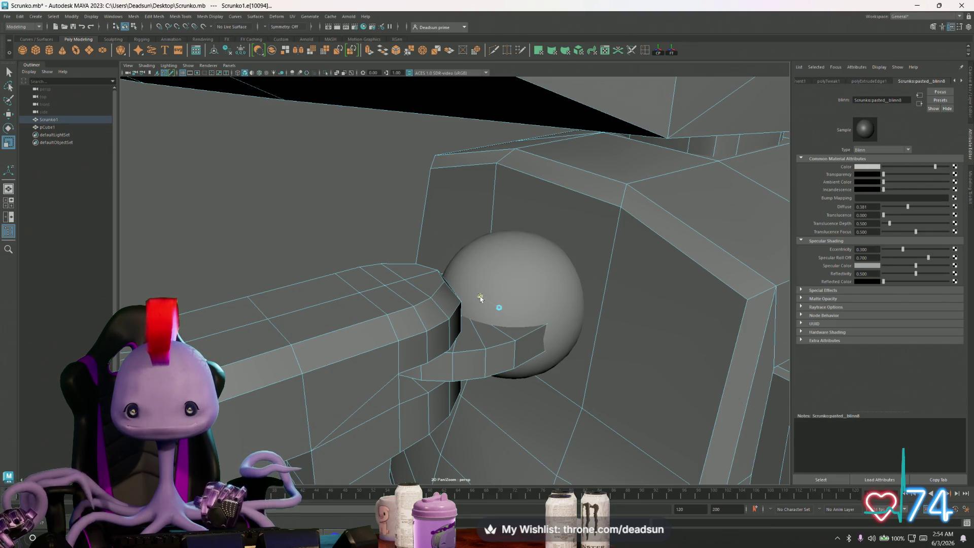
mouse_move(514, 359)
left_mouse_down("alt")
mouse_move(504, 374)
mouse_move(512, 368)
mouse_move(503, 314)
mouse_move(515, 282)
mouse_move(507, 293)
left_mouse_up("alt")
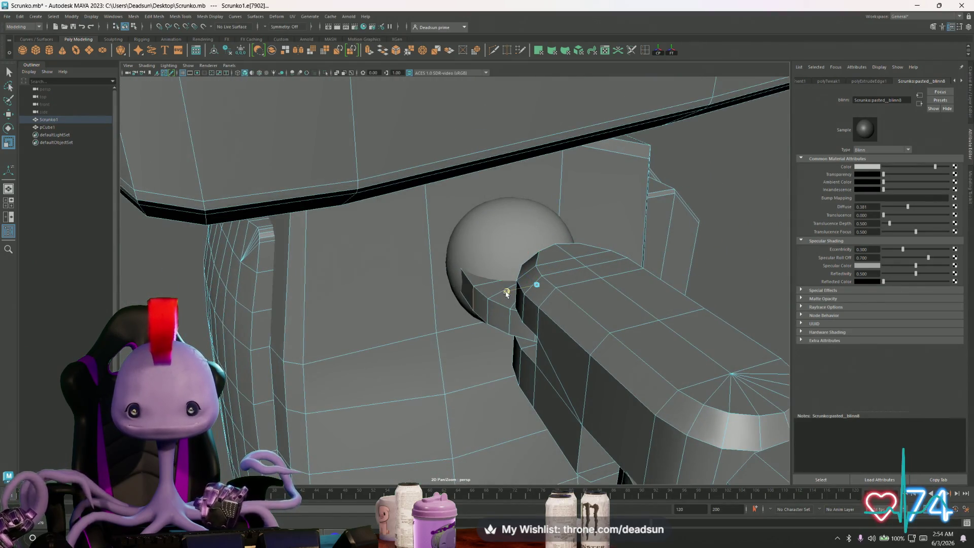
mouse_move(507, 293)
left_mouse_down("alt")
mouse_move(477, 281)
mouse_move(491, 280)
left_mouse_up("alt")
right_click(491, 280)
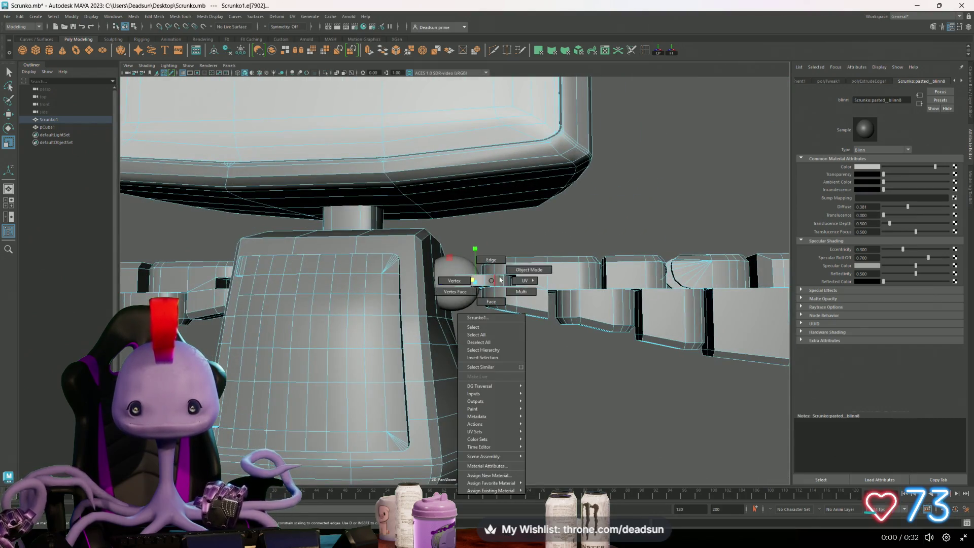
right_click_drag(500, 279, 527, 269)
mouse_move(528, 270)
left_mouse_down("alt")
mouse_move(406, 325)
mouse_move(424, 278)
mouse_move(413, 292)
mouse_move(638, 348)
mouse_move(407, 398)
mouse_move(394, 384)
left_mouse_up("alt")
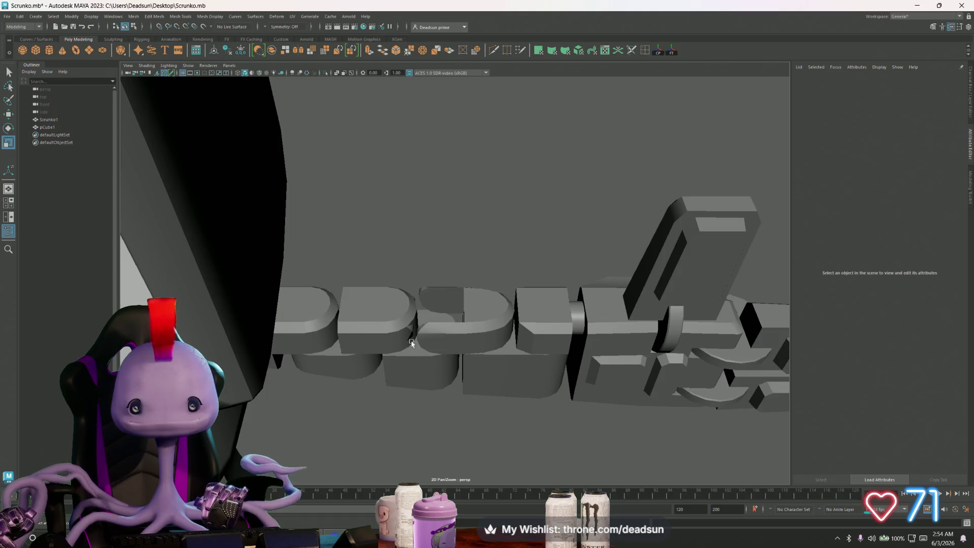
Slide the rounded arm-joint piece's faces left along X into the gap, then reselect Scrunko1.
left_click_drag(411, 343, 378, 426, "alt")
left_click(341, 411)
right_click_drag(340, 407, 344, 403)
left_click(345, 404)
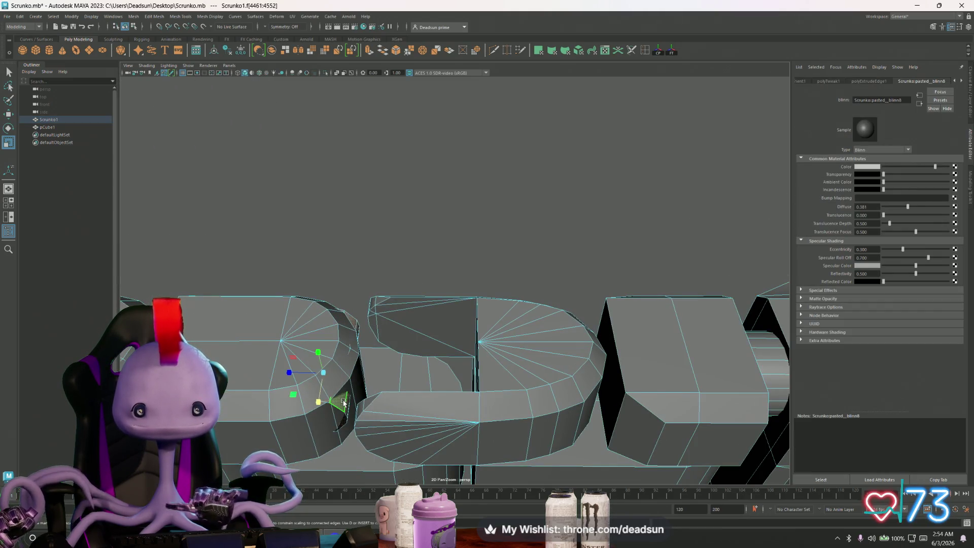
key("w")
mouse_move(304, 374)
left_mouse_down()
mouse_move(392, 355)
mouse_move(378, 378)
mouse_move(380, 419)
mouse_move(376, 392)
left_mouse_up()
mouse_move(387, 312)
left_mouse_down()
mouse_move(378, 314)
mouse_move(417, 364)
left_mouse_up()
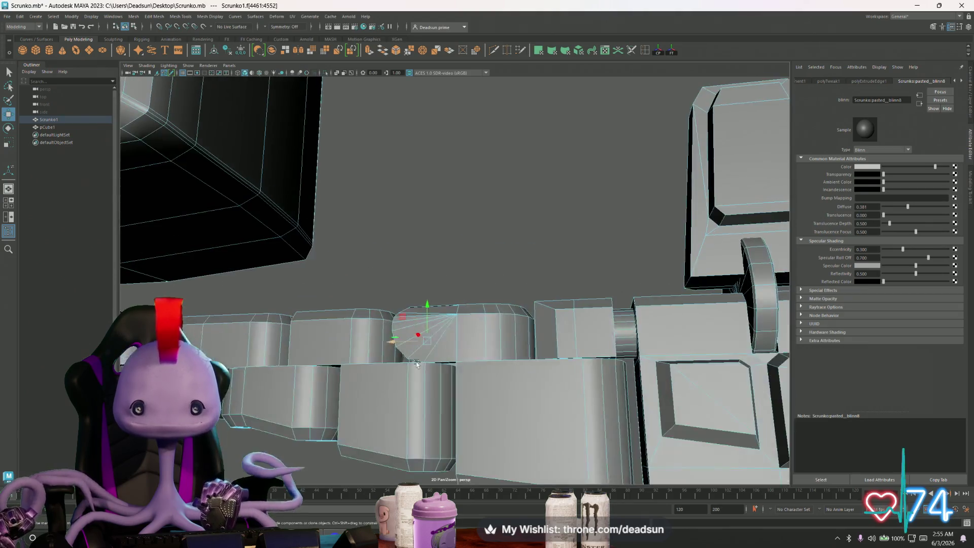
scroll(416, 365, "down", 5)
right_click_drag(447, 350, 446, 352)
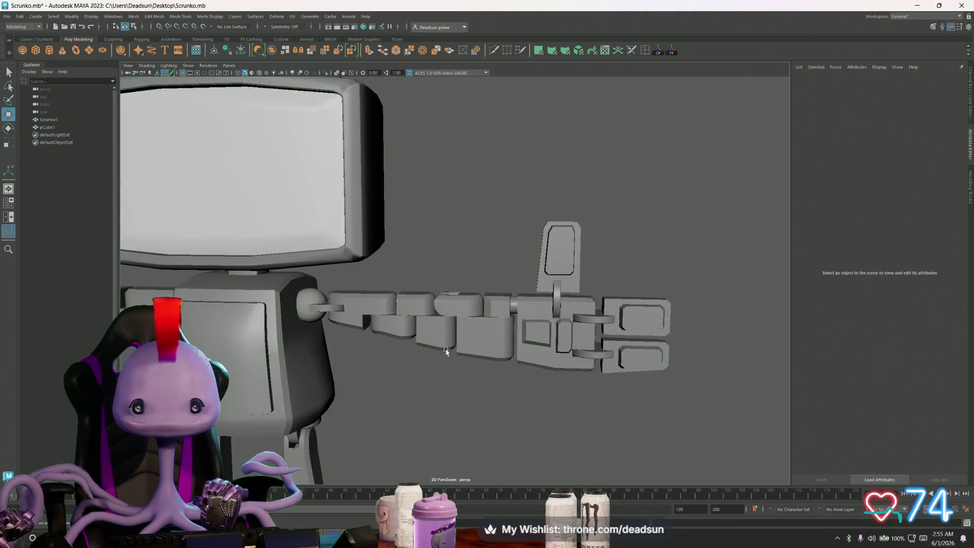
key("f")
left_click(498, 304)
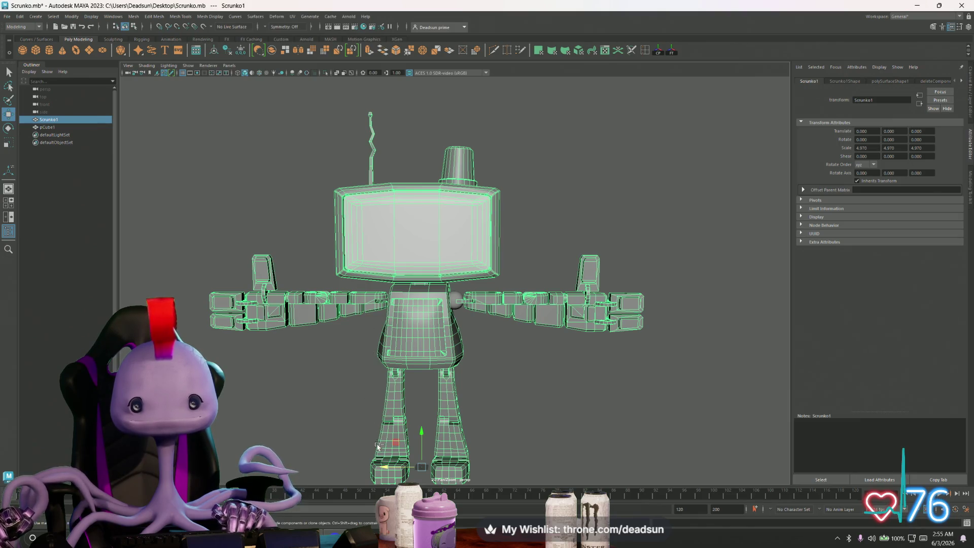
Duplicate Scrunko1 as Scrunko2 and offset it to Translate X 217.844.
left_click_drag(412, 422, 384, 395, "alt")
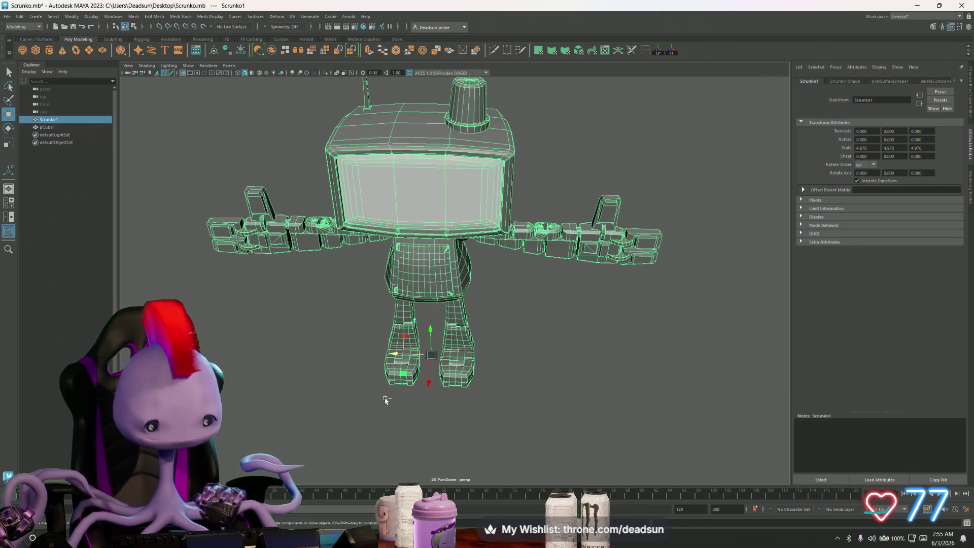
key("ctrl+d")
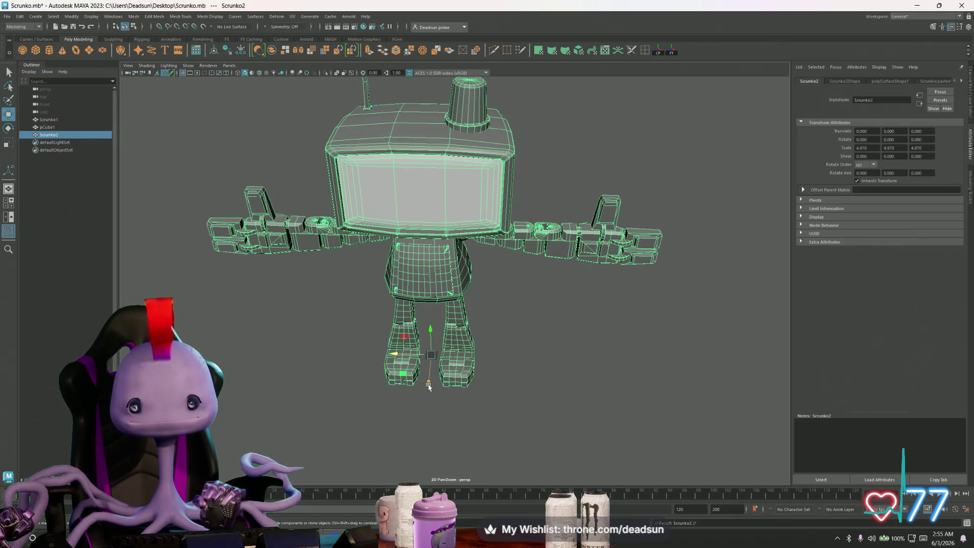
left_click_drag(428, 386, 406, 480)
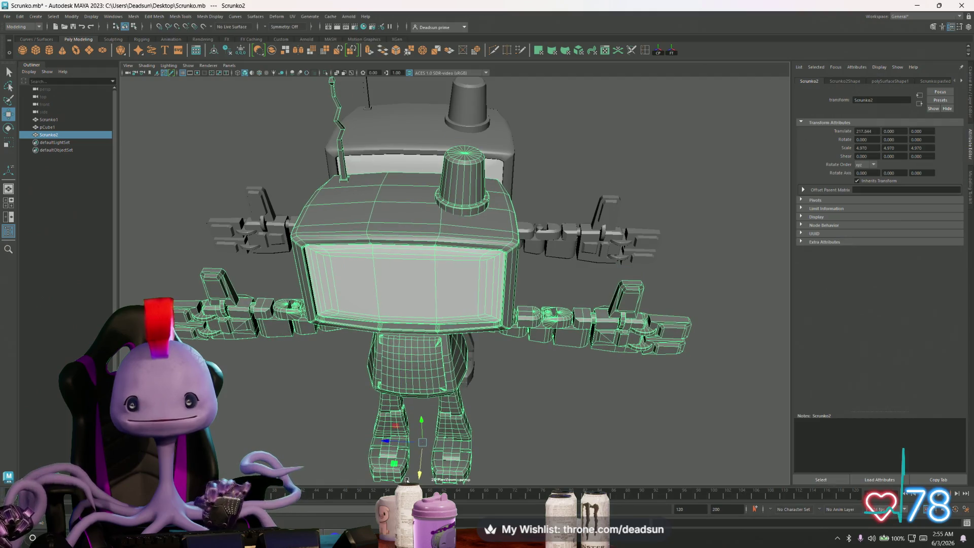
Delete Scrunko2 and split Scrunko1 into separate pieces with Mesh > Separate.
key("Delete")
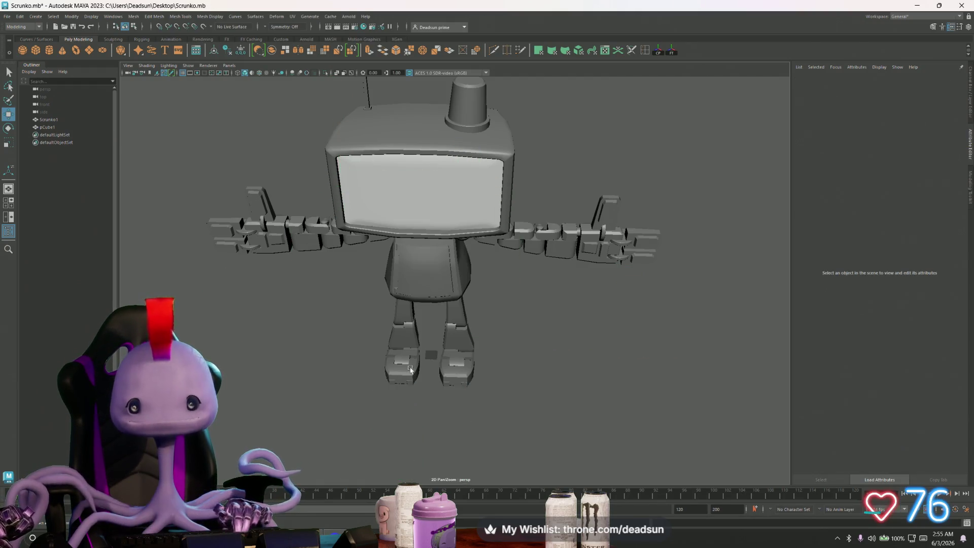
left_click(421, 305)
key("f")
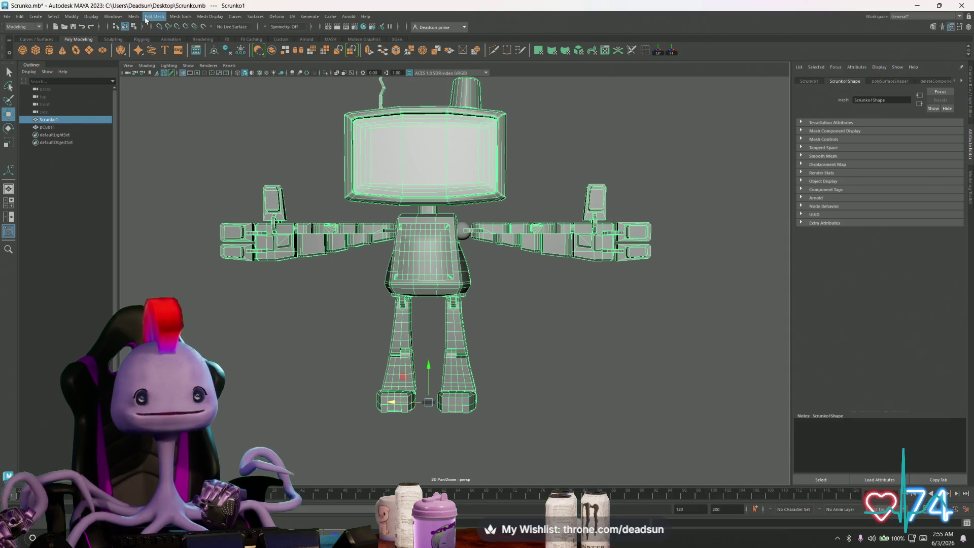
left_click(134, 16)
left_click(152, 52)
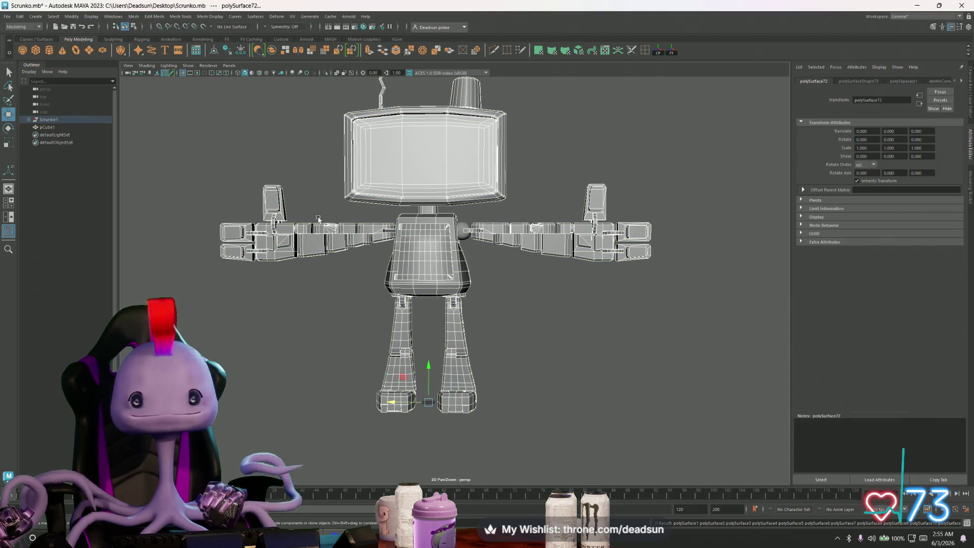
Box-select the separated pieces of the left arm.
scroll(304, 227, "up", 5)
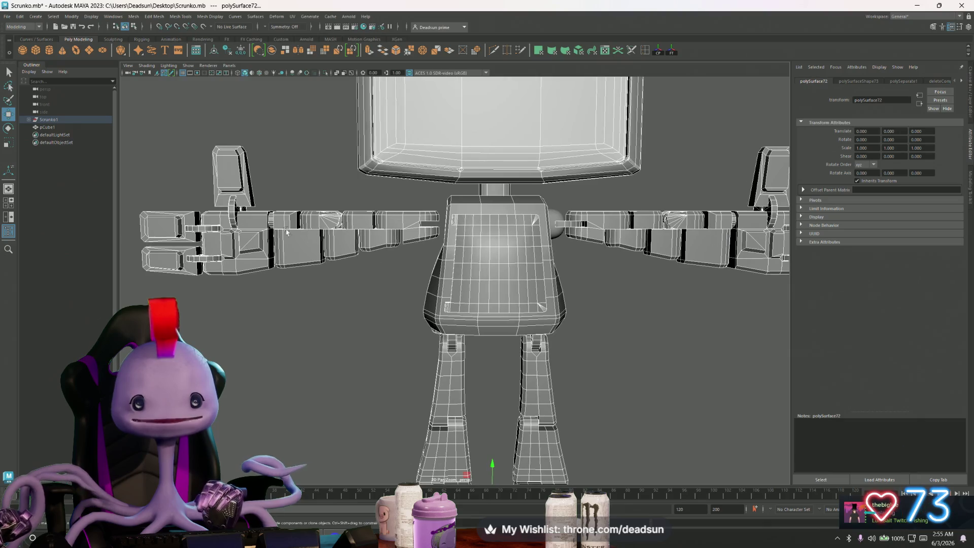
scroll(287, 233, "down", 3)
left_click(225, 215)
mouse_move(176, 194)
left_mouse_down()
mouse_move(313, 286)
mouse_move(411, 292)
left_mouse_up()
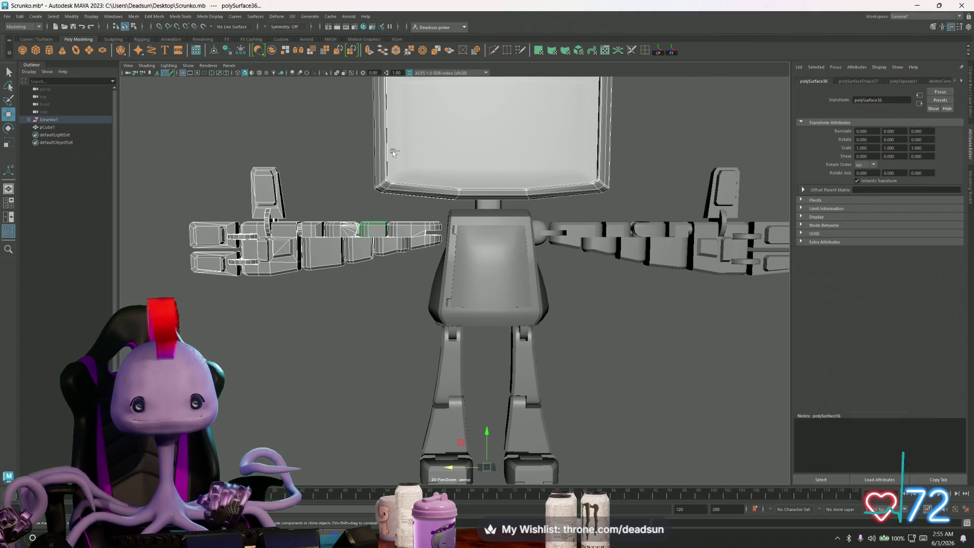
mouse_move(315, 238)
left_mouse_down("alt")
mouse_move(386, 248)
mouse_move(338, 242)
mouse_move(352, 251)
left_mouse_up("alt")
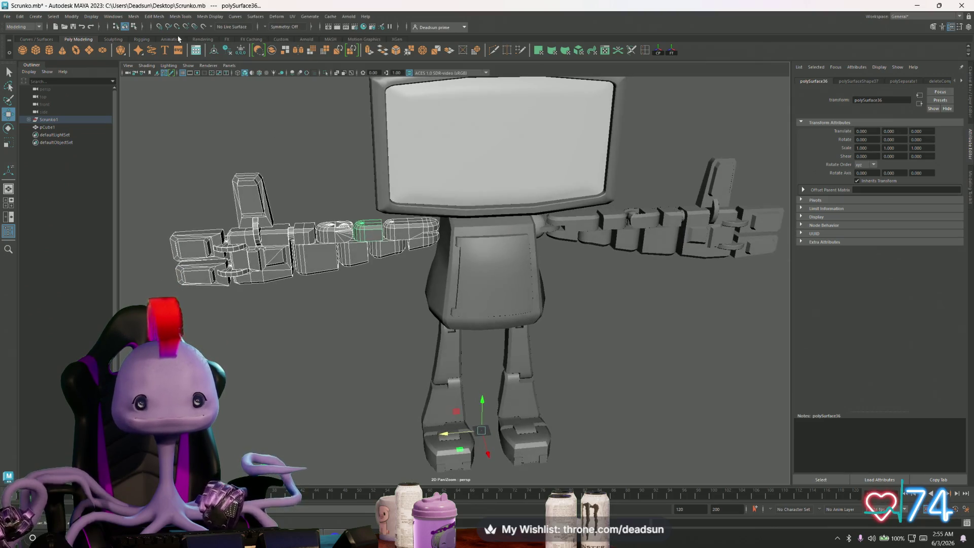
Combine the left and right arm pieces into single meshes with Mesh > Combine.
left_click(133, 17)
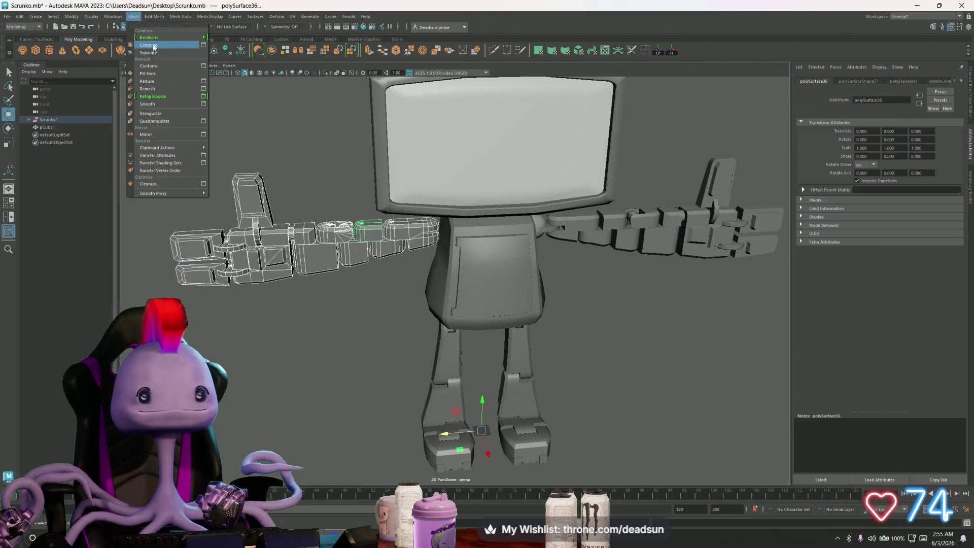
left_click(154, 45)
left_click_drag(457, 234, 488, 231, "alt")
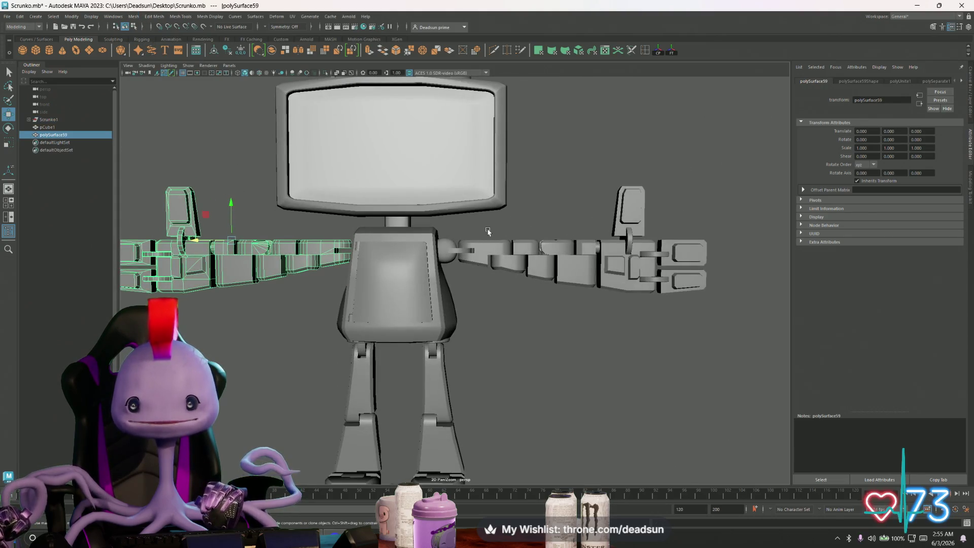
left_click_drag(598, 269, 742, 336)
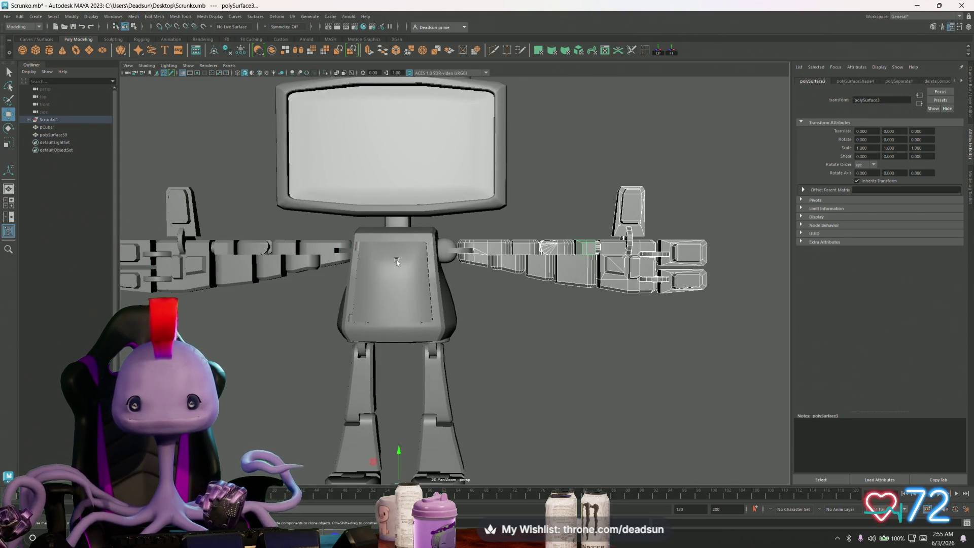
left_click(133, 17)
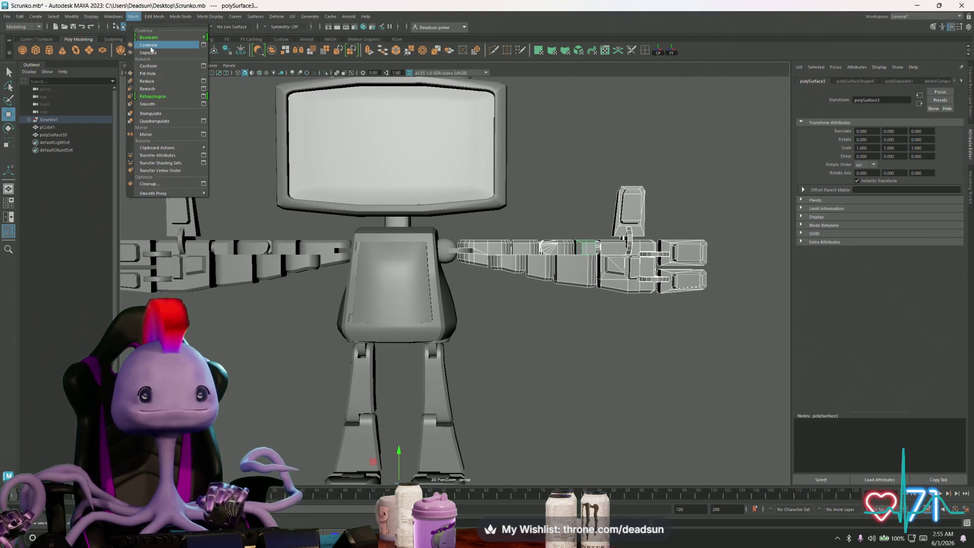
left_click(156, 46)
Combine the shoulder sphere and its connector into one mesh.
scroll(547, 287, "up", 3)
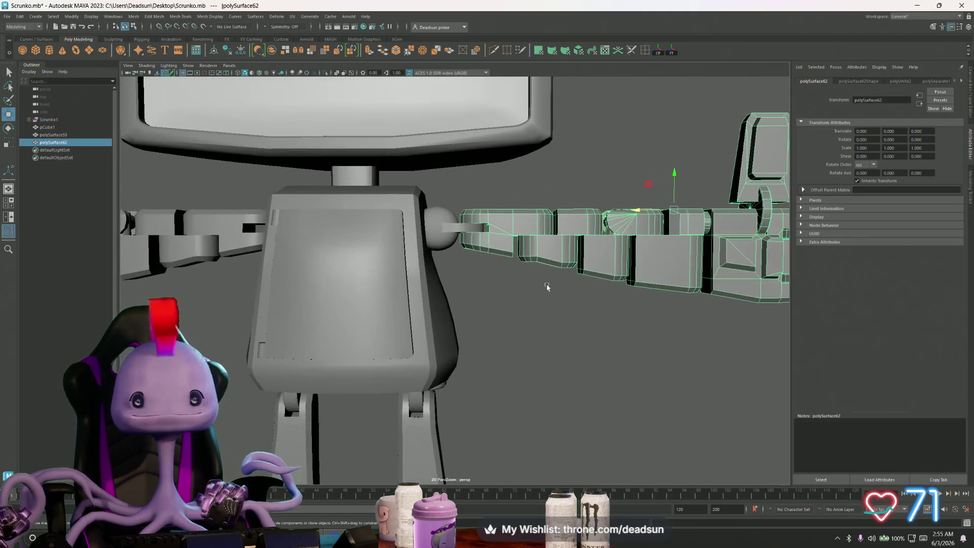
left_click(455, 225)
mouse_move(455, 225)
left_mouse_down("alt")
mouse_move(455, 265)
mouse_move(456, 256)
left_mouse_up("alt")
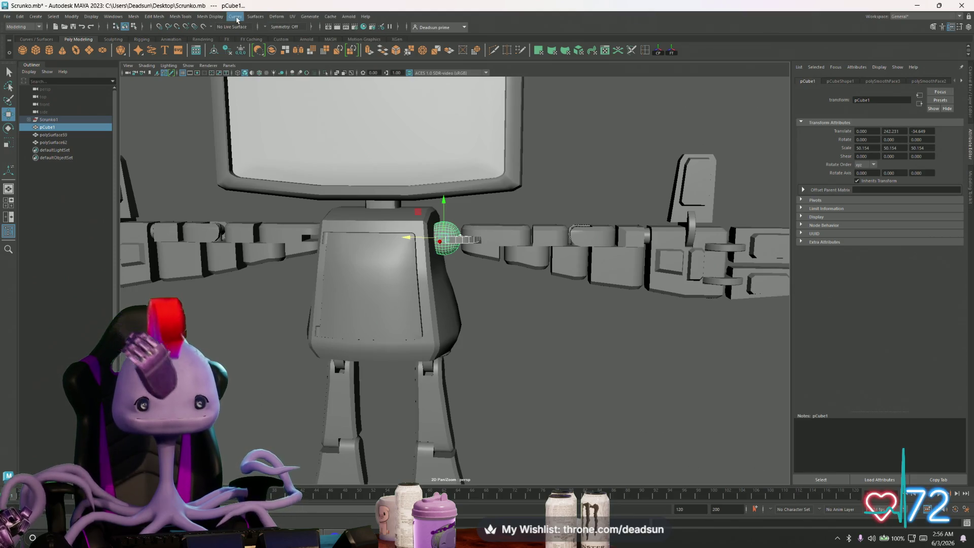
left_click(134, 16)
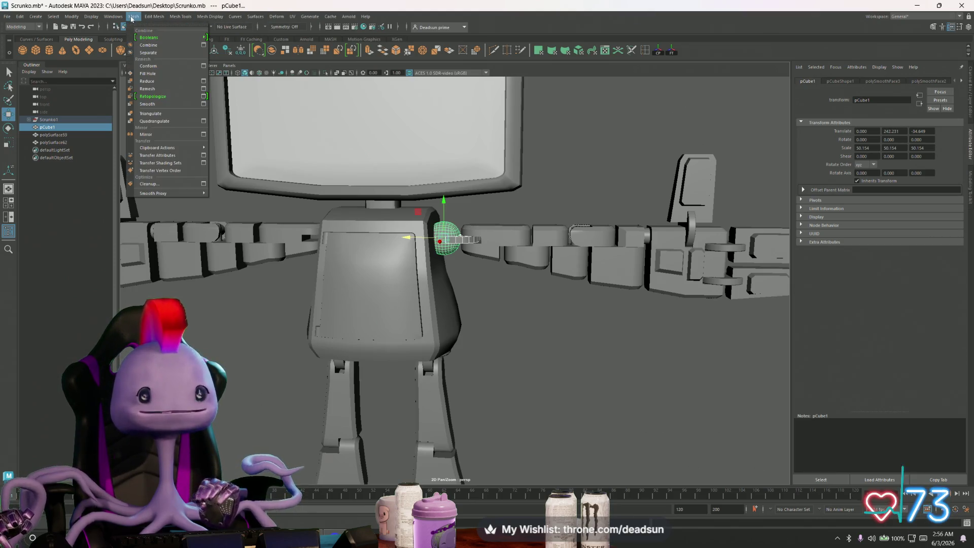
left_click(148, 45)
Check the combined shoulder mesh from the front, then save the scene.
scroll(310, 268, "up", 2)
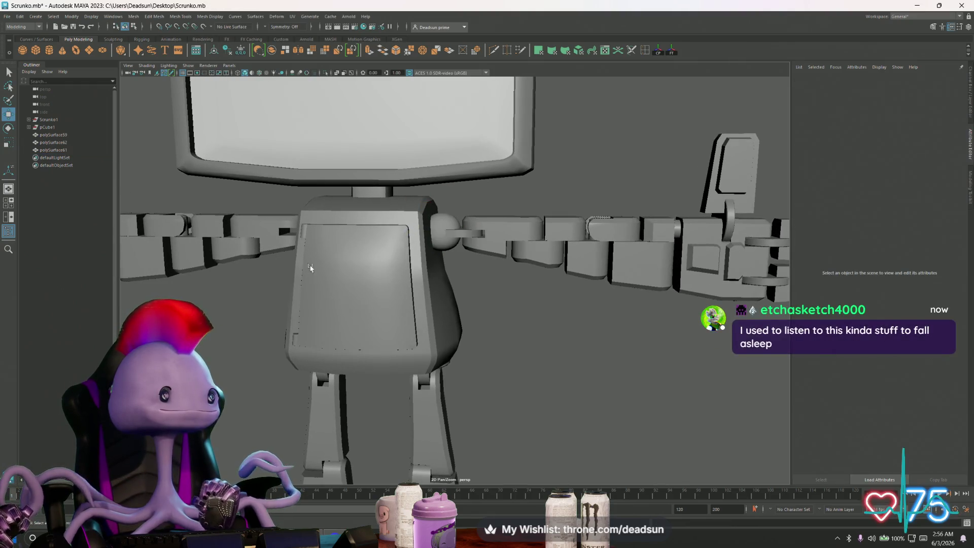
scroll(459, 208, "up", 3)
left_click(461, 208)
mouse_move(461, 208)
left_mouse_down("alt")
mouse_move(307, 248)
mouse_move(326, 248)
left_mouse_up("alt")
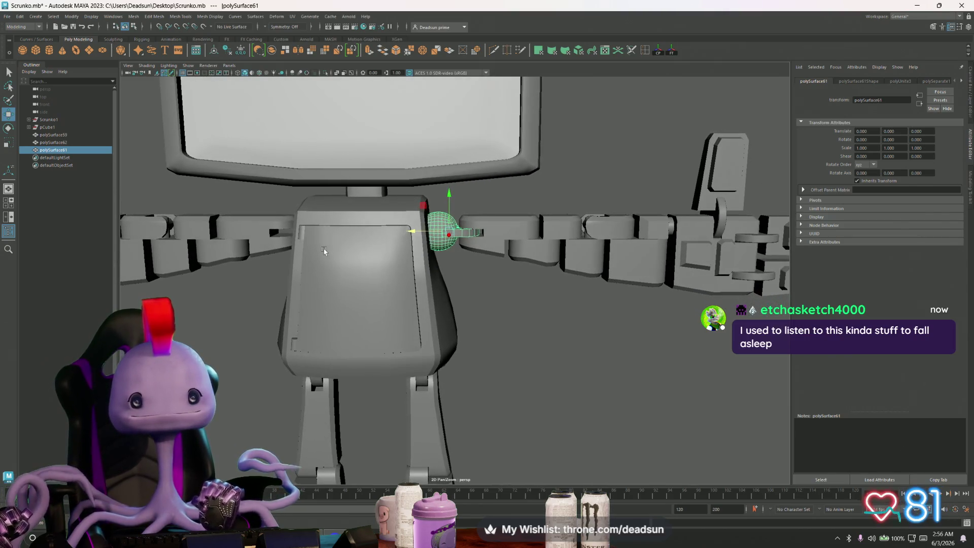
left_click(235, 17)
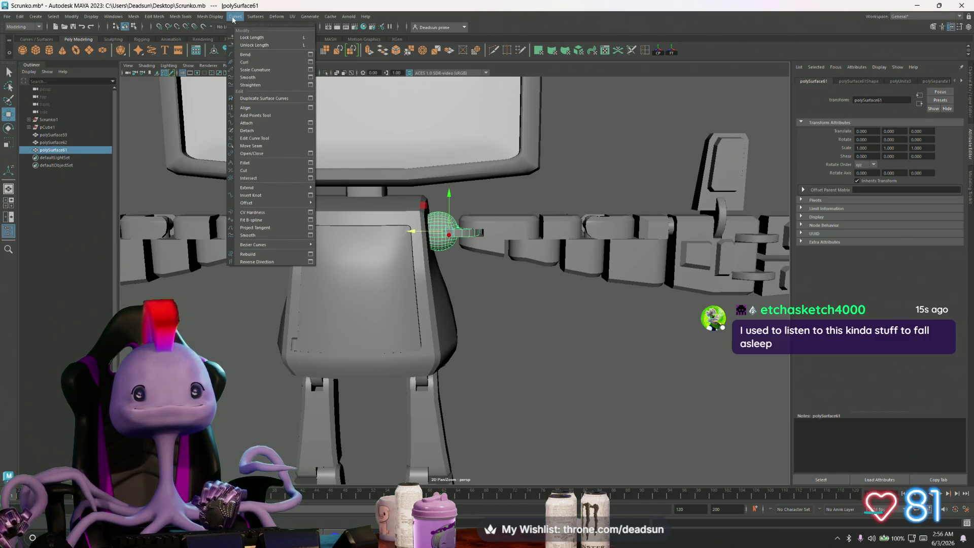
mouse_move(271, 17)
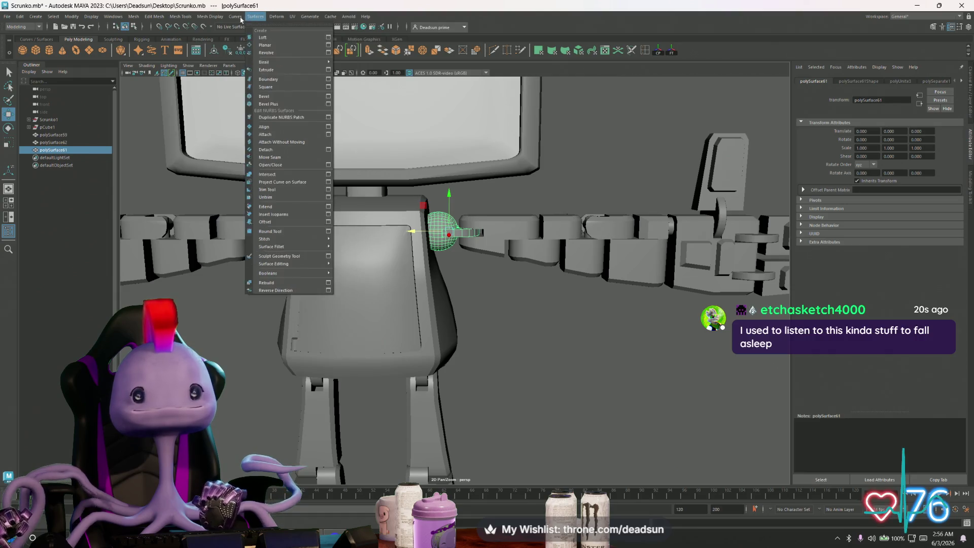
mouse_move(207, 20)
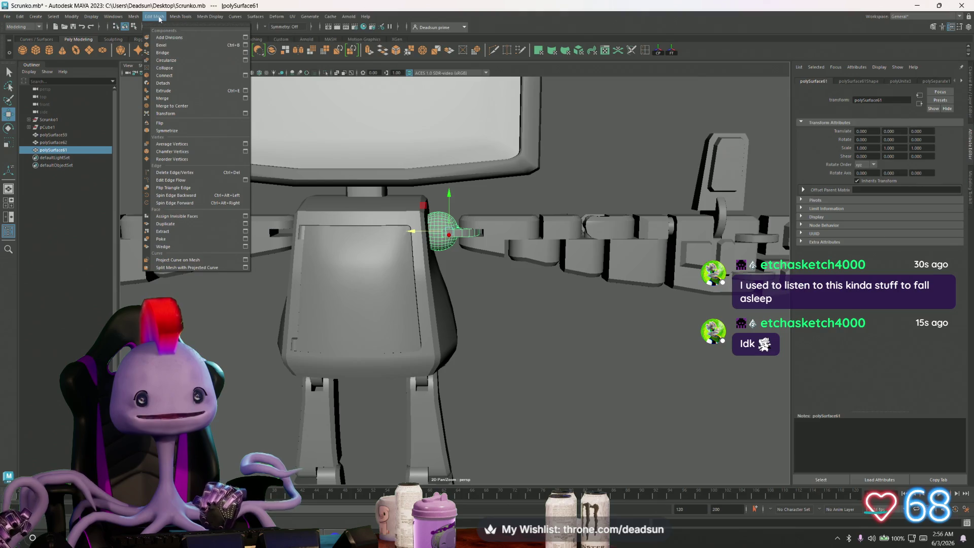
mouse_move(133, 16)
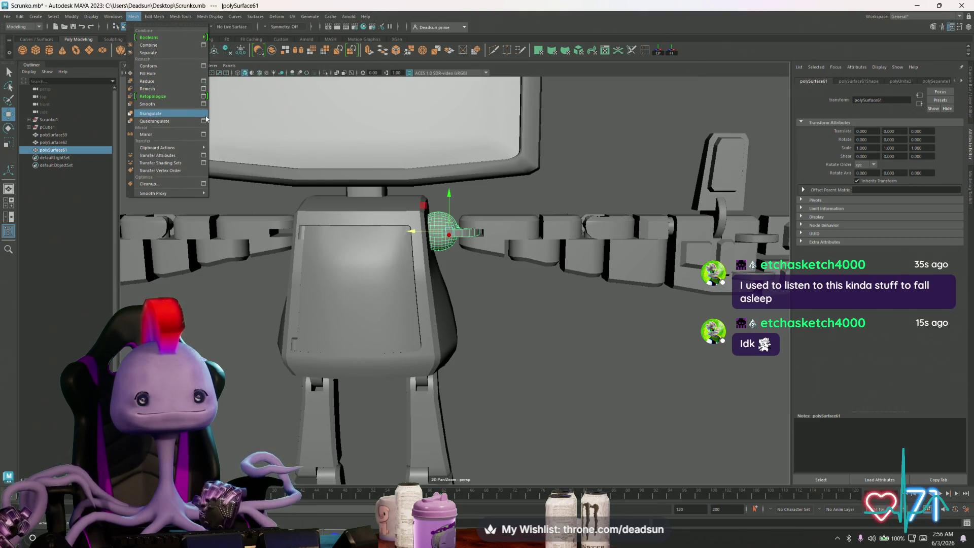
left_click(466, 234)
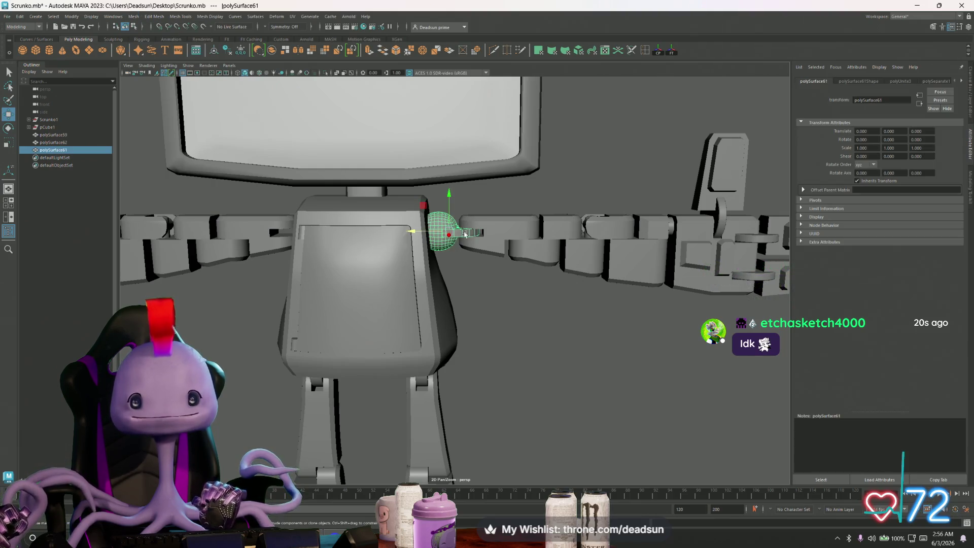
left_click_drag(478, 243, 469, 231, "alt")
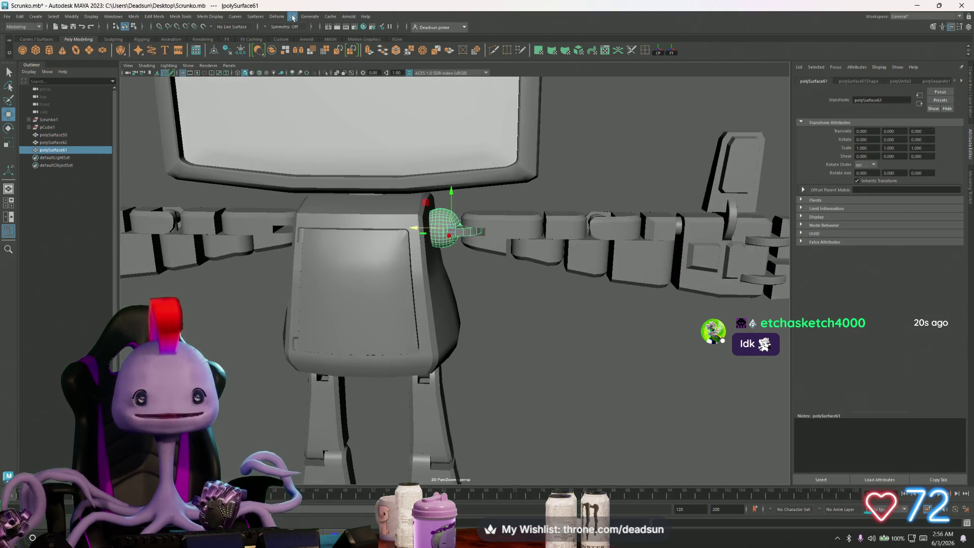
left_click(10, 19)
left_click(21, 39)
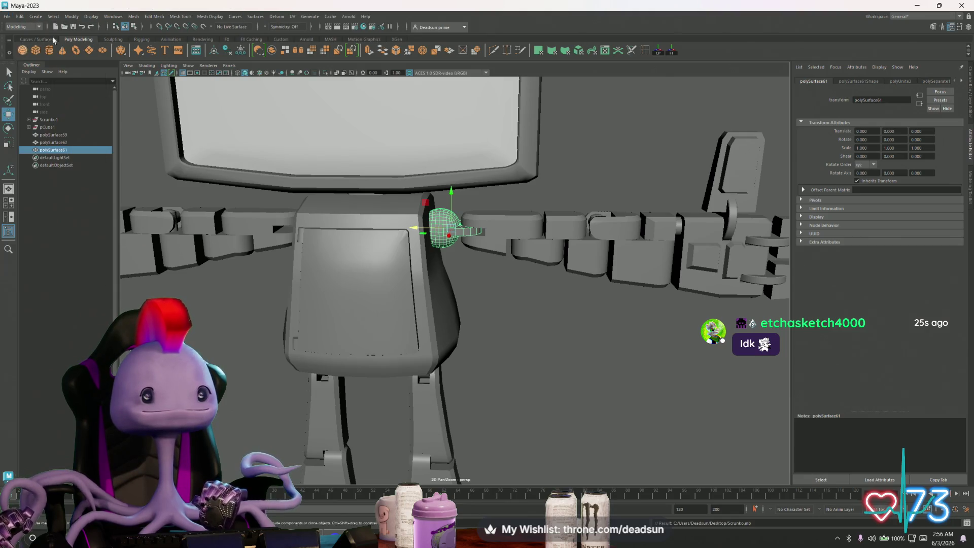
Open the UV Editor and select all faces of the shoulder mesh.
left_click(292, 17)
left_click(310, 31)
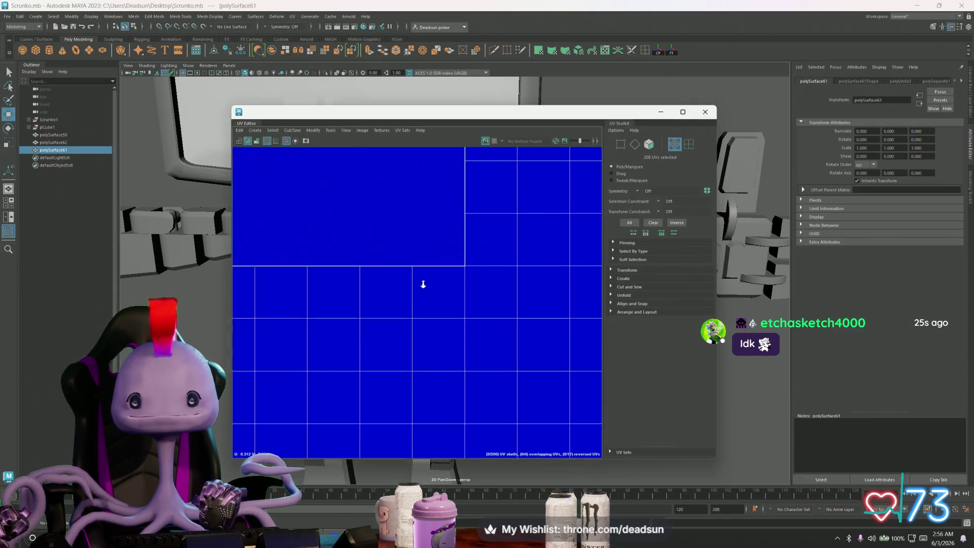
scroll(423, 283, "down", 5)
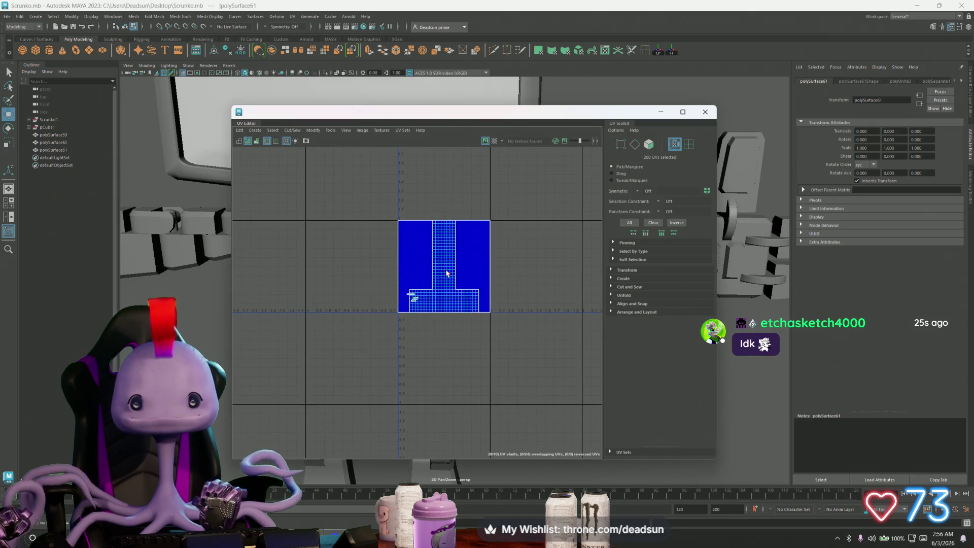
key("ctrl+F11")
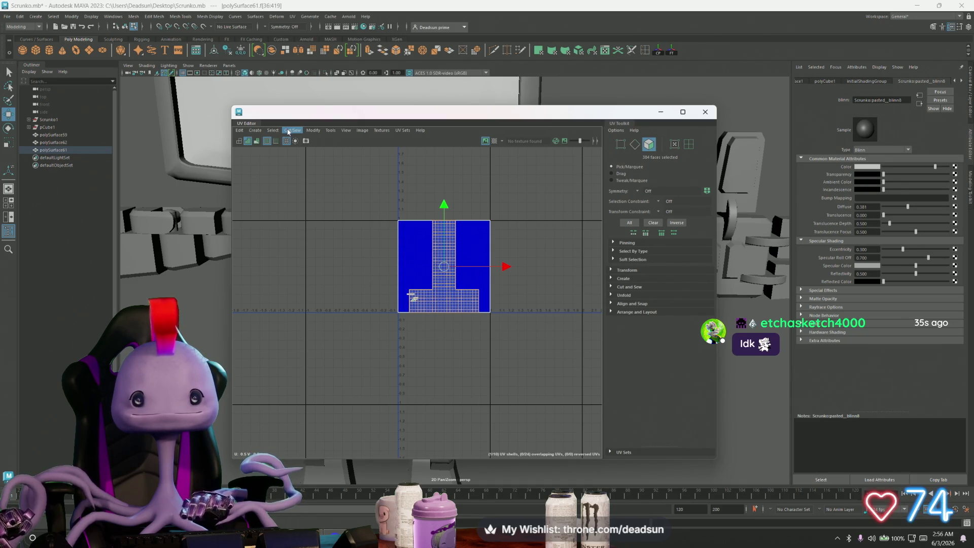
Auto-project the shoulder ball's UVs with Create > Automatic.
mouse_move(364, 112)
left_mouse_down()
mouse_move(669, 108)
mouse_move(640, 108)
left_mouse_up()
mouse_move(500, 249)
left_mouse_down("alt")
mouse_move(448, 239)
mouse_move(460, 237)
mouse_move(453, 230)
mouse_move(405, 242)
left_mouse_up("alt")
middle_click_drag(592, 180, 548, 172, "alt")
left_click(569, 126)
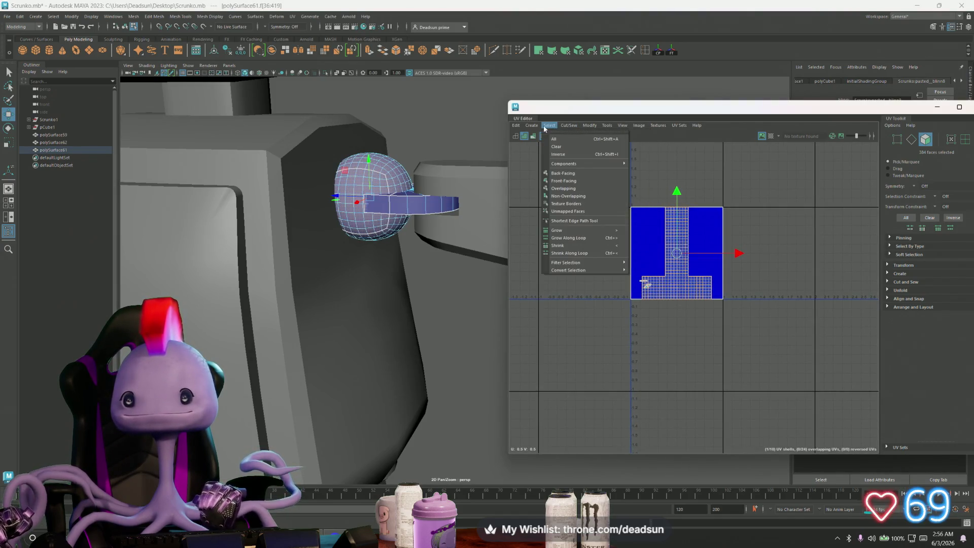
left_click(549, 155)
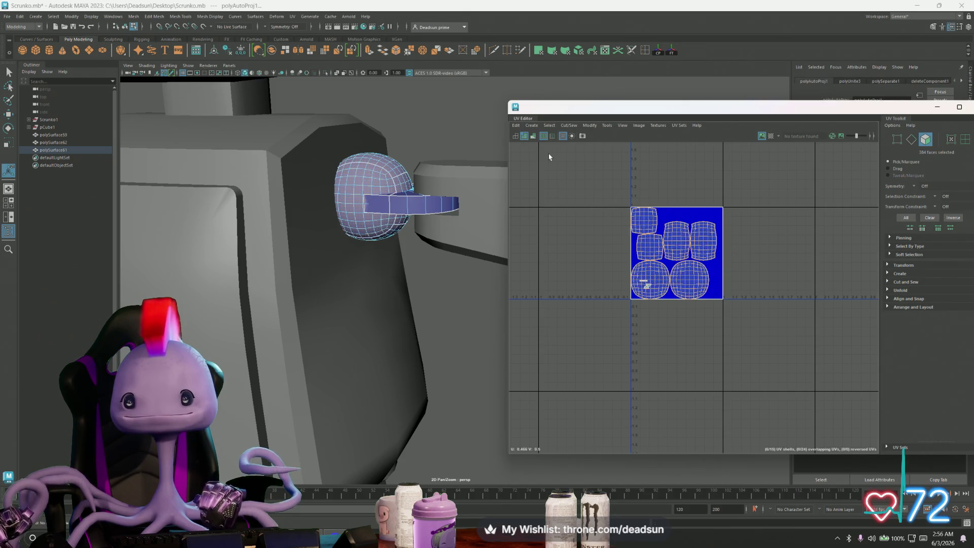
scroll(659, 252, "up", 1)
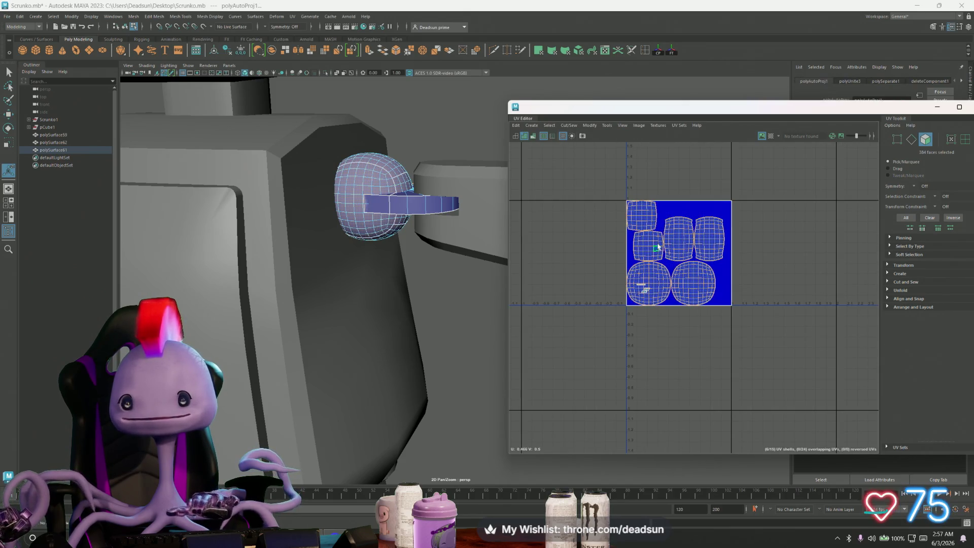
Select the six sphere UV shells and move them left of the 0–1 tile.
left_click(680, 203)
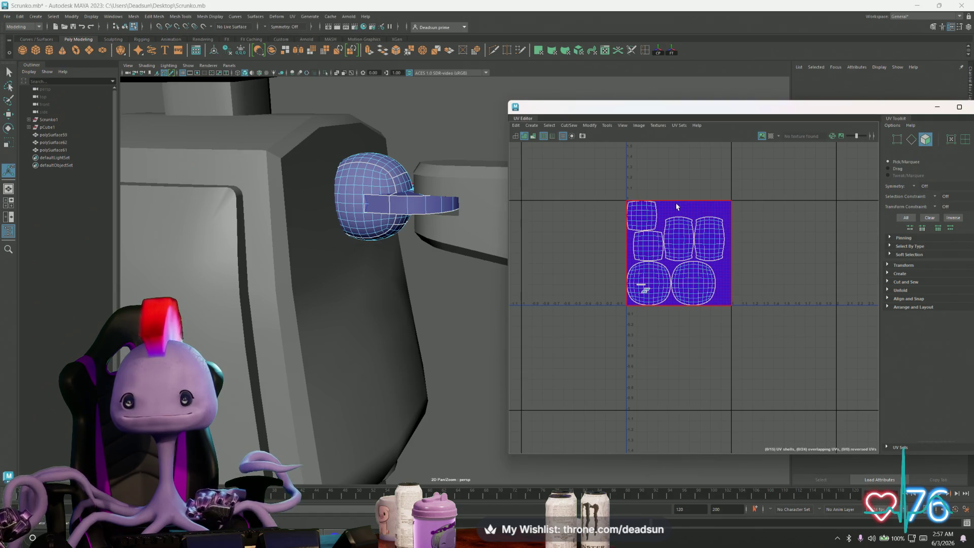
right_click(673, 212)
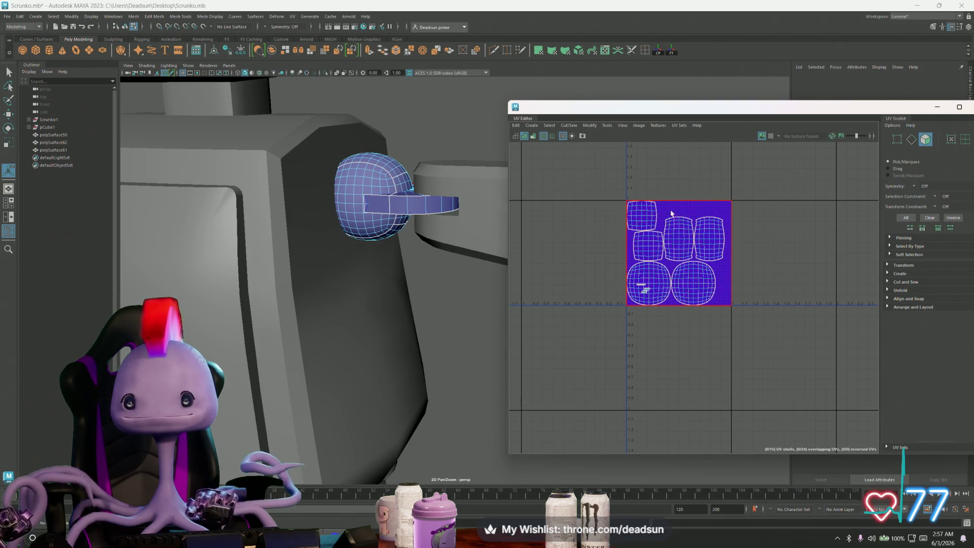
left_click(648, 226)
left_click(652, 245, "shift")
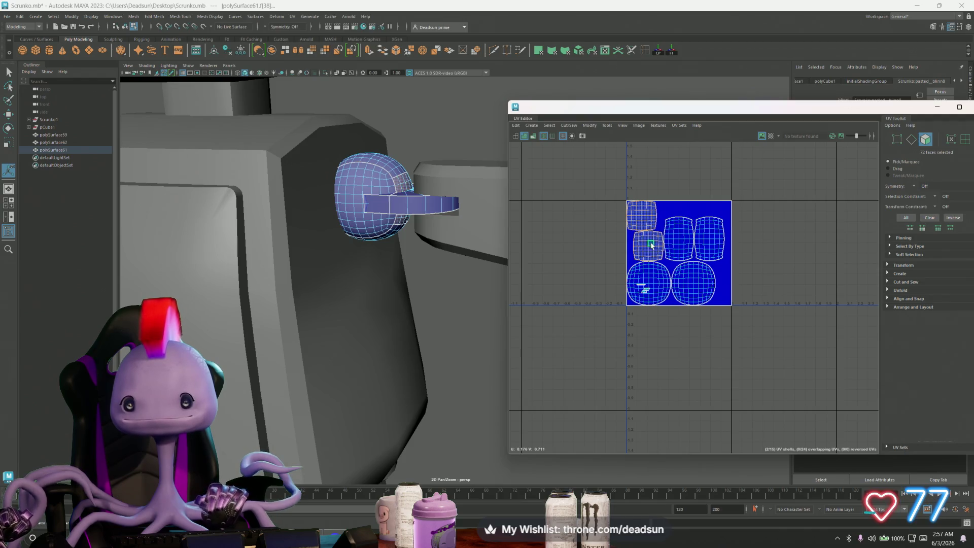
left_click(652, 285, "shift")
left_click(678, 243, "shift")
left_click(690, 282, "shift")
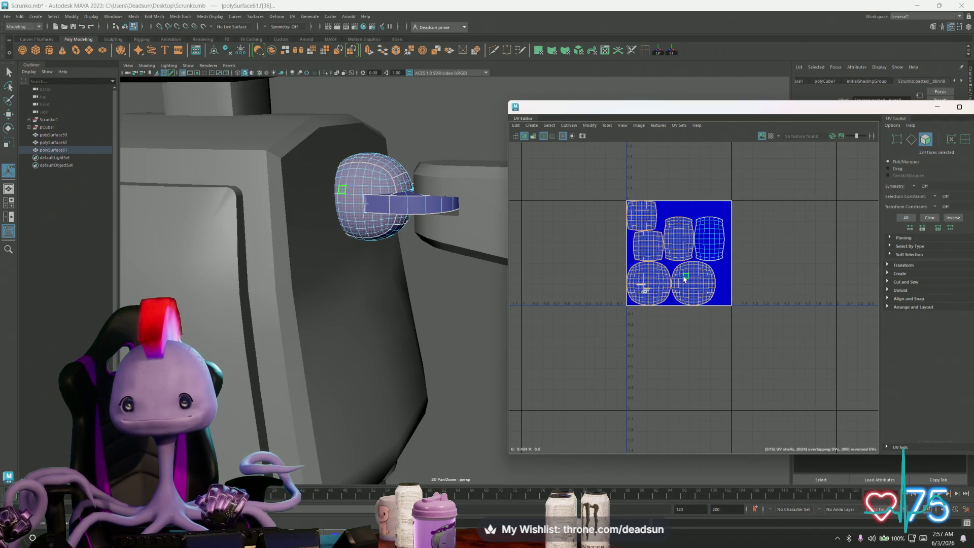
left_click(710, 240, "shift")
key("w")
mouse_move(674, 255)
left_mouse_down()
mouse_move(558, 257)
mouse_move(553, 248)
left_mouse_up()
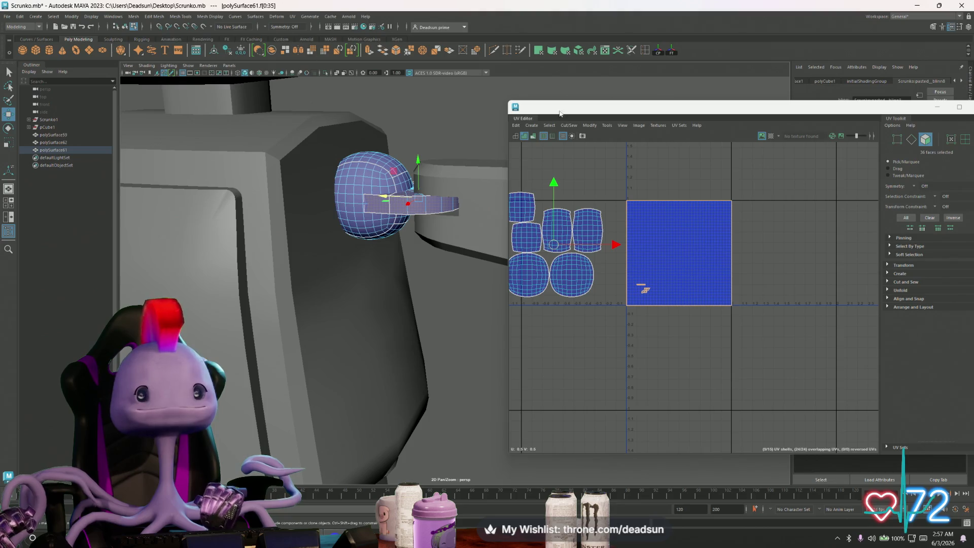
Auto-project UVs for the connector faces.
left_click(559, 128)
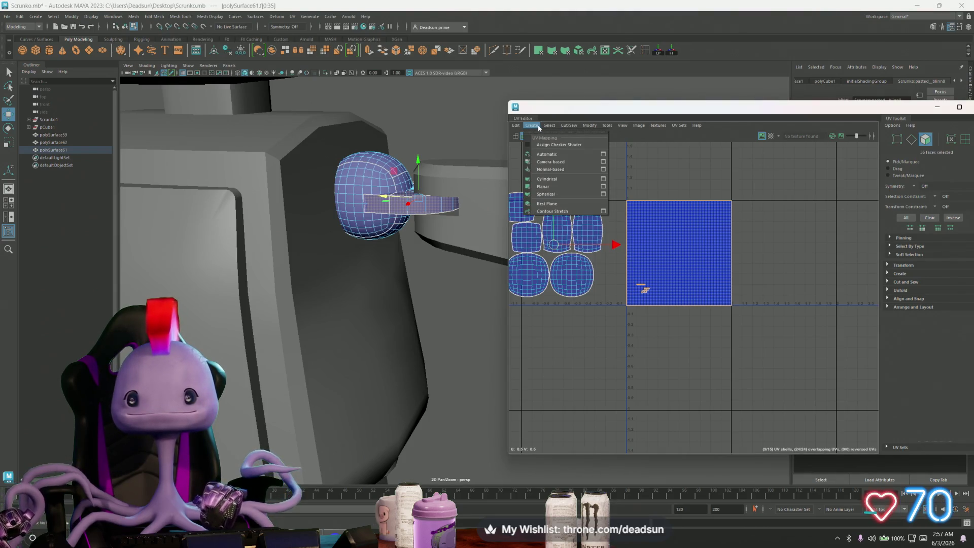
left_click(558, 155)
scroll(707, 205, "up", 3)
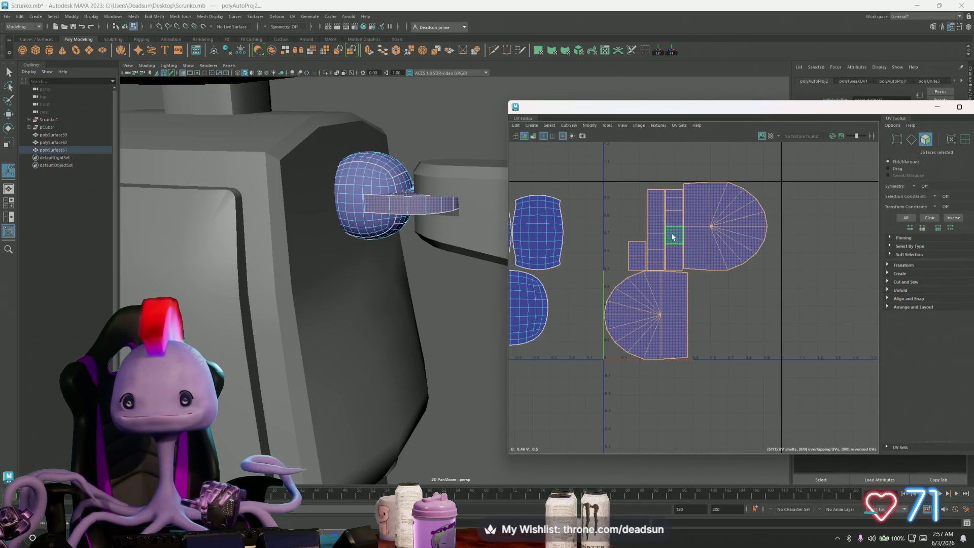
mouse_move(435, 262)
left_mouse_down("alt")
mouse_move(418, 276)
mouse_move(435, 265)
mouse_move(424, 264)
left_mouse_up("alt")
Select the connector's UV shells and move them above the other shells.
right_click_drag(402, 206, 386, 188)
left_click(450, 244)
left_click(448, 210)
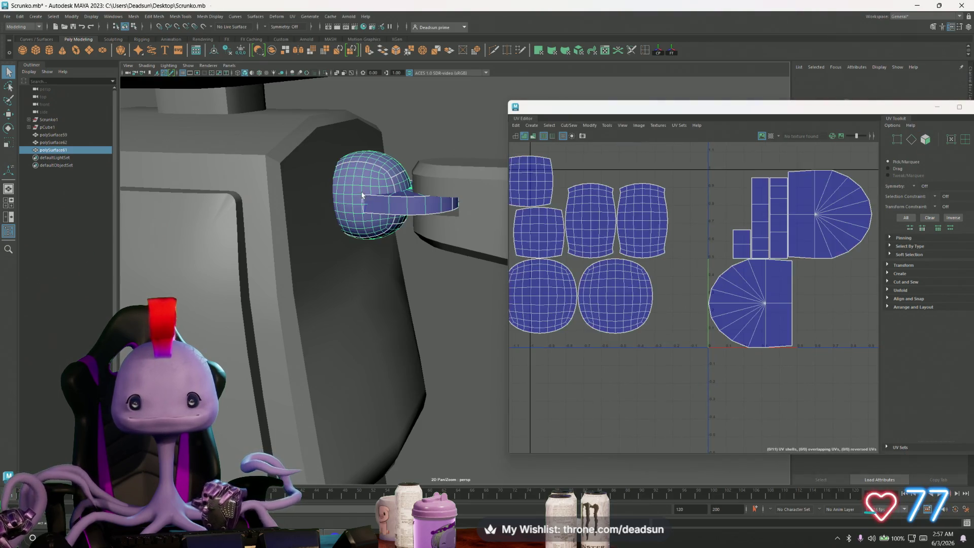
right_click_drag(753, 269, 705, 228)
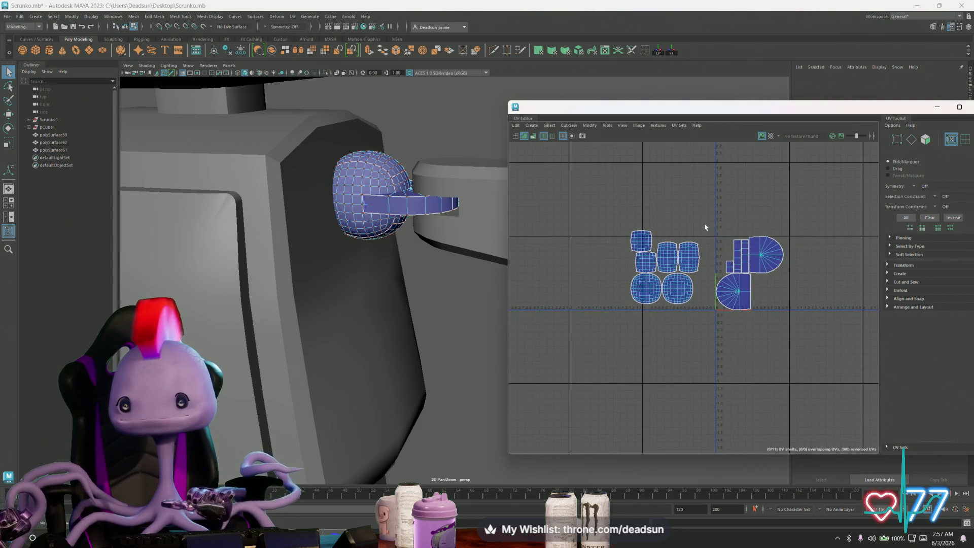
left_click_drag(797, 314, 797, 315)
key("w")
mouse_move(750, 273)
left_mouse_down()
mouse_move(737, 225)
mouse_move(658, 188)
left_mouse_up()
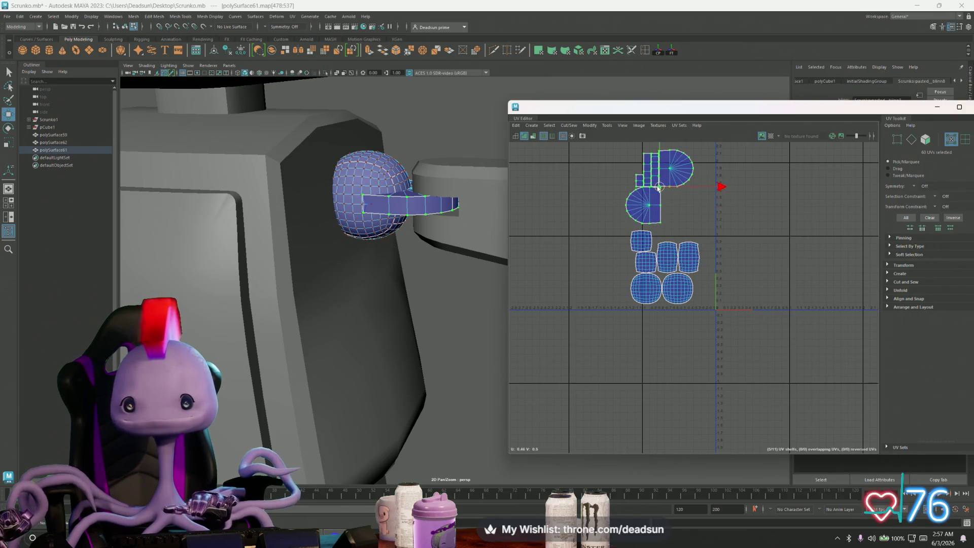
scroll(657, 188, "up", 5)
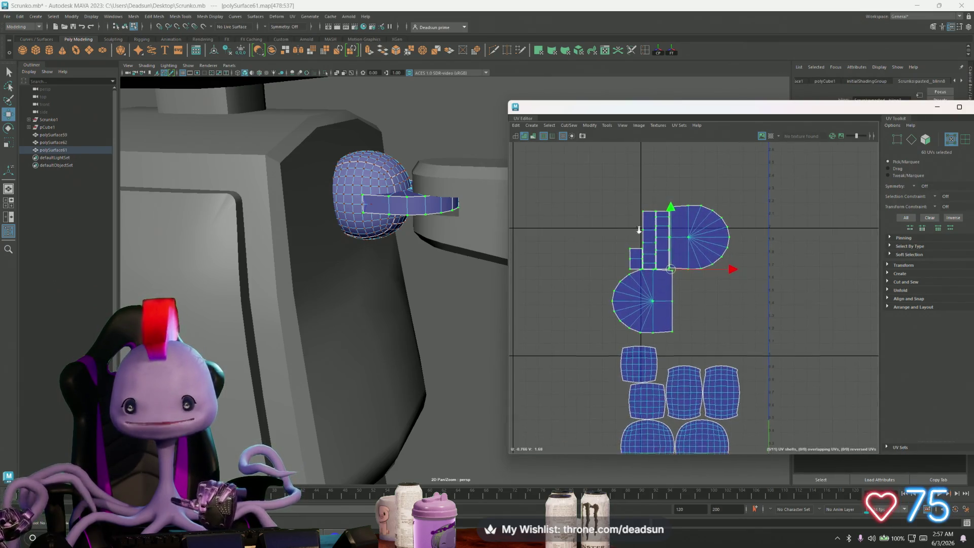
Move and sew the connector shell along a selected edge.
right_click_drag(679, 218, 676, 209)
left_click(675, 206)
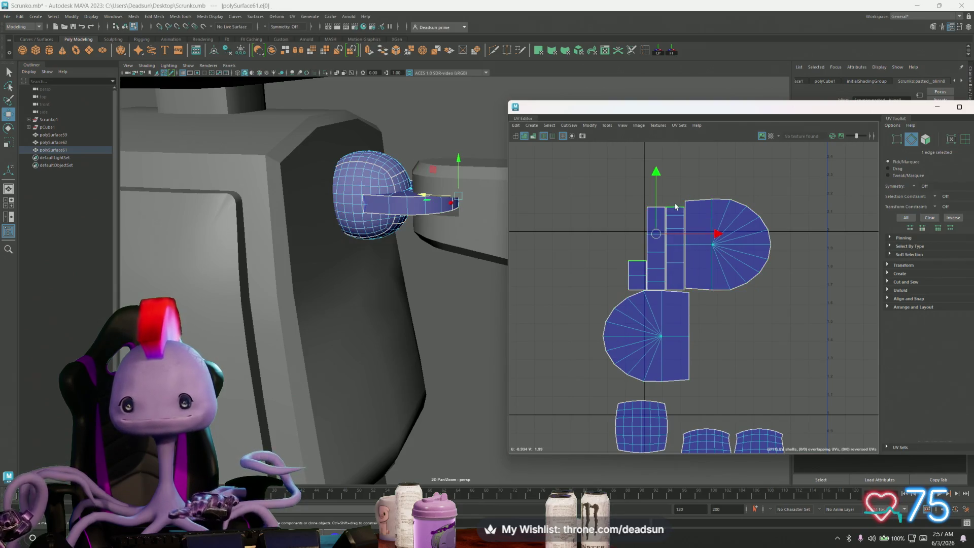
left_click(574, 126)
left_click(599, 193)
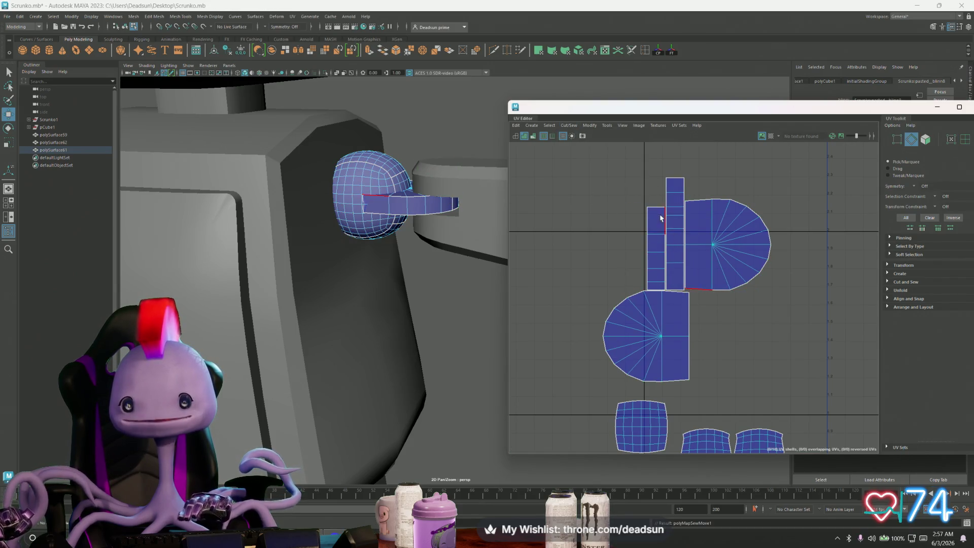
Select the strip's end edges and sew the strip shells into one shell.
left_click(678, 290)
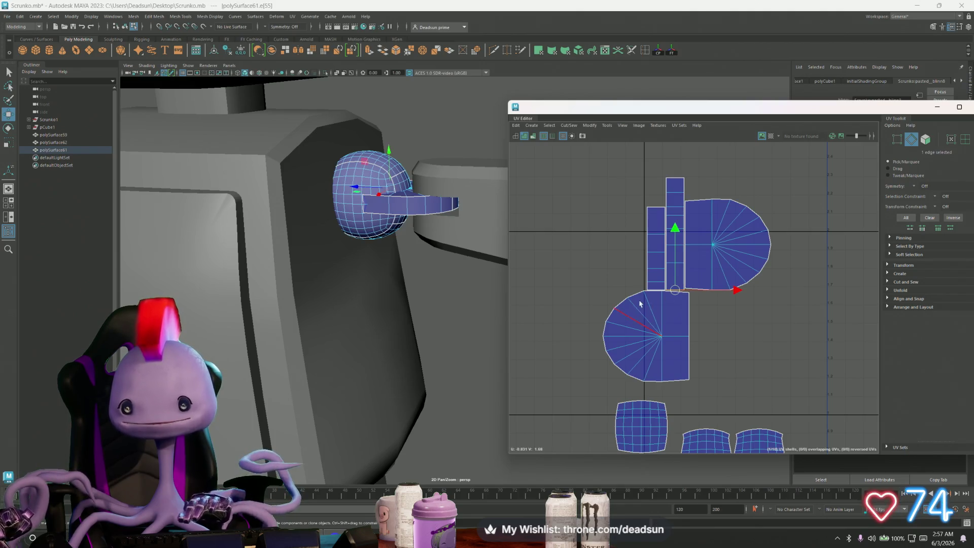
left_click(657, 208)
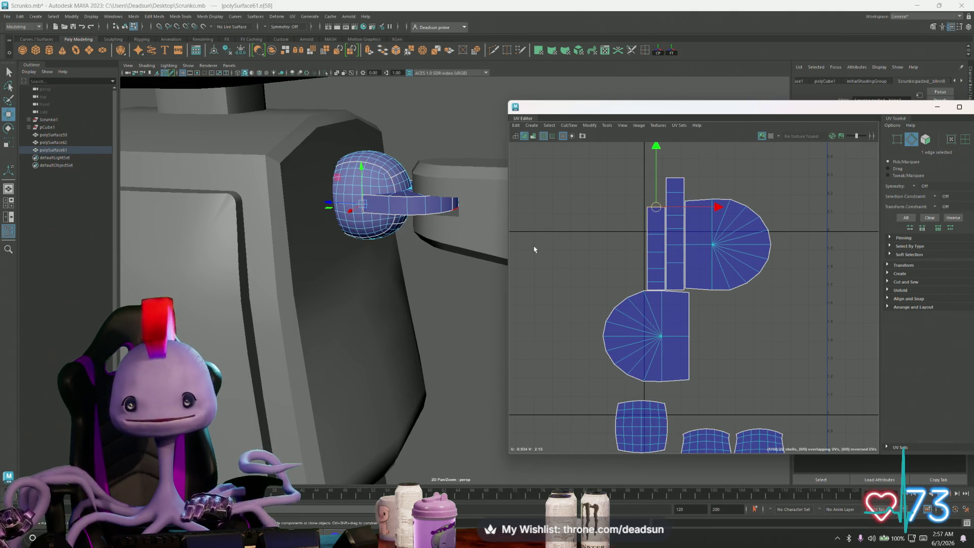
left_click_drag(423, 264, 446, 219, "alt")
left_click(457, 207)
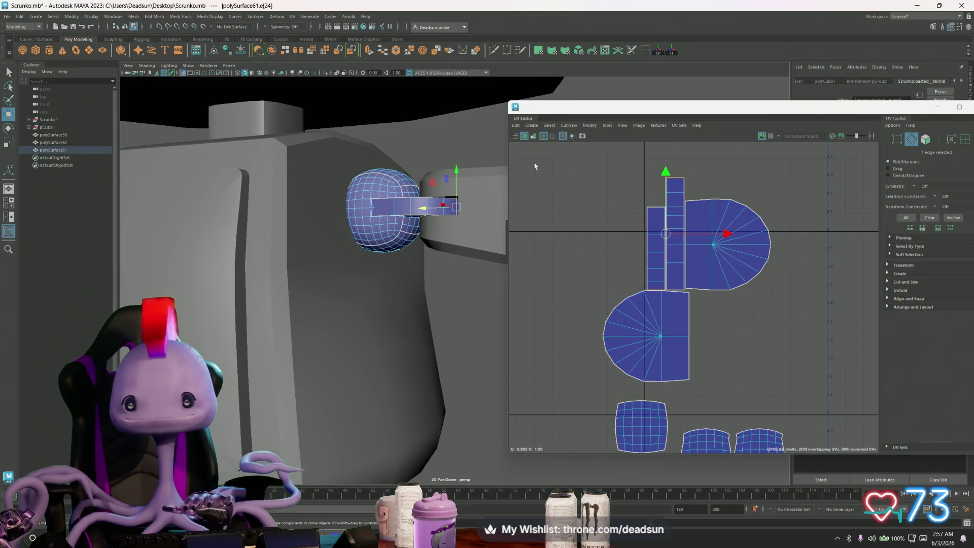
left_click(564, 126)
left_click(601, 195)
scroll(554, 252, "down", 3)
Move the long strip shell beside the square shells and nudge the round shells.
middle_click_drag(554, 252, 539, 243, "alt")
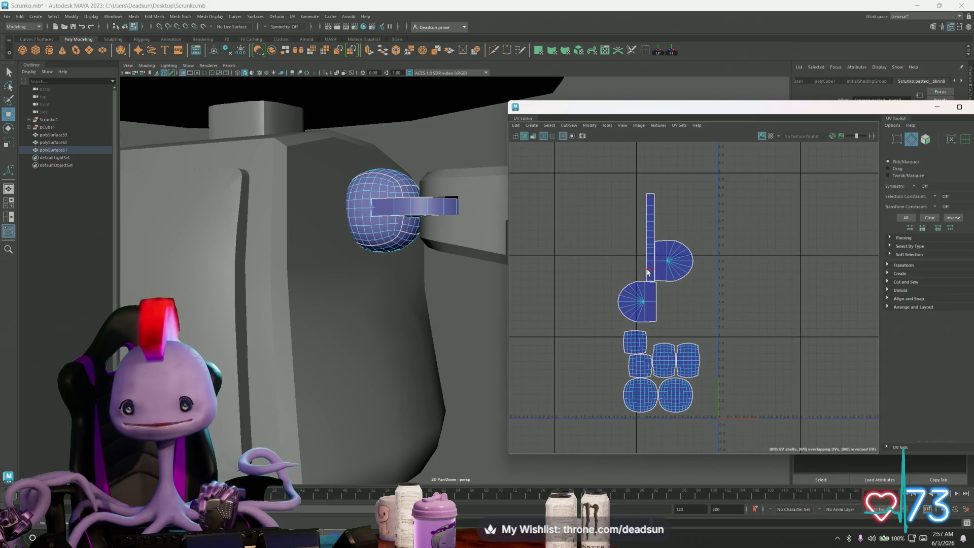
right_click_drag(649, 248, 648, 244)
left_click(647, 243)
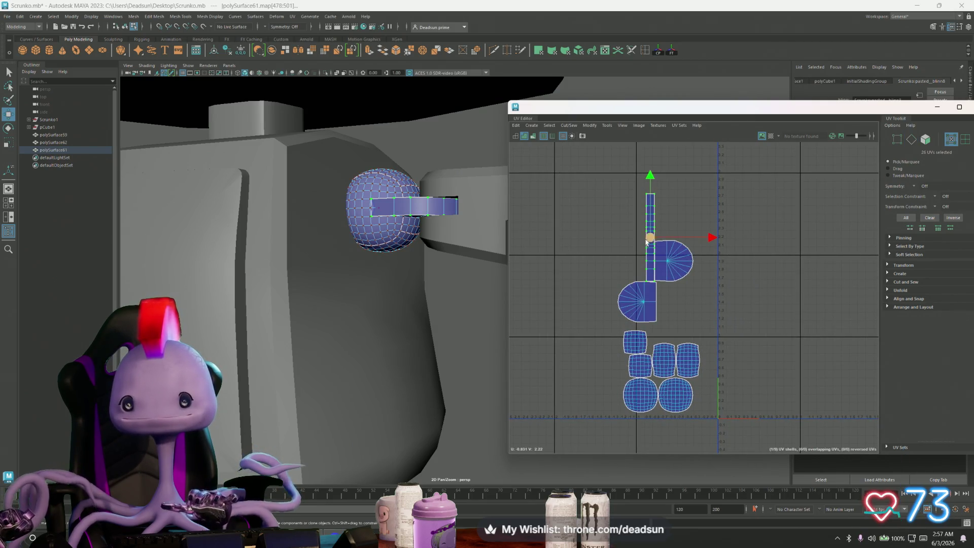
mouse_move(651, 240)
left_mouse_down()
mouse_move(701, 279)
mouse_move(708, 371)
left_mouse_up()
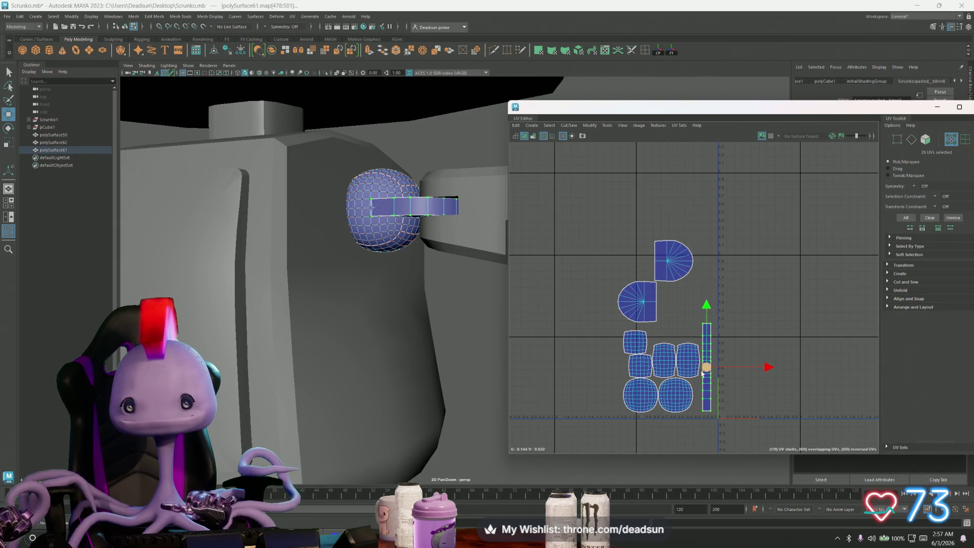
left_click(676, 402)
left_click_drag(726, 399, 706, 396)
left_click(656, 397)
Reposition the square shells and bring the two semicircles together above them.
scroll(707, 401, "up", 2)
left_click(623, 356)
left_click(615, 296)
mouse_move(620, 298)
middle_mouse_down()
mouse_move(634, 300)
mouse_move(623, 369)
middle_mouse_up()
scroll(643, 300, "down", 1)
left_click(650, 234)
mouse_move(672, 234)
left_mouse_down()
mouse_move(687, 268)
mouse_move(683, 303)
mouse_move(658, 315)
left_mouse_up()
left_click(615, 303, "shift")
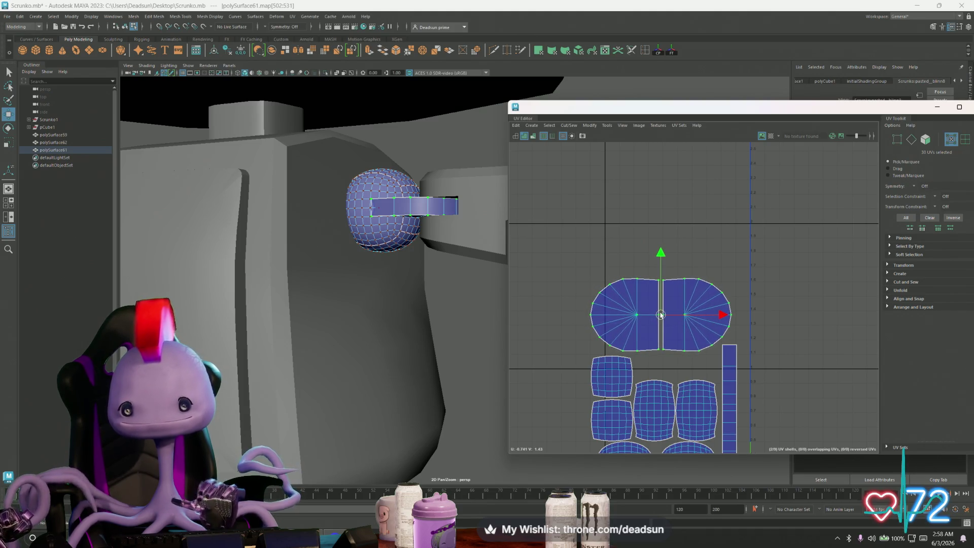
Recentre the UV view on the shells and return to Object mode.
scroll(699, 314, "down", 3)
middle_click_drag(670, 308, 653, 287, "alt")
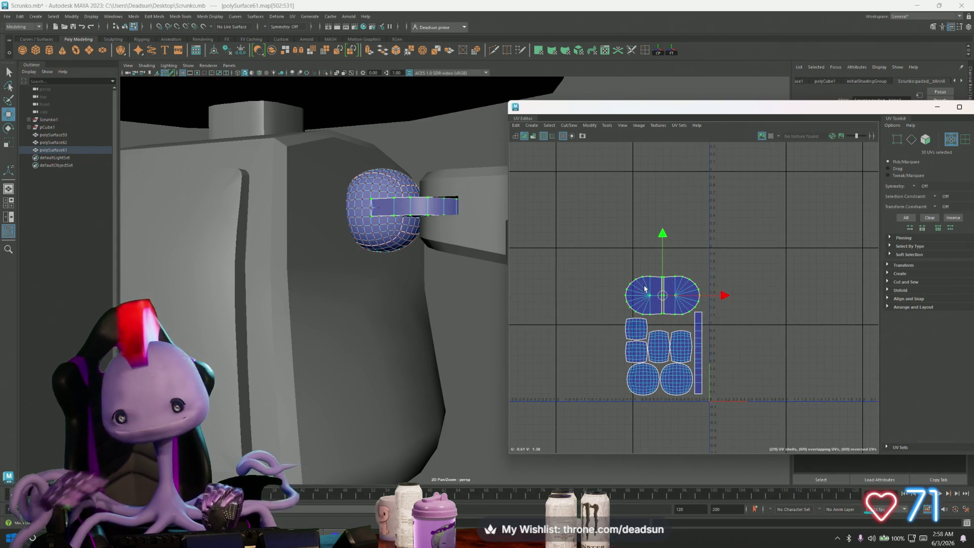
mouse_move(387, 254)
left_mouse_down("alt")
mouse_move(355, 331)
mouse_move(387, 320)
mouse_move(363, 394)
mouse_move(370, 309)
mouse_move(383, 327)
mouse_move(362, 304)
mouse_move(351, 262)
left_mouse_up("alt")
right_click_drag(350, 262, 348, 264)
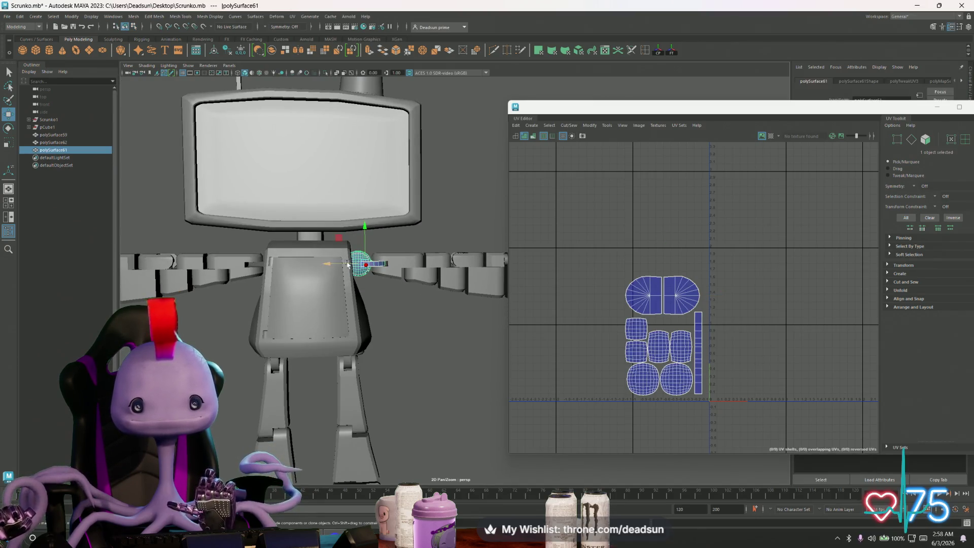
Mirror the shoulder joint onto the opposite shoulder using Mesh > Mirror options.
left_click(158, 17)
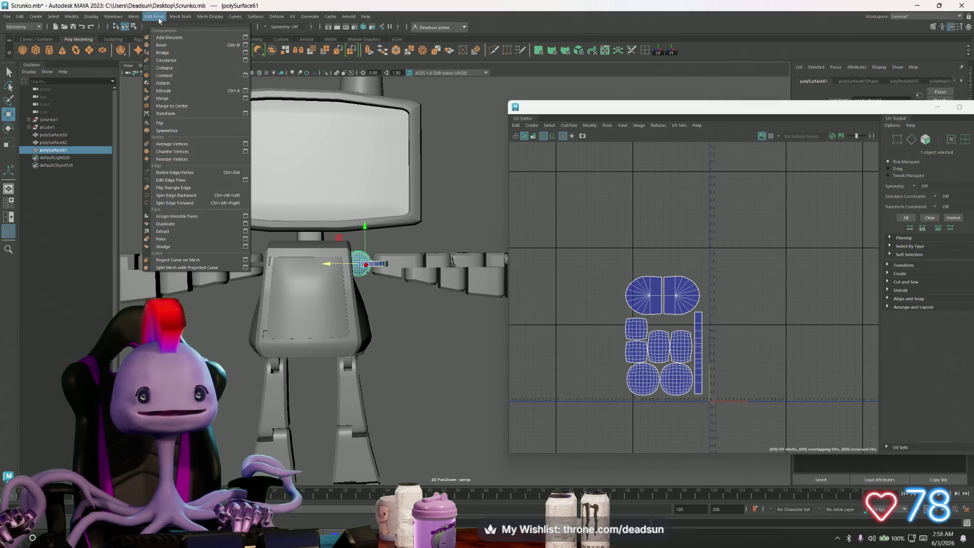
mouse_move(134, 17)
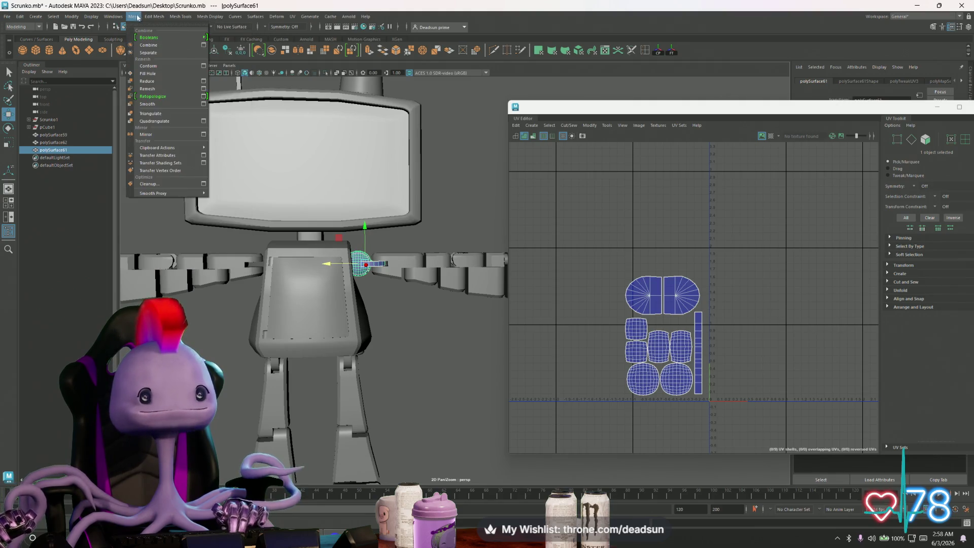
left_click(203, 135)
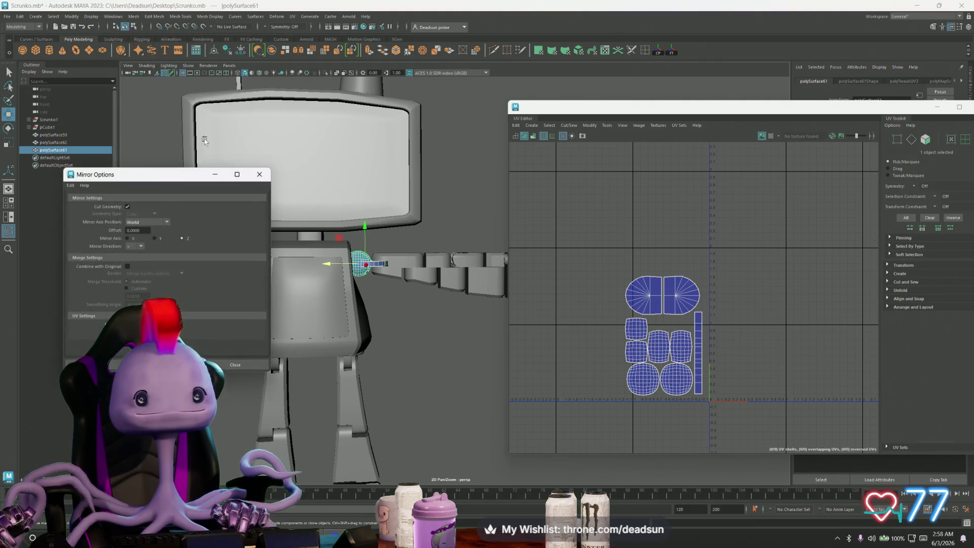
left_click(168, 365)
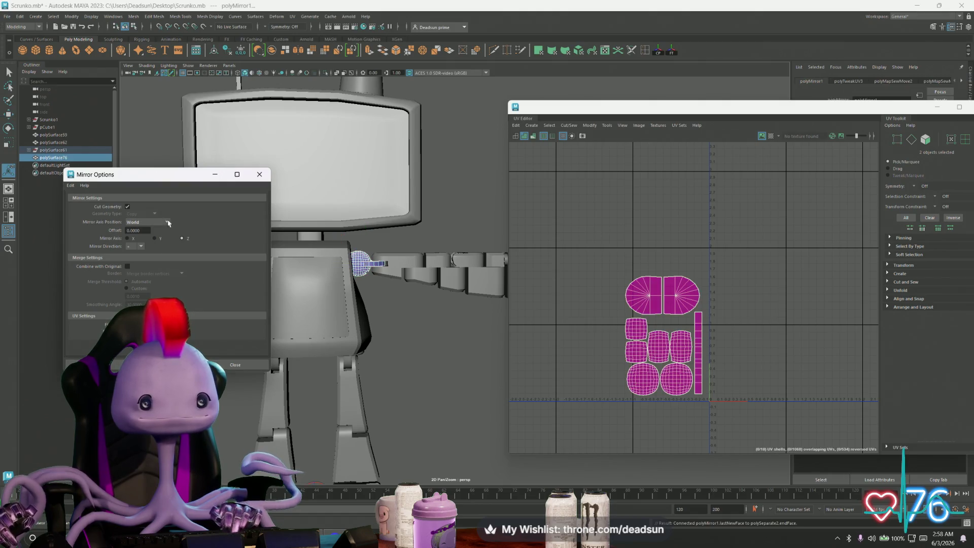
mouse_move(176, 178)
left_mouse_down()
mouse_move(448, 200)
mouse_move(372, 270)
mouse_move(401, 302)
left_mouse_up()
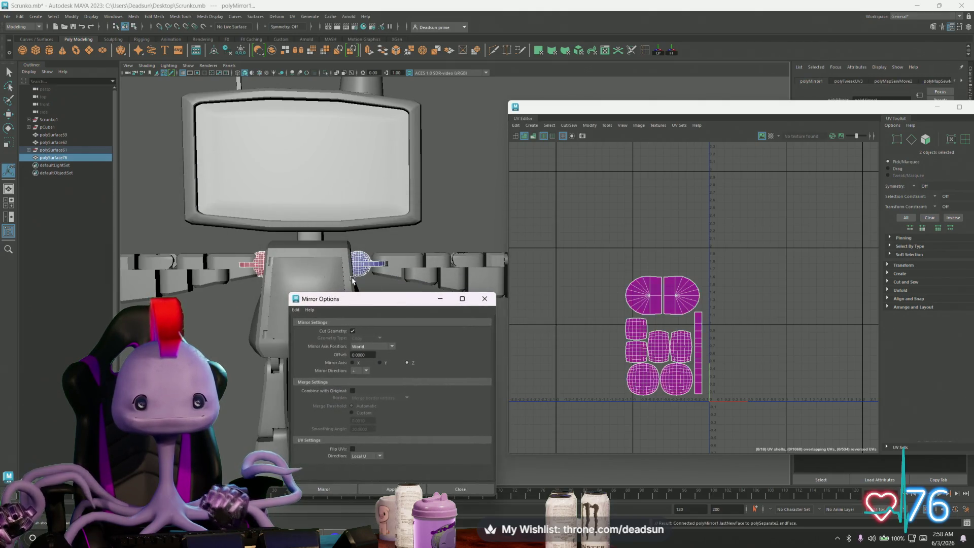
mouse_move(301, 292)
left_mouse_down("alt")
mouse_move(282, 284)
mouse_move(327, 259)
mouse_move(281, 267)
mouse_move(535, 308)
left_mouse_up("alt")
Select faces on the mirrored shoulder piece.
scroll(304, 274, "up", 5)
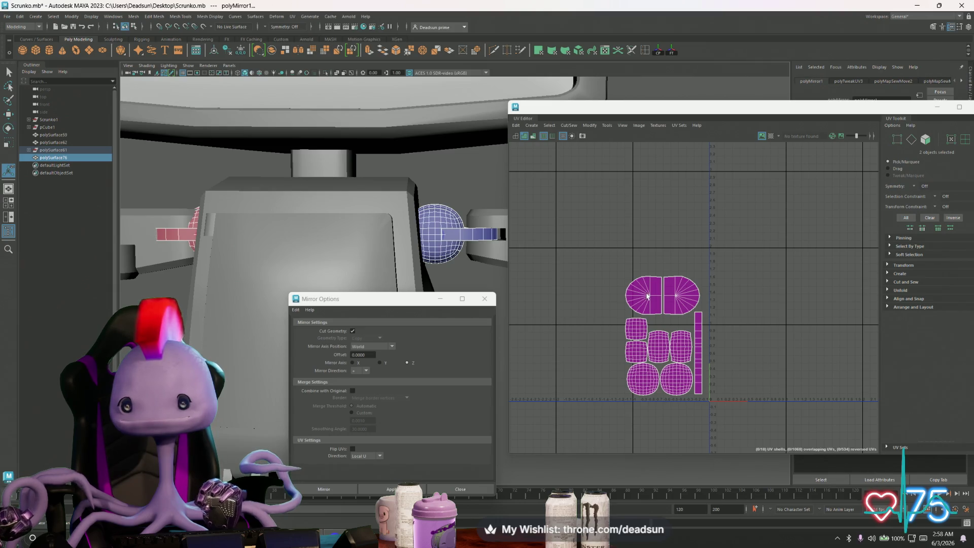
mouse_move(164, 225)
right_mouse_down()
mouse_move(182, 228)
mouse_move(168, 223)
right_mouse_up()
left_click_drag(168, 223, 216, 252)
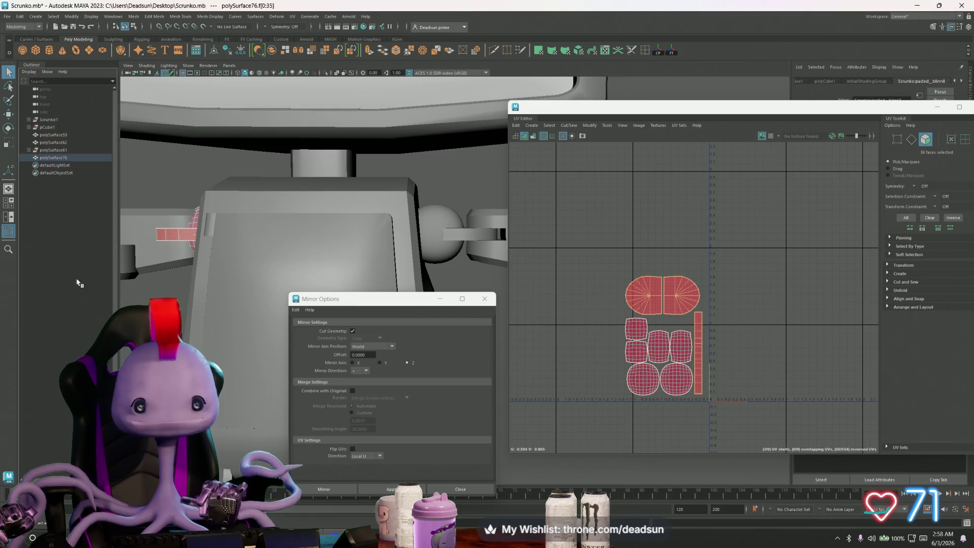
Lay out the mirrored joint's UV shells with Modify > Layout and move them left.
left_click_drag(285, 238, 213, 244, "alt")
double_click(211, 243)
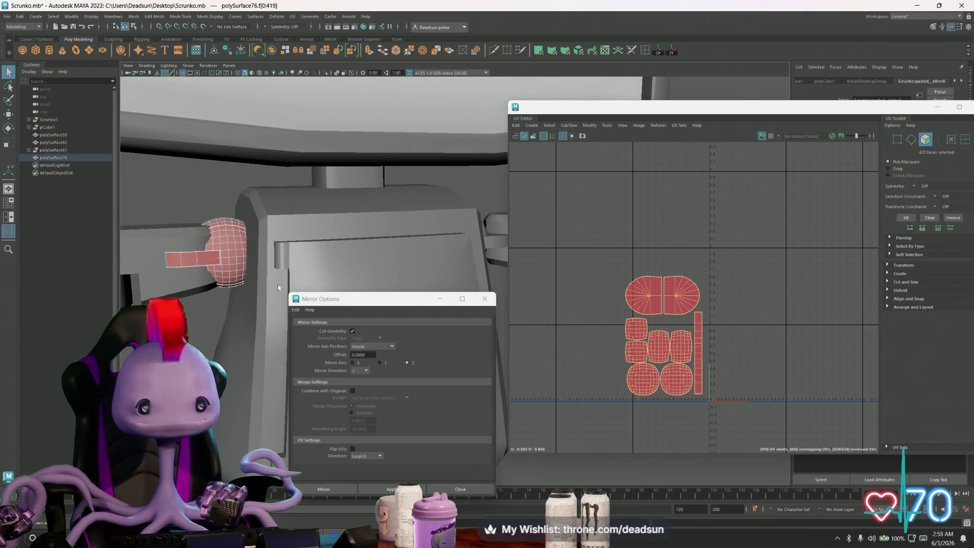
left_click(590, 127)
left_click(601, 158)
key("w")
left_click_drag(729, 343, 637, 341)
scroll(276, 326, "up", 3)
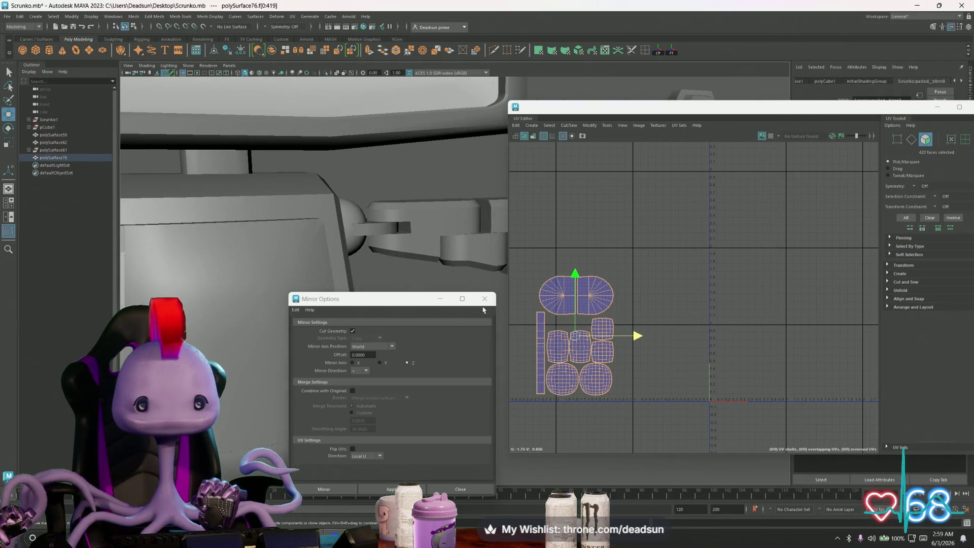
Close the Mirror Options window and select the robot's arm.
left_click(484, 298)
scroll(462, 316, "down", 5)
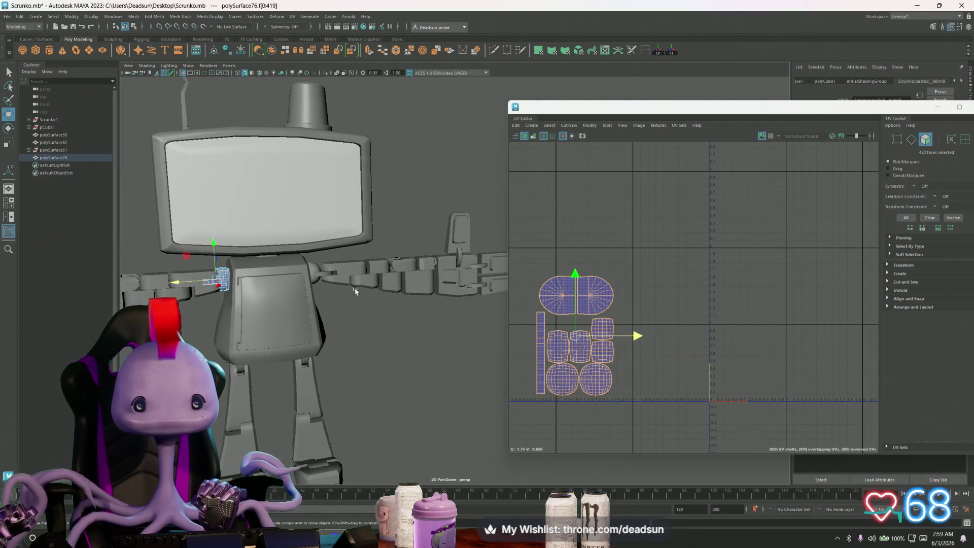
left_click(366, 286)
mouse_move(405, 312)
left_mouse_down("alt")
mouse_move(382, 322)
mouse_move(393, 330)
mouse_move(378, 340)
left_mouse_up("alt")
mouse_move(378, 340)
right_mouse_down("alt")
mouse_move(404, 326)
mouse_move(433, 365)
right_mouse_up("alt")
mouse_move(433, 364)
left_mouse_down("alt")
mouse_move(398, 371)
mouse_move(397, 385)
mouse_move(418, 372)
left_mouse_up("alt")
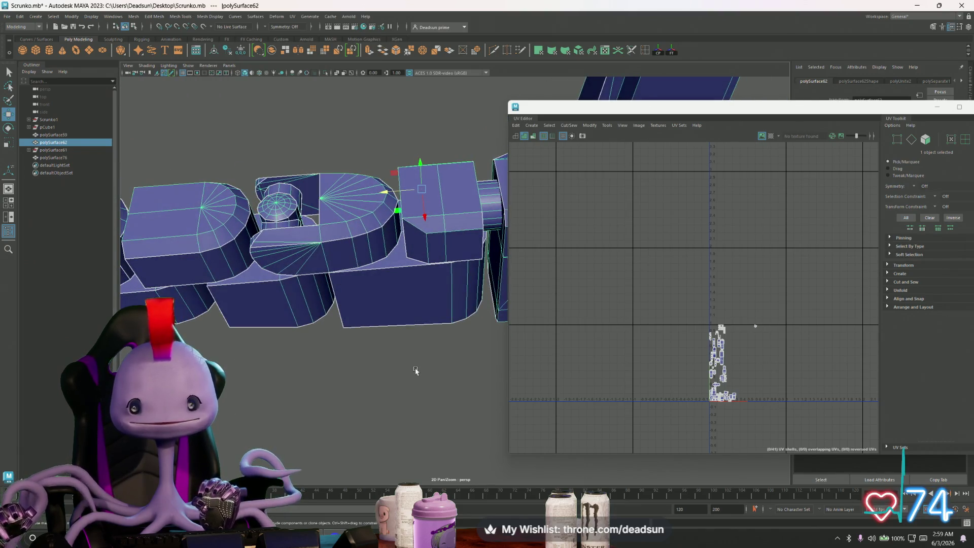
Mirror the arm to the robot's opposite side with Mesh > Mirror.
scroll(704, 336, "up", 3)
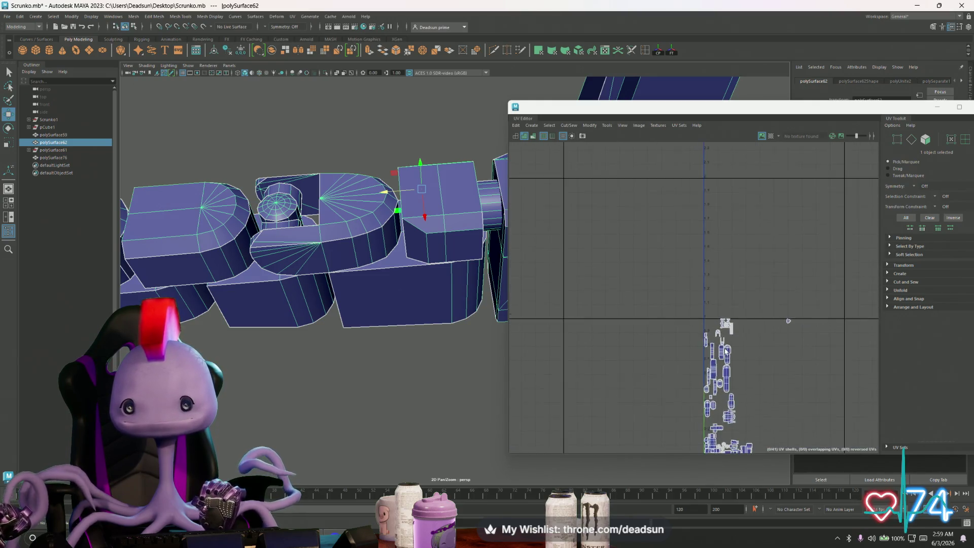
scroll(727, 353, "up", 3)
scroll(728, 355, "down", 4)
scroll(201, 289, "down", 3)
mouse_move(200, 289)
left_mouse_down("alt")
mouse_move(282, 306)
mouse_move(363, 301)
left_mouse_up("alt")
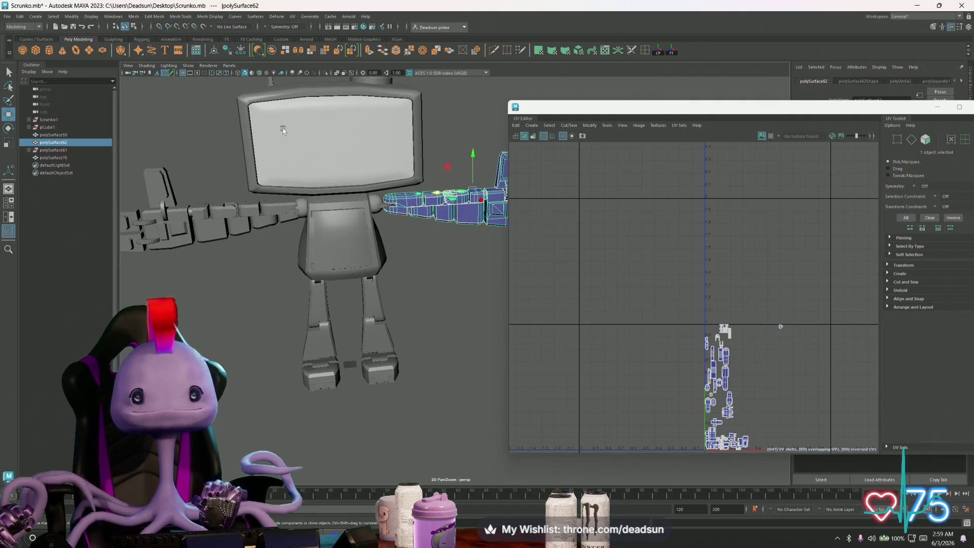
left_click(134, 17)
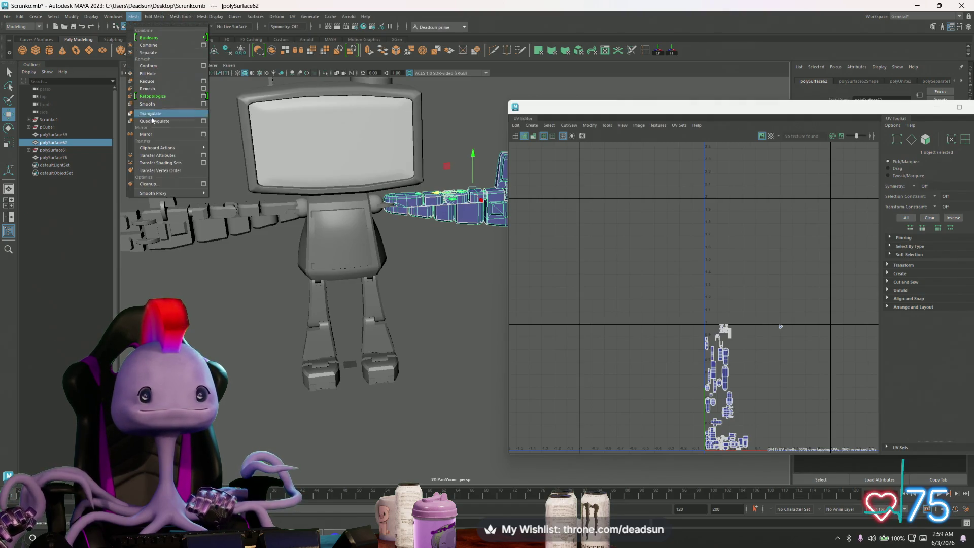
left_click(157, 136)
scroll(245, 186, "up", 5)
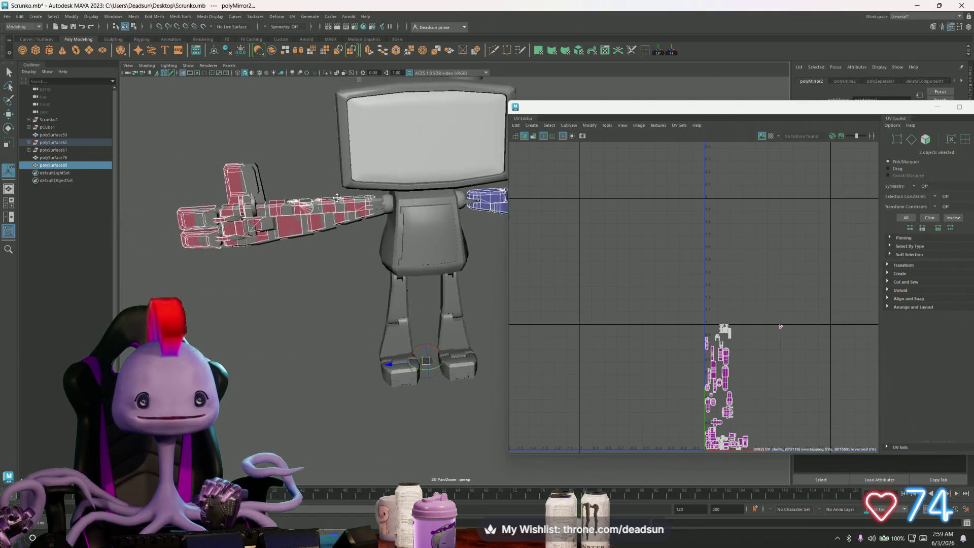
Assign a Blinn material to the arm copy and lower its Diffuse to 0.018.
left_click(274, 129)
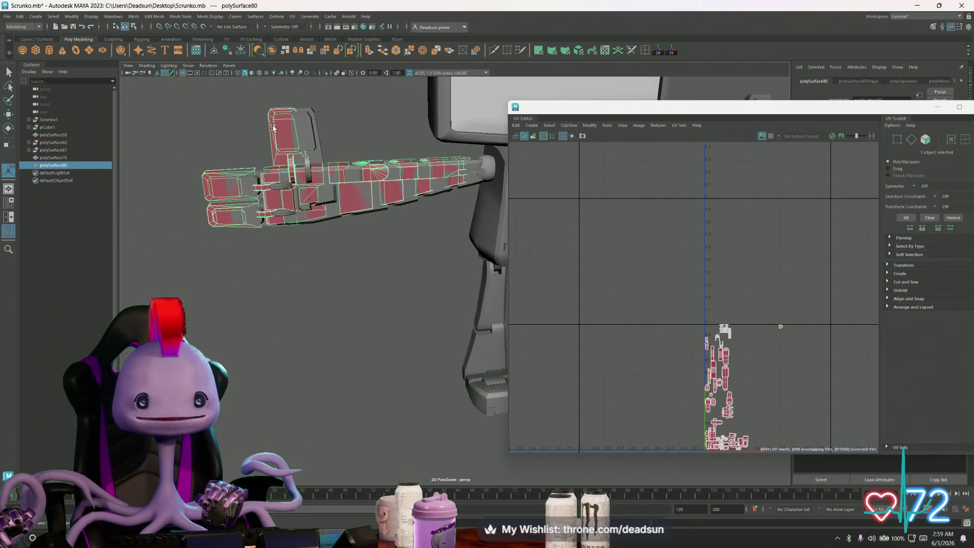
mouse_move(274, 128)
right_mouse_down()
mouse_move(285, 325)
mouse_move(317, 336)
right_mouse_up()
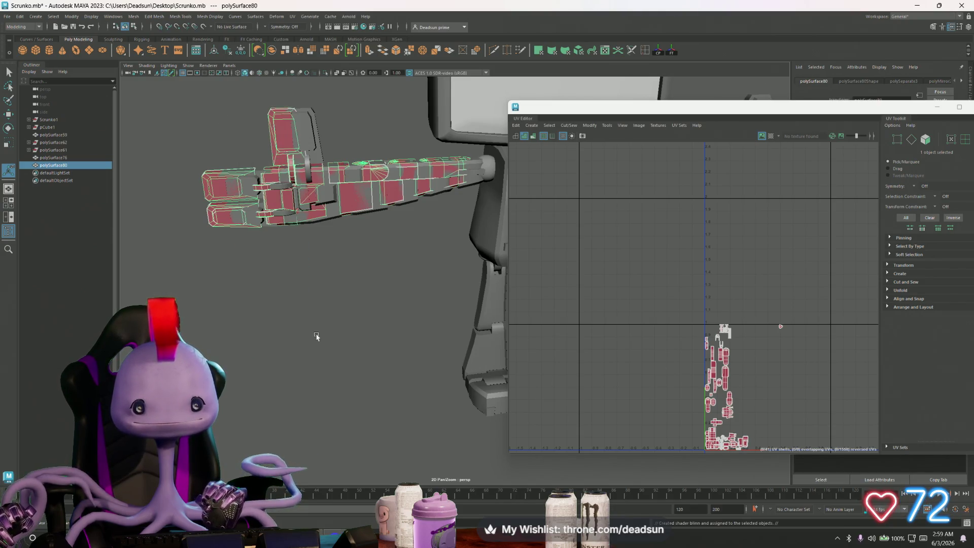
mouse_move(883, 109)
left_mouse_down()
mouse_move(799, 213)
mouse_move(704, 277)
left_mouse_up()
left_click_drag(935, 208, 883, 214)
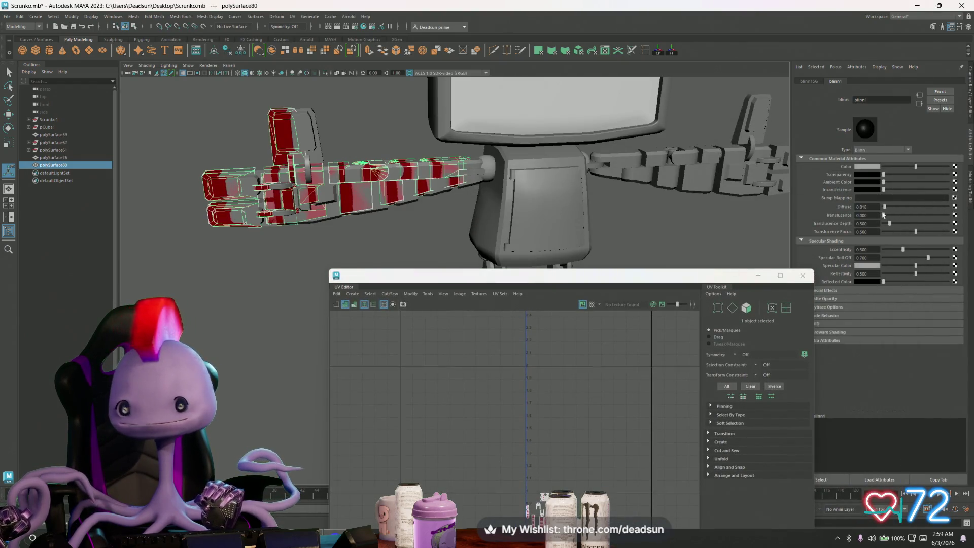
Select the original arm piece polySurface59 and minimize the UV Editor.
left_click(421, 231)
left_click_drag(332, 217, 333, 206, "alt")
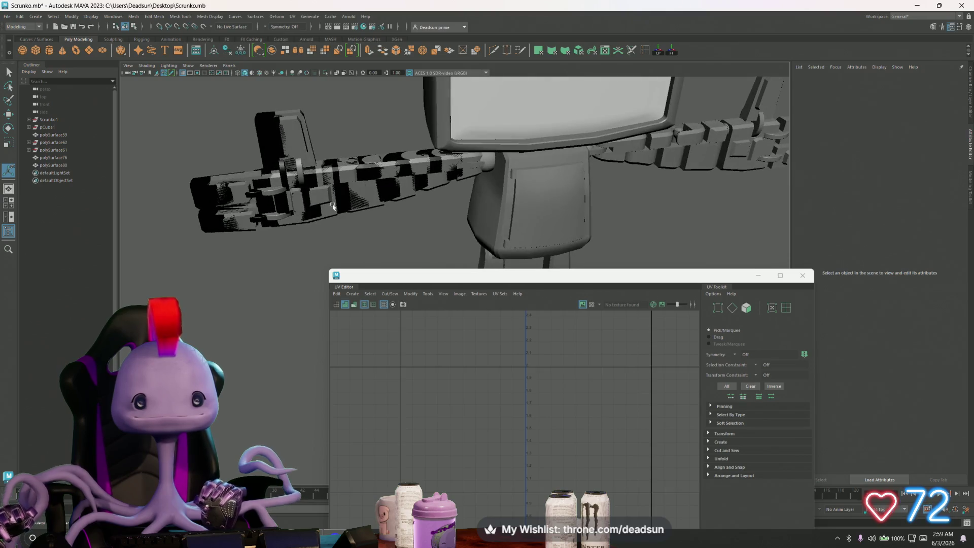
left_click(314, 150)
middle_click_drag(360, 178, 373, 158, "alt")
scroll(329, 170, "up", 3)
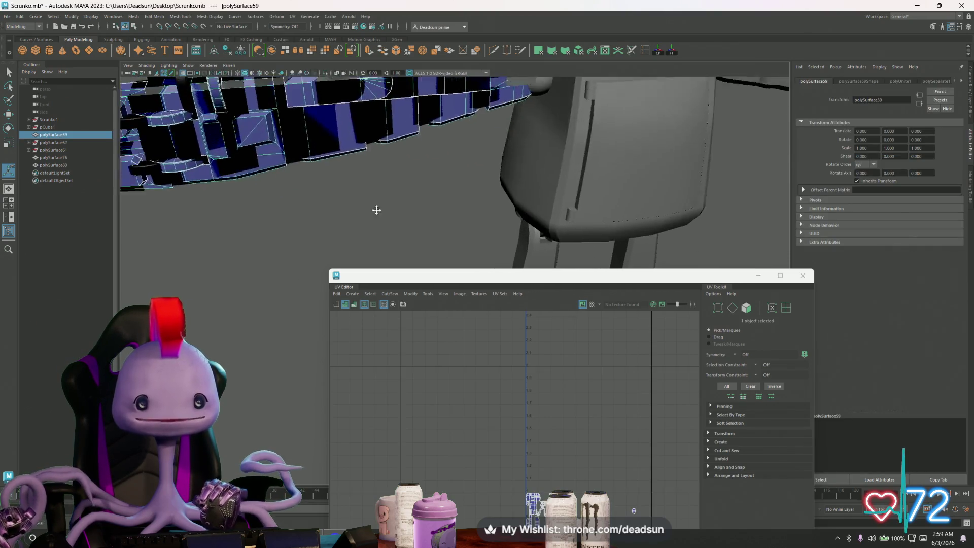
left_click(758, 275)
Slide the arm piece along Z to Translate Z 14.234.
mouse_move(531, 272)
left_mouse_down()
mouse_move(409, 283)
mouse_move(472, 345)
mouse_move(447, 311)
mouse_move(490, 304)
left_mouse_up()
key("w")
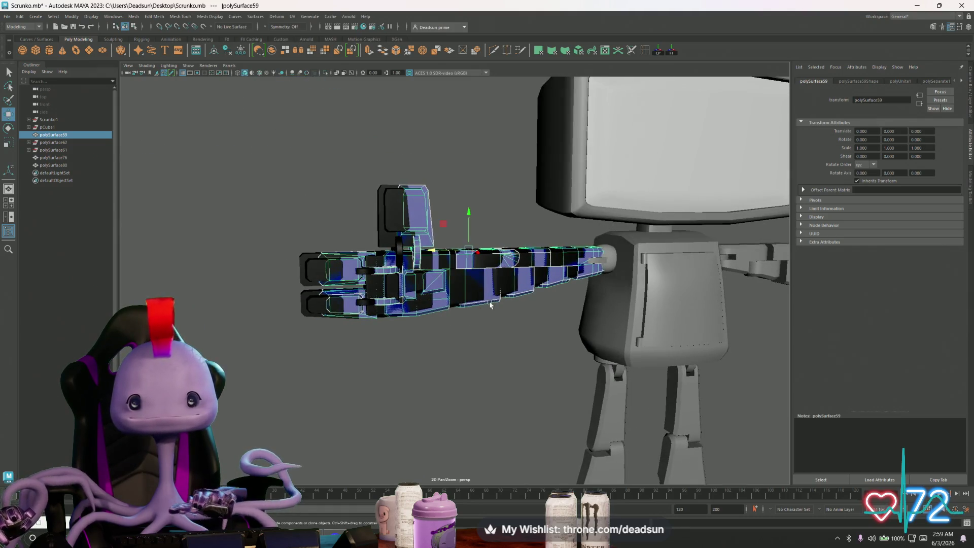
left_click_drag(434, 256, 431, 251)
mouse_move(423, 251)
left_mouse_down()
mouse_move(386, 274)
mouse_move(458, 306)
mouse_move(403, 261)
mouse_move(415, 238)
mouse_move(442, 235)
left_mouse_up()
scroll(386, 274, "up", 5)
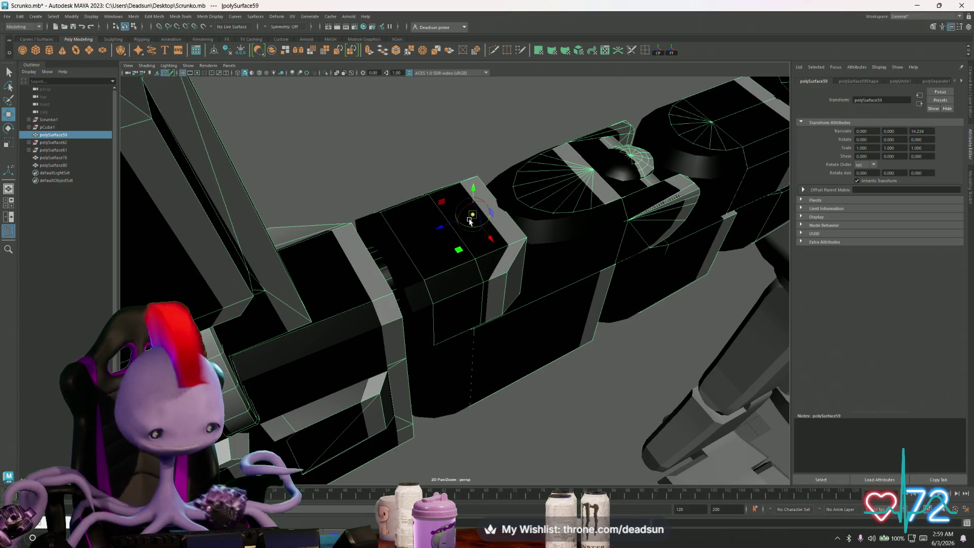
Move the arm piece's pivot along its length and view the whole arm.
key("d")
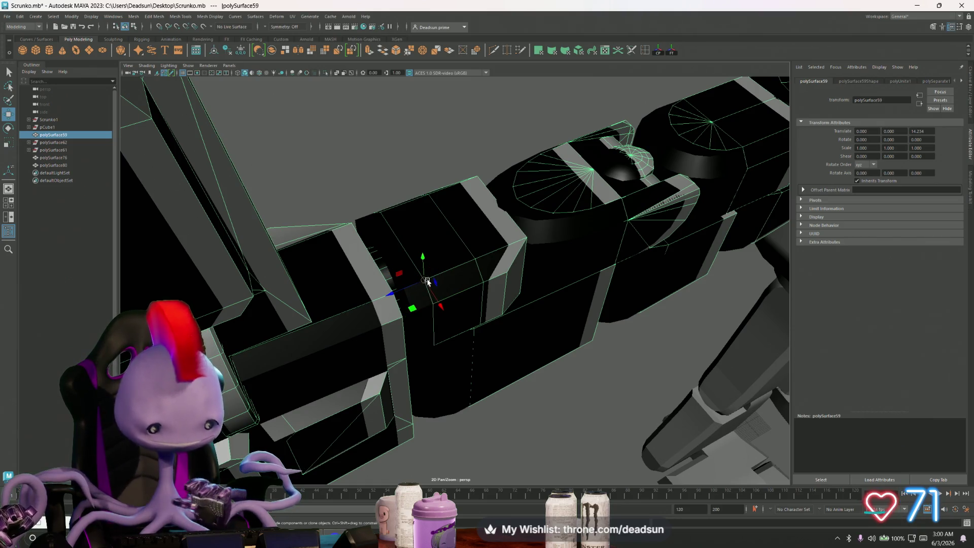
left_click_drag(426, 281, 410, 290)
mouse_move(461, 333)
left_mouse_down("alt")
mouse_move(446, 320)
mouse_move(463, 305)
mouse_move(554, 332)
mouse_move(538, 355)
mouse_move(548, 395)
mouse_move(456, 359)
mouse_move(515, 387)
mouse_move(490, 375)
left_mouse_up("alt")
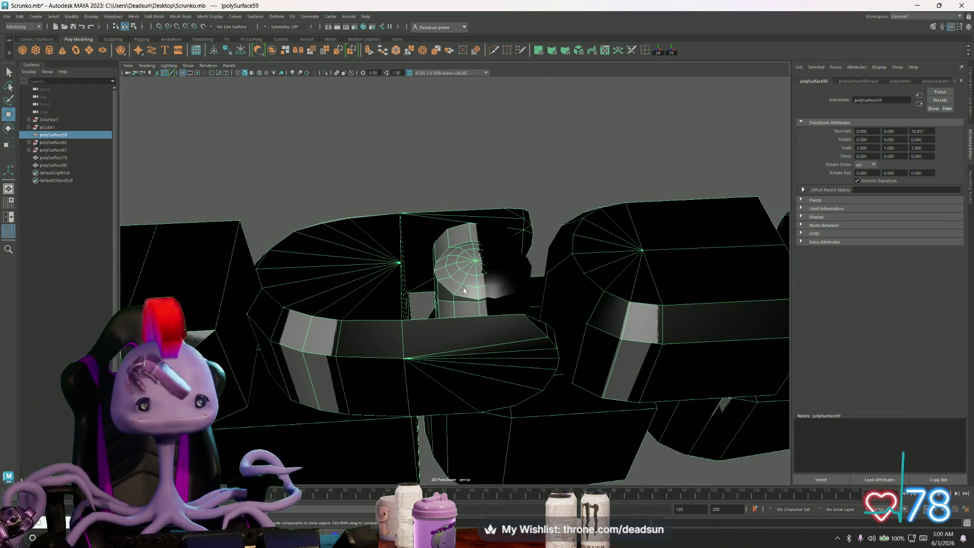
mouse_move(499, 319)
right_mouse_down("alt")
mouse_move(457, 325)
mouse_move(305, 305)
mouse_move(326, 324)
right_mouse_up("alt")
left_click_drag(325, 324, 475, 288, "alt")
Compare the arm meshes polySurface80 and polySurface59, trying then undoing a deletion of polySurface59.
left_click(429, 322)
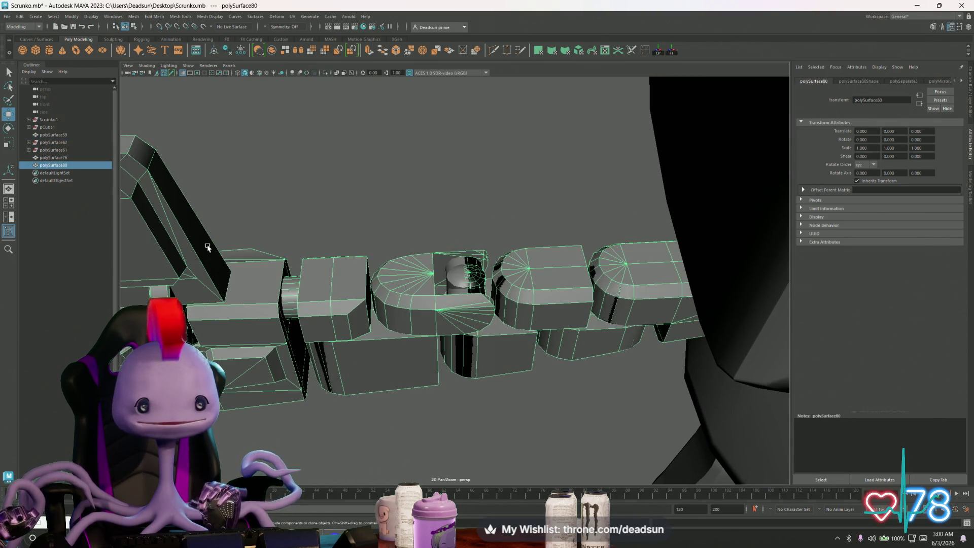
left_click(208, 247)
mouse_move(359, 330)
left_mouse_down("alt")
mouse_move(447, 356)
mouse_move(428, 365)
mouse_move(471, 392)
left_mouse_up("alt")
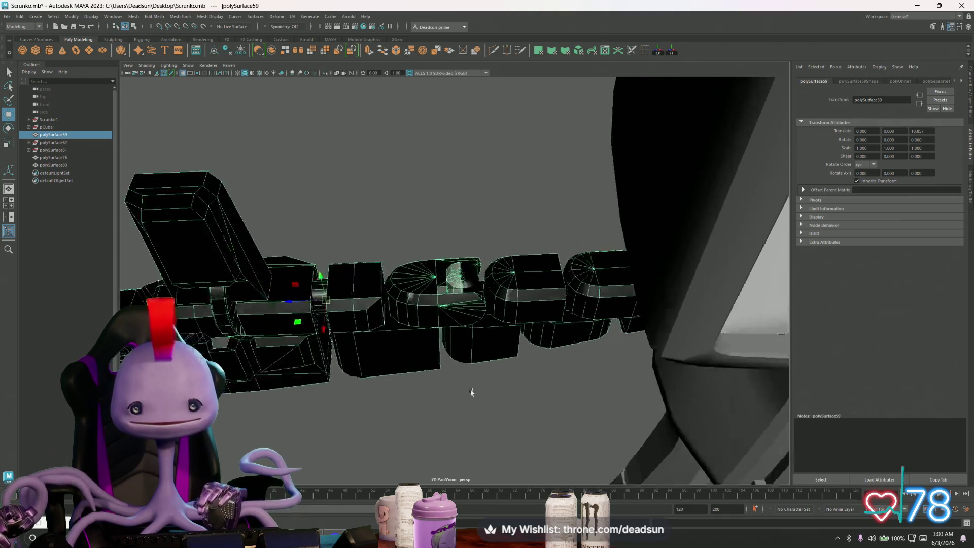
right_click_drag(471, 392, 735, 412, "alt")
mouse_move(514, 314)
right_mouse_down("alt")
mouse_move(200, 279)
mouse_move(309, 339)
right_mouse_up("alt")
key("Delete")
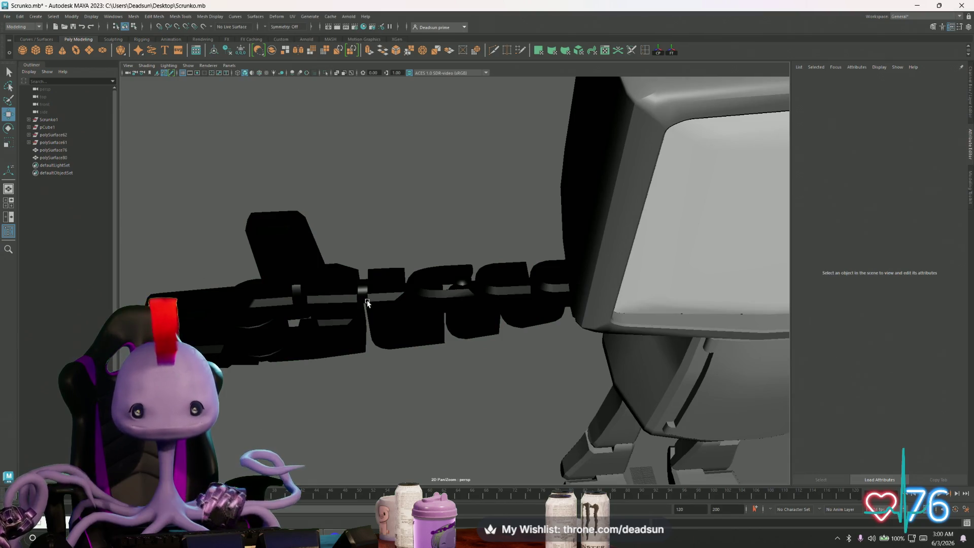
key("ctrl+z")
mouse_move(338, 371)
right_mouse_down("alt")
mouse_move(530, 424)
mouse_move(417, 416)
right_mouse_up("alt")
left_click_drag(417, 416, 300, 312, "alt")
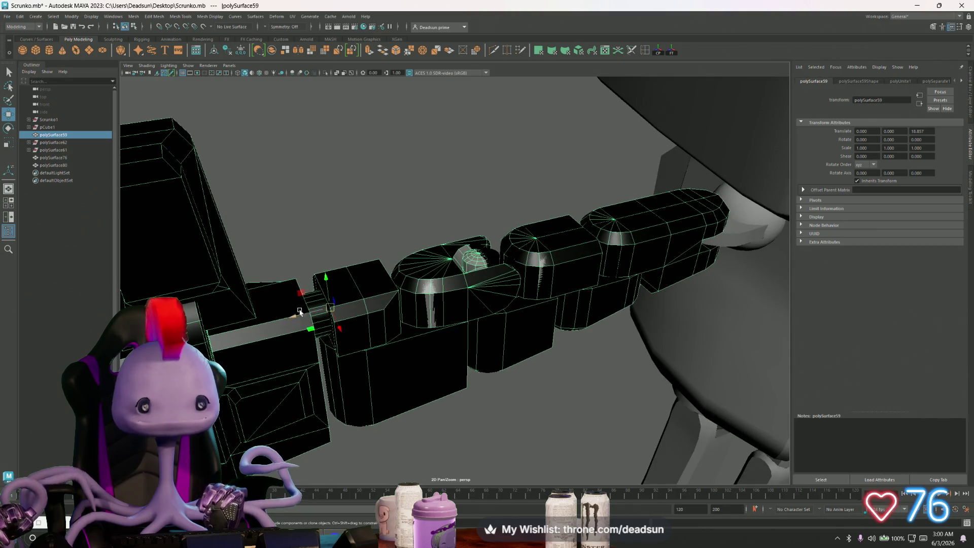
Delete the overlapping duplicate arm polySurface80 using the Outliner.
left_click(54, 144)
left_click(52, 135)
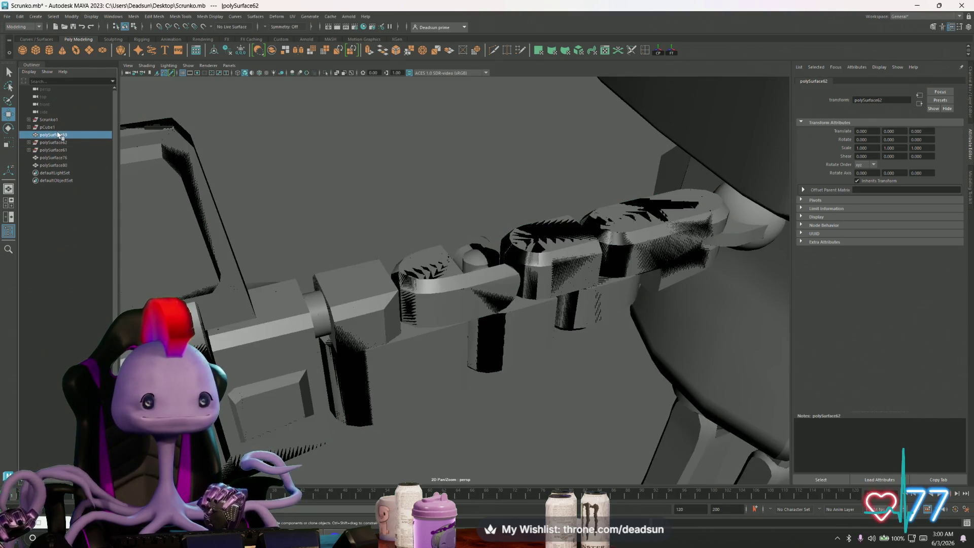
scroll(165, 208, "down", 5)
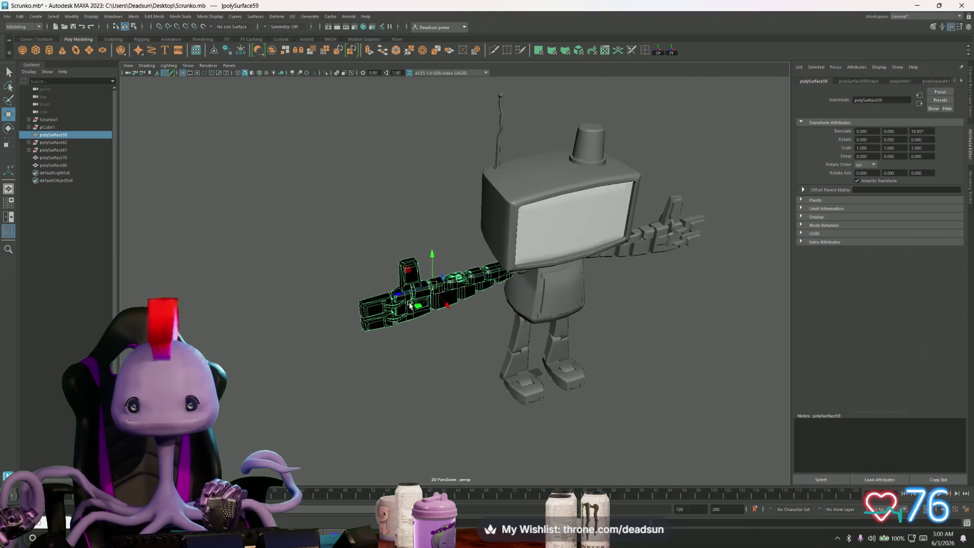
scroll(398, 279, "up", 4)
key("Delete")
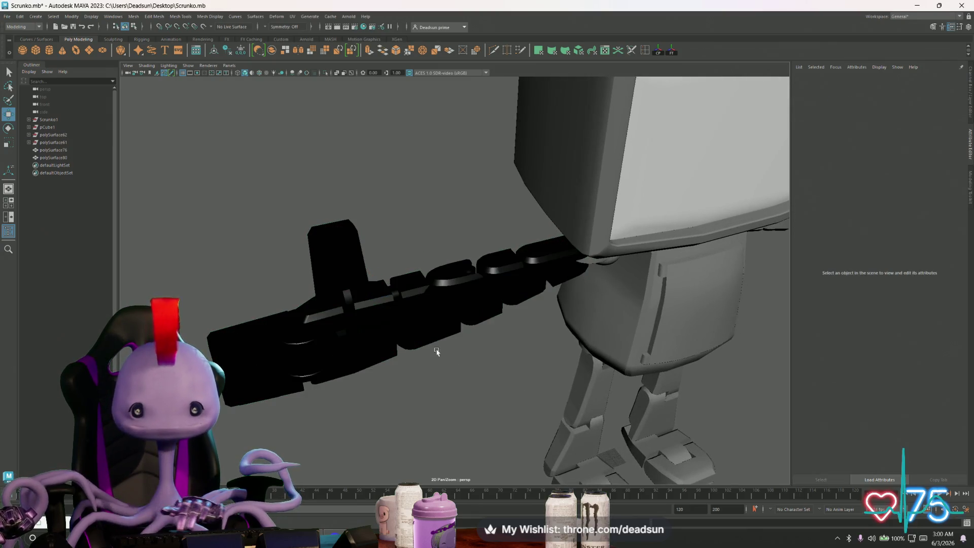
left_click(409, 338)
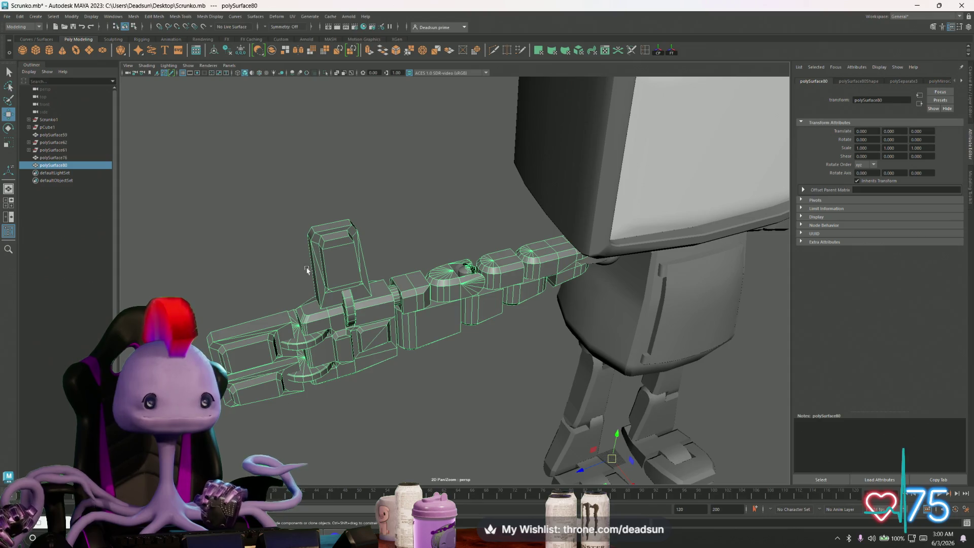
scroll(456, 344, "down", 6)
key("Delete")
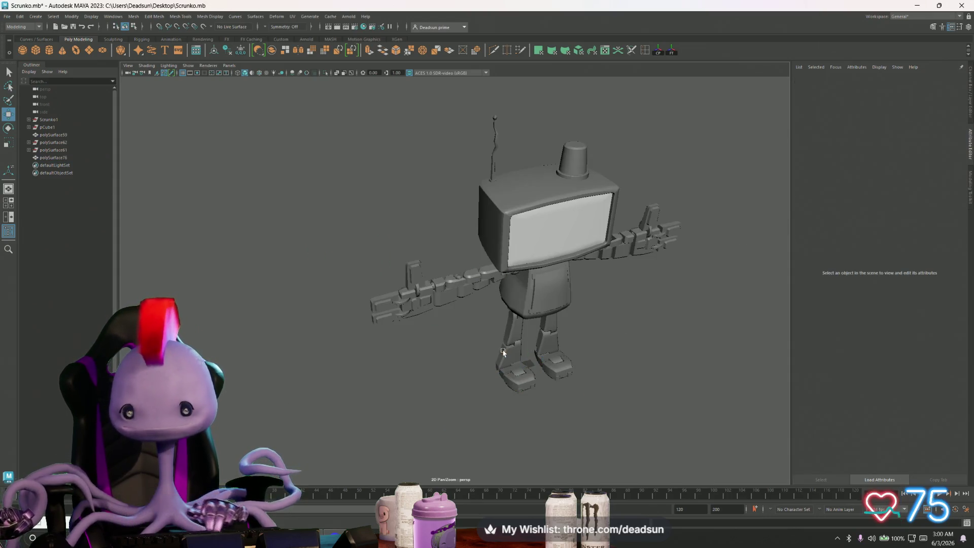
scroll(426, 316, "up", 3)
Select the remaining arm polySurface59 and orbit to a front view of the robot.
left_click(431, 302)
scroll(454, 300, "up", 5)
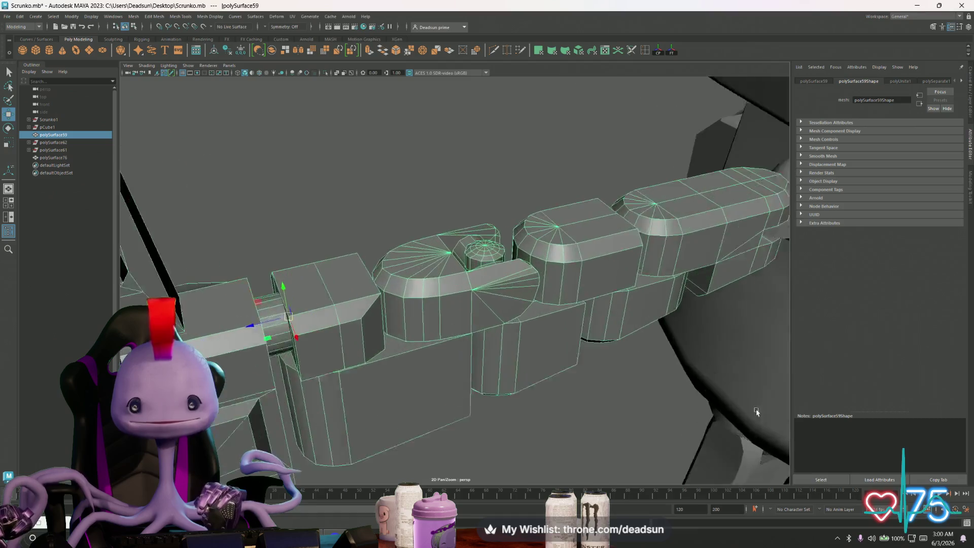
mouse_move(495, 343)
left_mouse_down("alt")
mouse_move(416, 330)
mouse_move(356, 340)
left_mouse_up("alt")
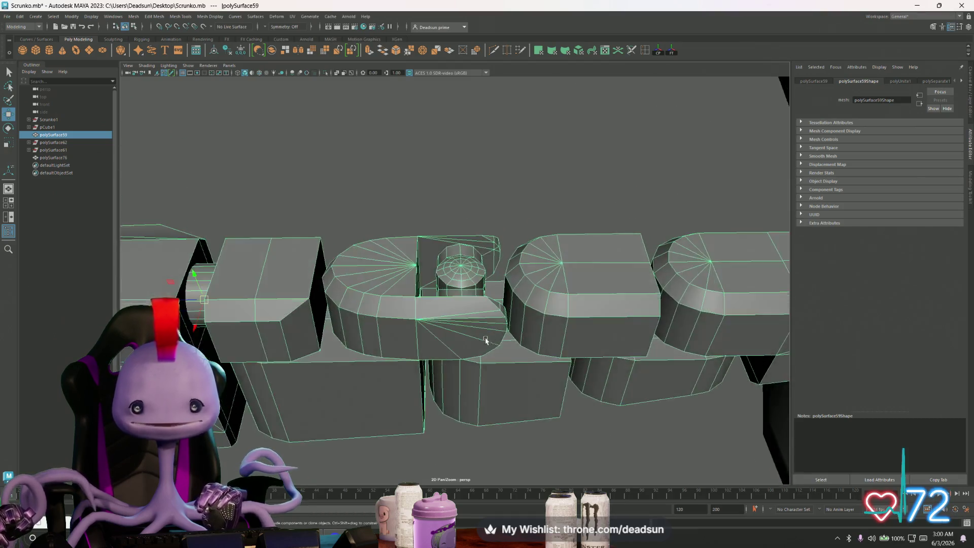
scroll(305, 343, "down", 4)
mouse_move(279, 345)
left_mouse_down("alt")
mouse_move(435, 330)
mouse_move(385, 342)
mouse_move(389, 334)
left_mouse_up("alt")
right_click_drag(302, 261, 248, 154)
Separate the arm into its pieces, then try a default mirror of the joint cap and undo it.
left_click(134, 17)
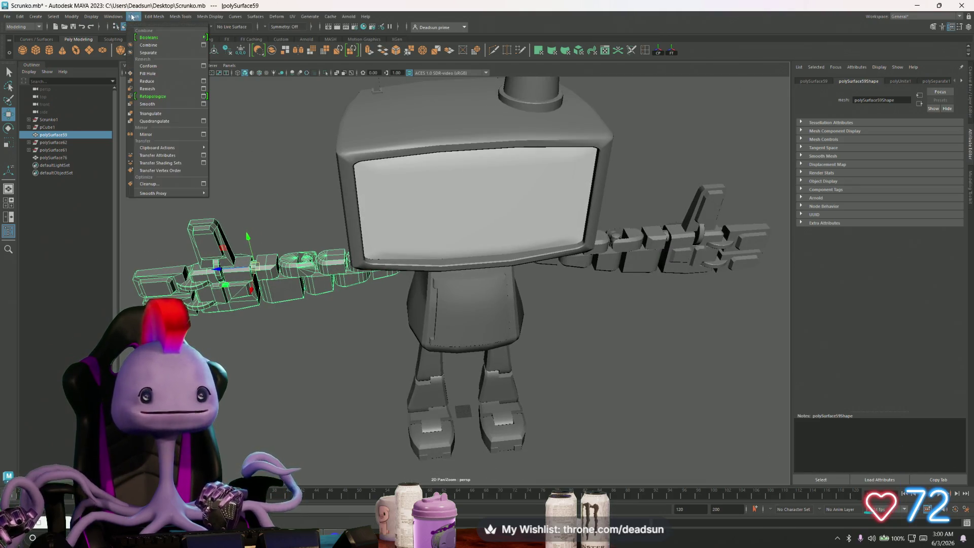
left_click(155, 54)
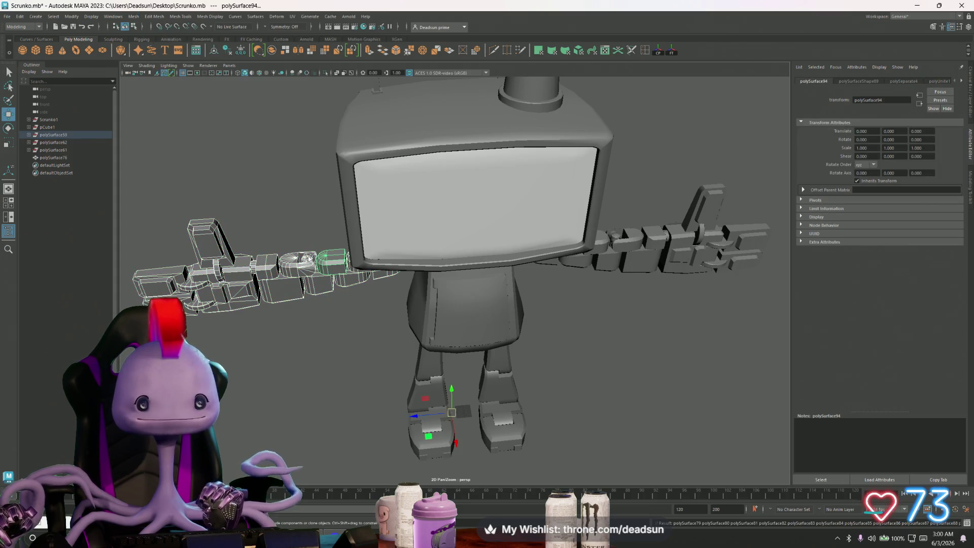
left_click(308, 259)
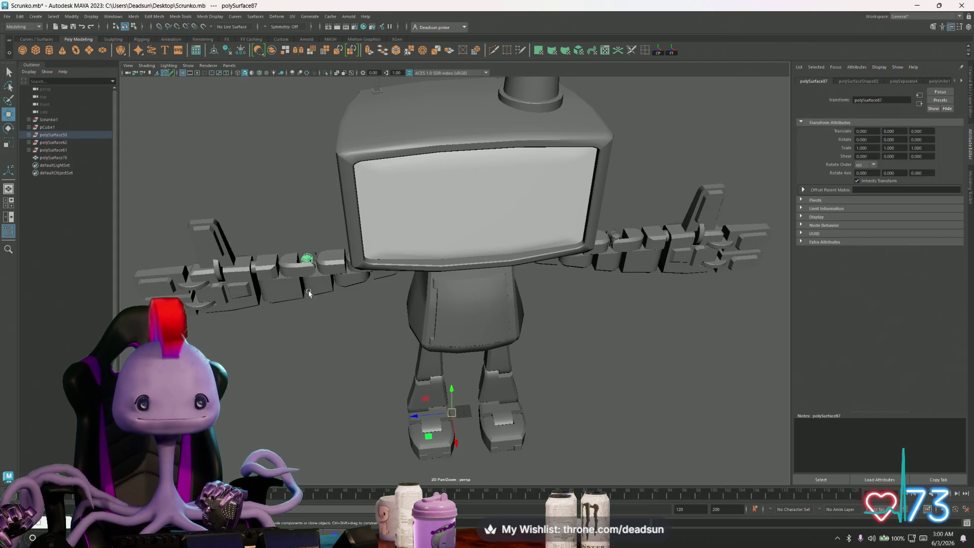
left_click(133, 16)
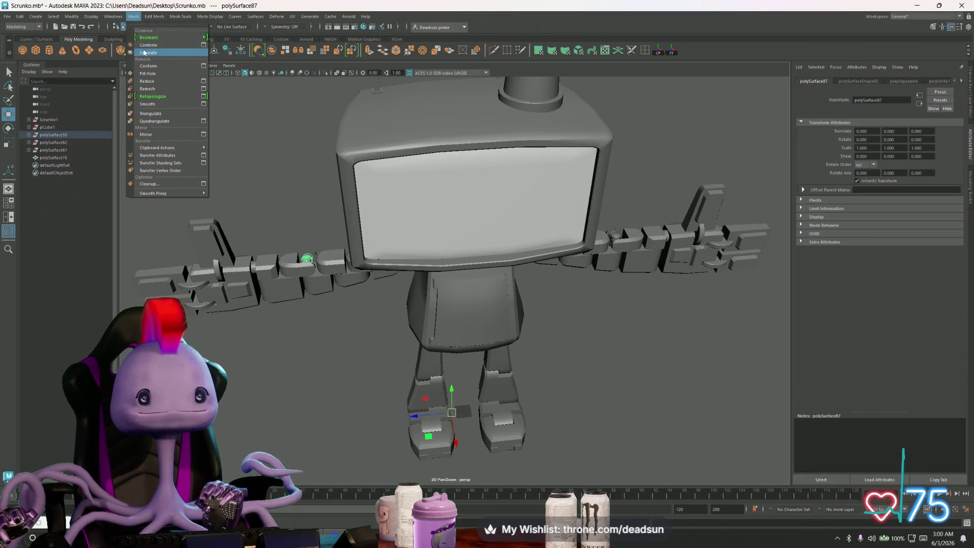
left_click(154, 135)
mouse_move(558, 213)
left_mouse_down("alt")
mouse_move(533, 238)
mouse_move(451, 273)
left_mouse_up("alt")
key("ctrl+z")
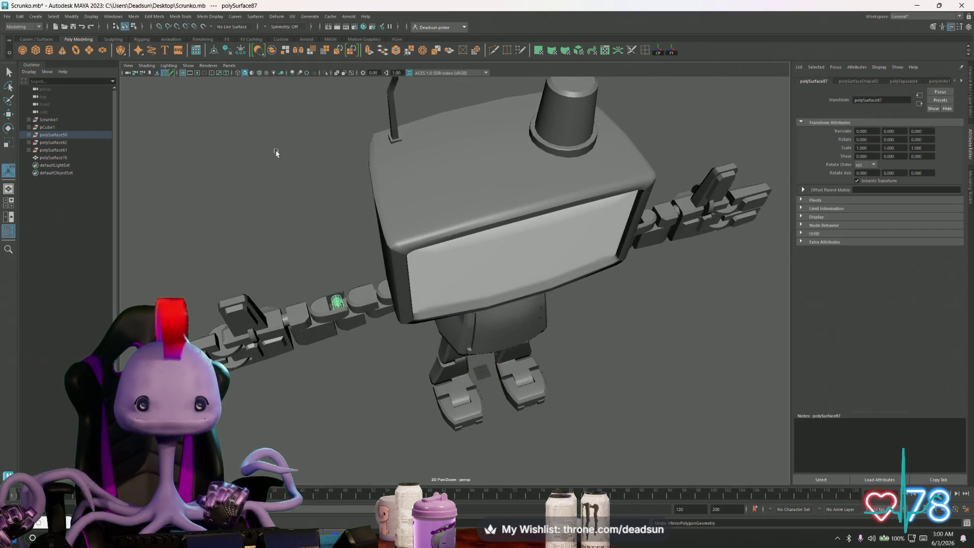
Mirror the joint cap across the Z axis from the Mirror options.
left_click(133, 17)
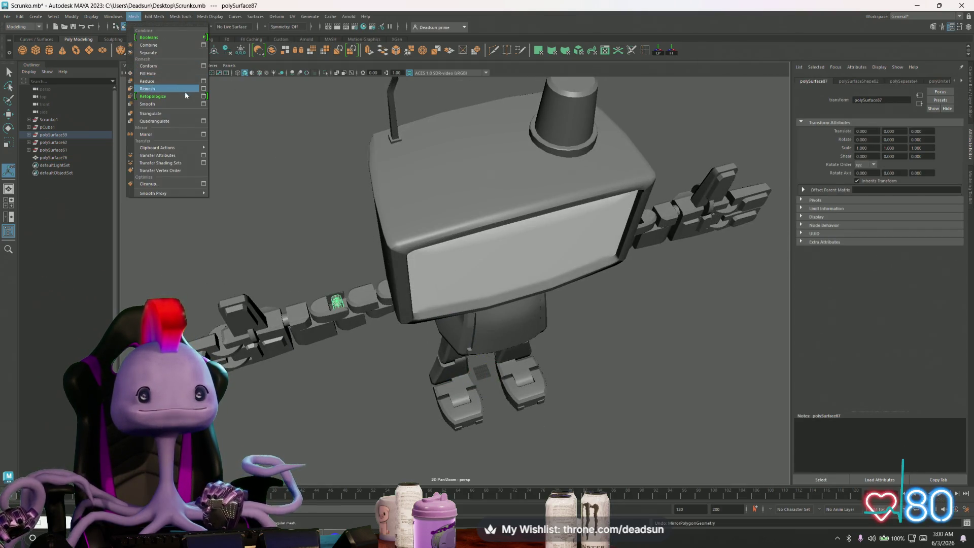
left_click(203, 133)
left_click(364, 371)
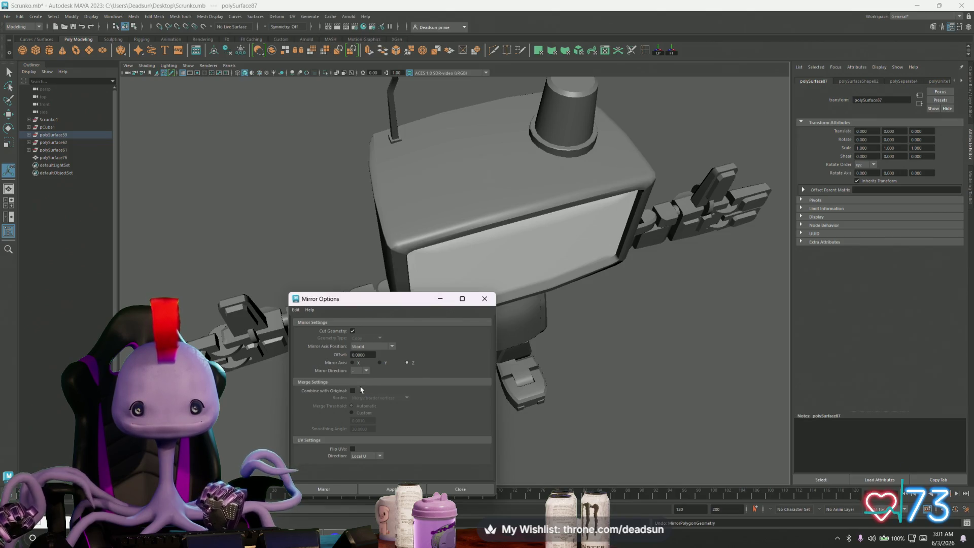
left_click(391, 489)
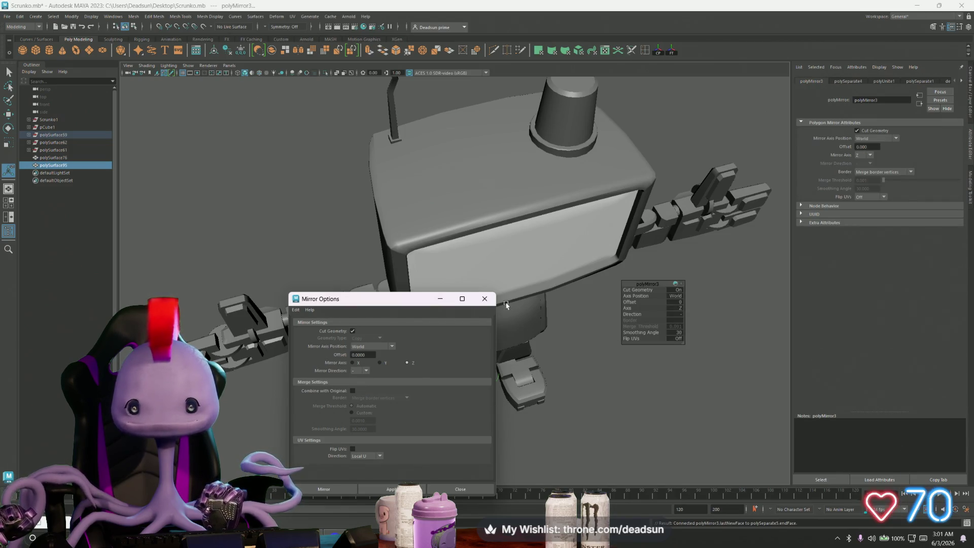
left_click(484, 299)
Zoom toward the arm and switch the new joint piece to face selection.
mouse_move(487, 304)
left_mouse_down("alt")
mouse_move(508, 294)
mouse_move(413, 290)
left_mouse_up("alt")
scroll(536, 393, "up", 5)
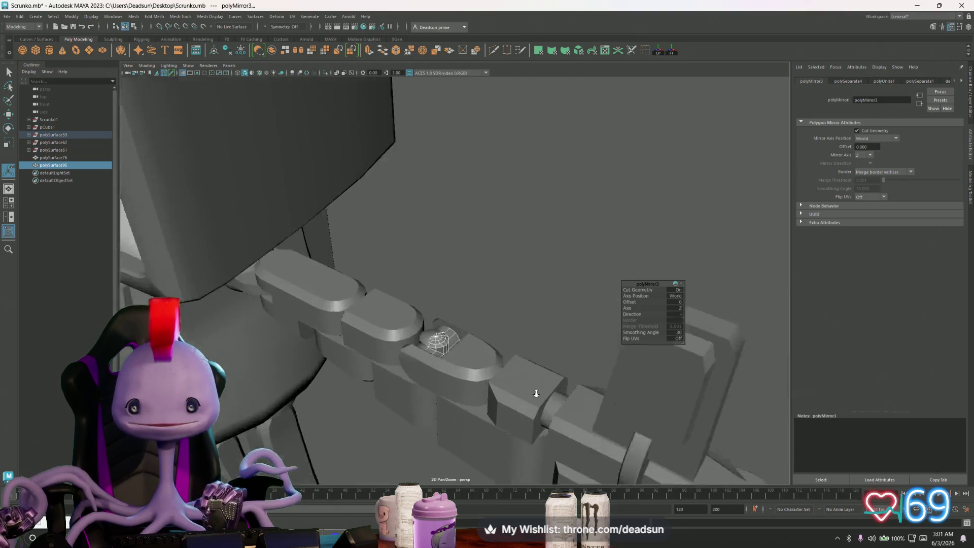
scroll(522, 391, "up", 6)
right_click(432, 300)
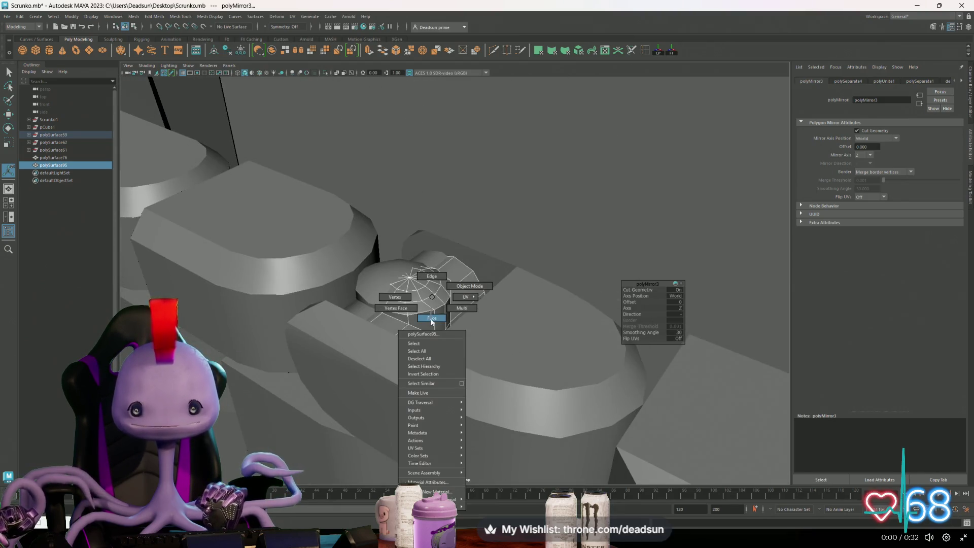
left_click(432, 319)
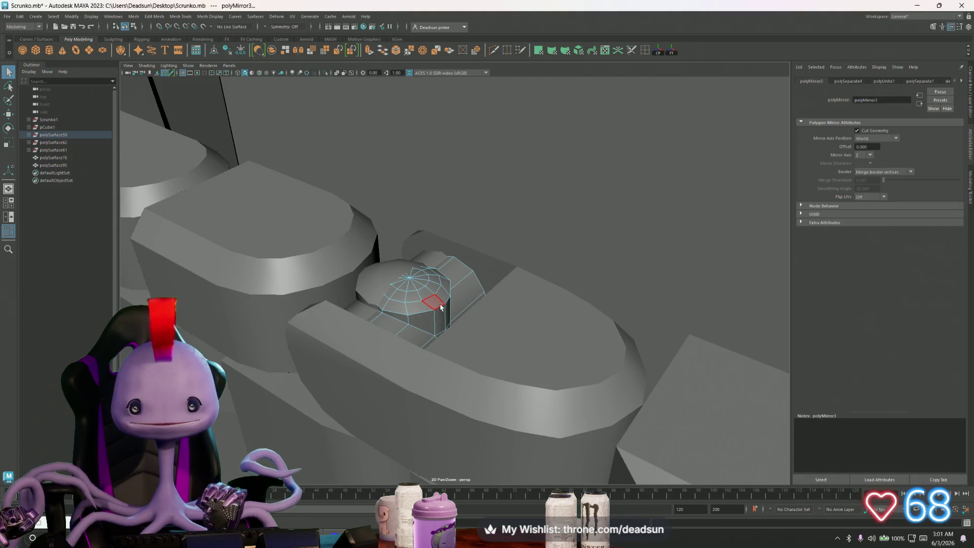
Select the faces of the joint piece polySurface95 and reselect it in face mode.
double_click(441, 307)
mouse_move(441, 304)
right_mouse_down()
mouse_move(446, 459)
mouse_move(464, 514)
mouse_move(508, 513)
mouse_move(542, 460)
mouse_move(530, 492)
right_mouse_up()
left_click(512, 217)
mouse_move(512, 216)
left_mouse_down("alt")
mouse_move(502, 254)
mouse_move(515, 331)
mouse_move(492, 304)
mouse_move(482, 318)
left_mouse_up("alt")
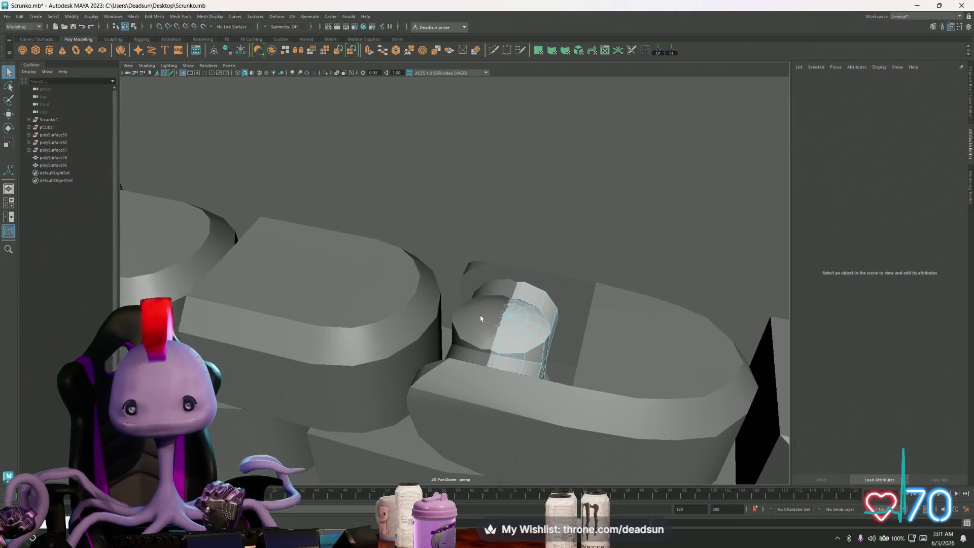
left_click(480, 318)
right_click_drag(480, 318, 468, 321)
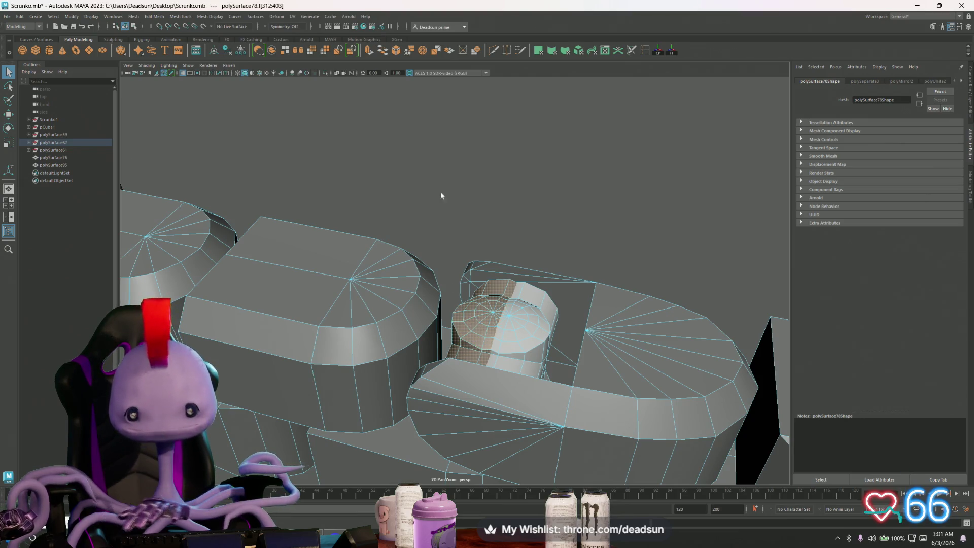
right_click_drag(468, 321, 487, 345)
left_click_drag(487, 345, 496, 350, "alt")
right_click_drag(497, 350, 508, 350, "alt")
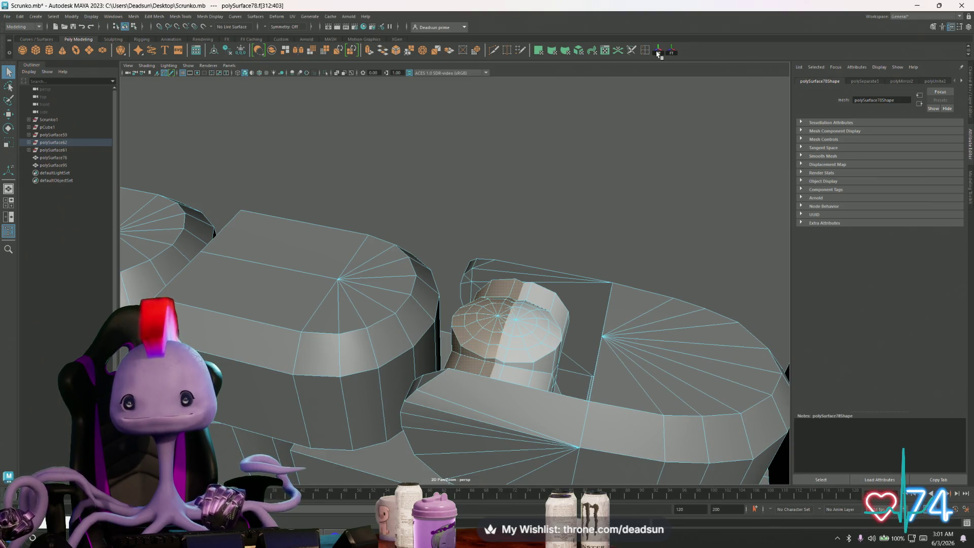
Frame the selected faces and move the cap piece to line up with the right cap.
key("a")
key("f")
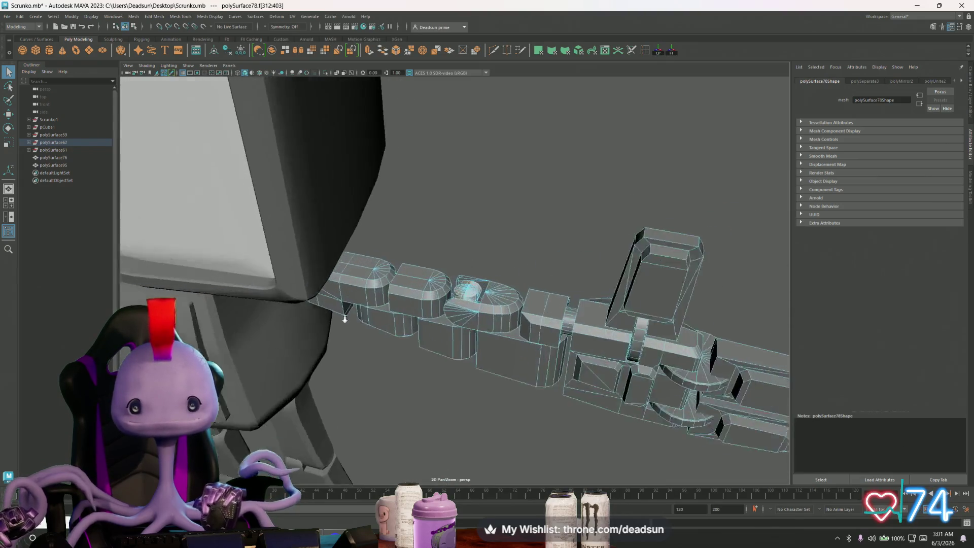
key("w")
key("f")
mouse_move(467, 330)
left_mouse_down("alt")
mouse_move(530, 363)
mouse_move(466, 355)
mouse_move(472, 285)
left_mouse_up("alt")
left_click(457, 339)
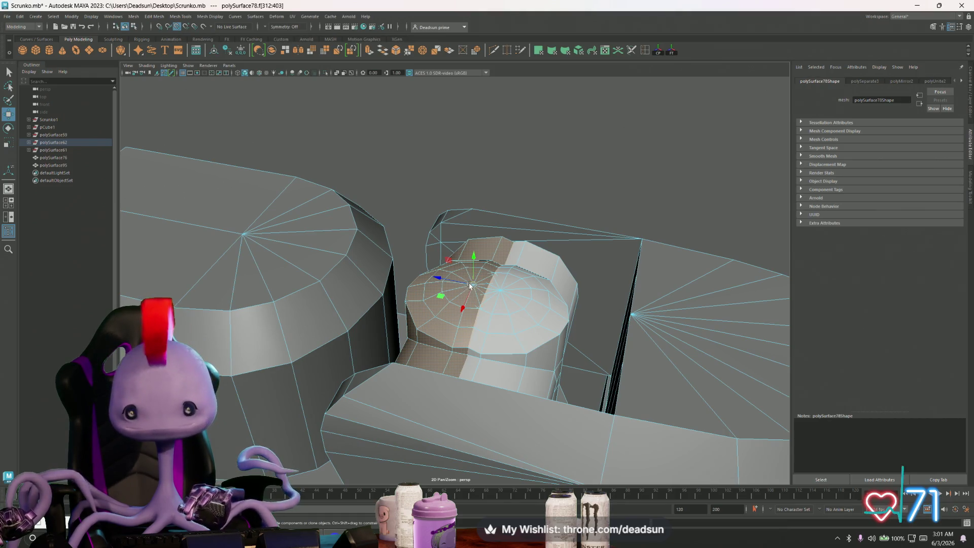
left_click_drag(472, 286, 495, 292)
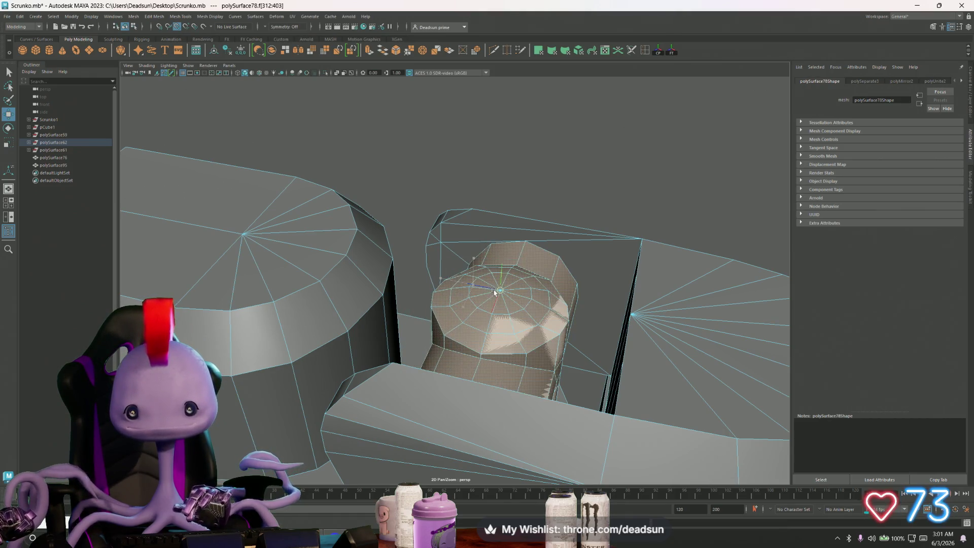
right_click_drag(512, 315, 535, 304)
Try deleting the cylinder faces, undo it, and show the Assign Existing Material list.
key("ctrl+z")
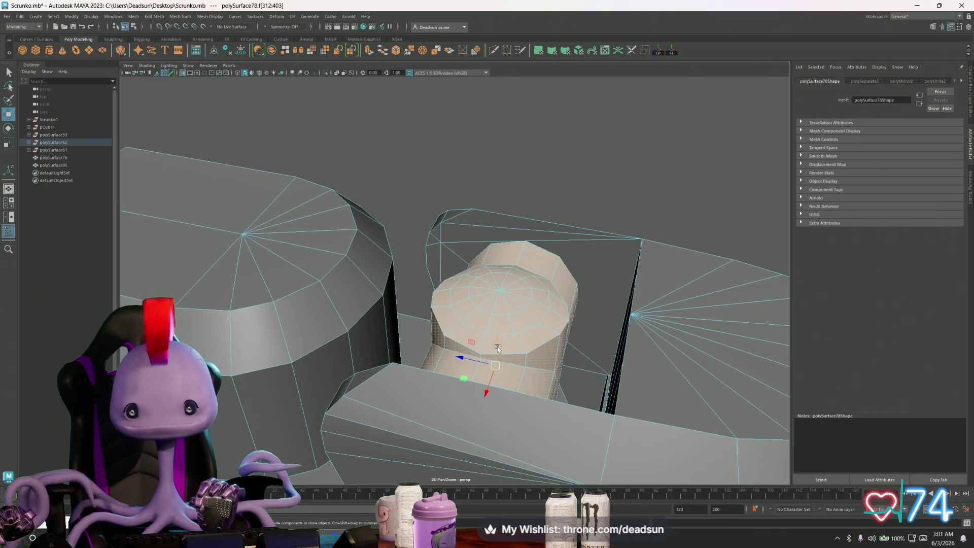
scroll(535, 368, "down", 3)
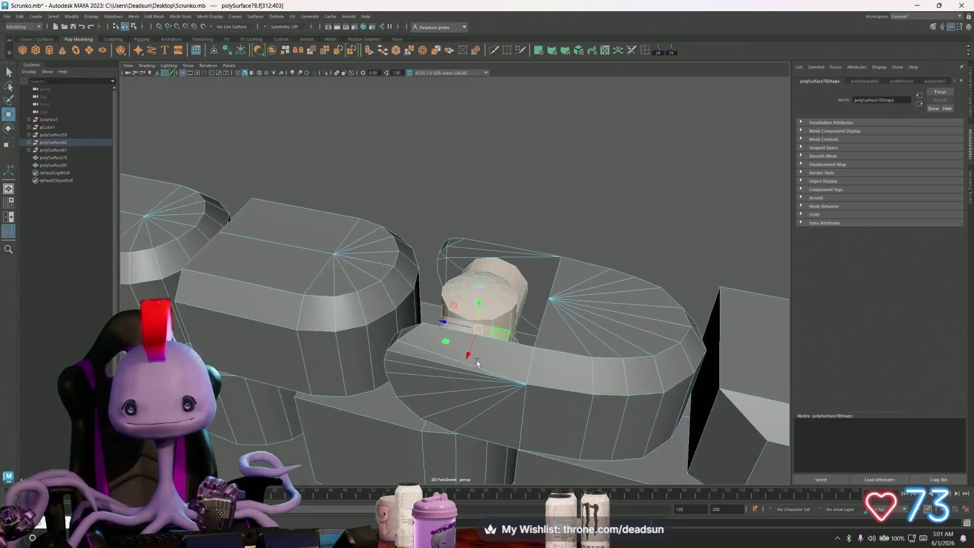
key("Delete")
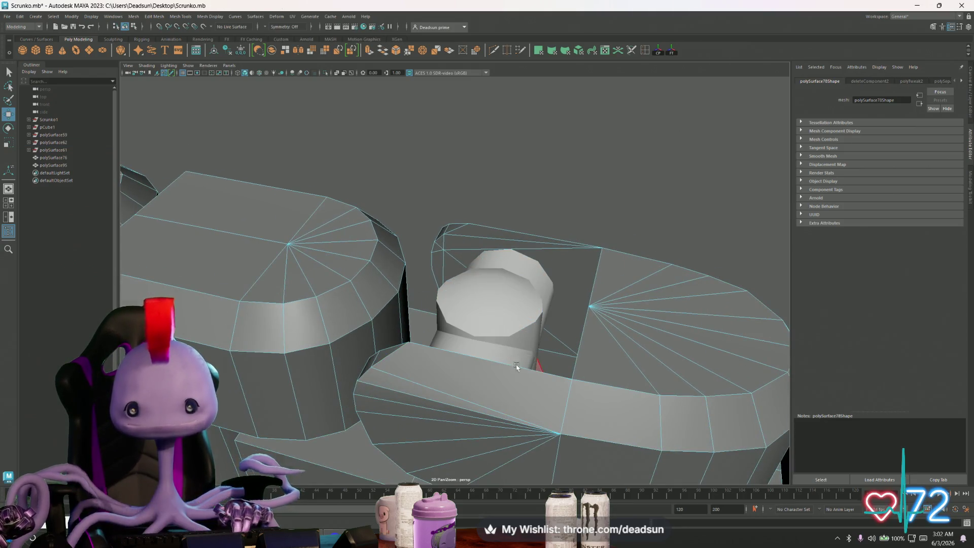
left_click_drag(500, 350, 520, 366, "alt")
key("ctrl+z")
key("ctrl+z")
key("ctrl+z")
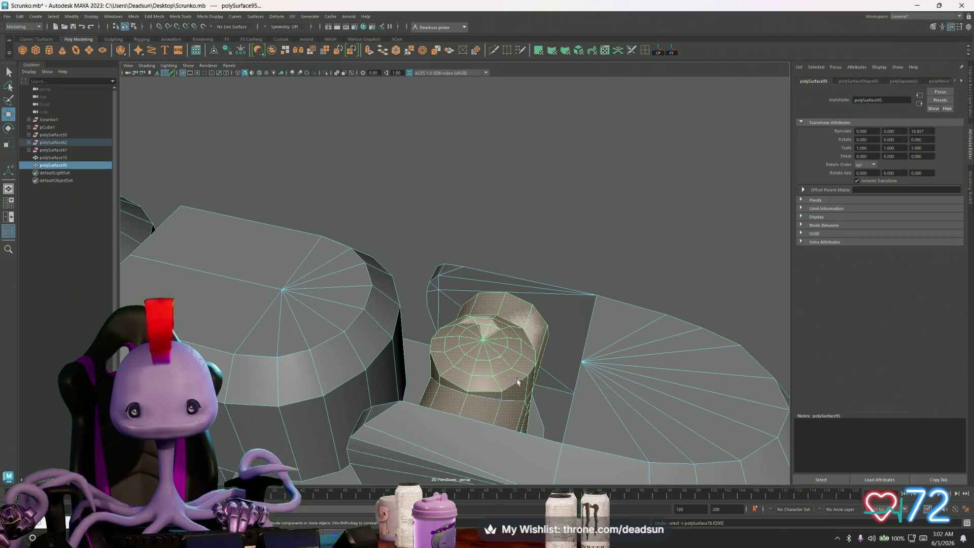
key("ctrl+z")
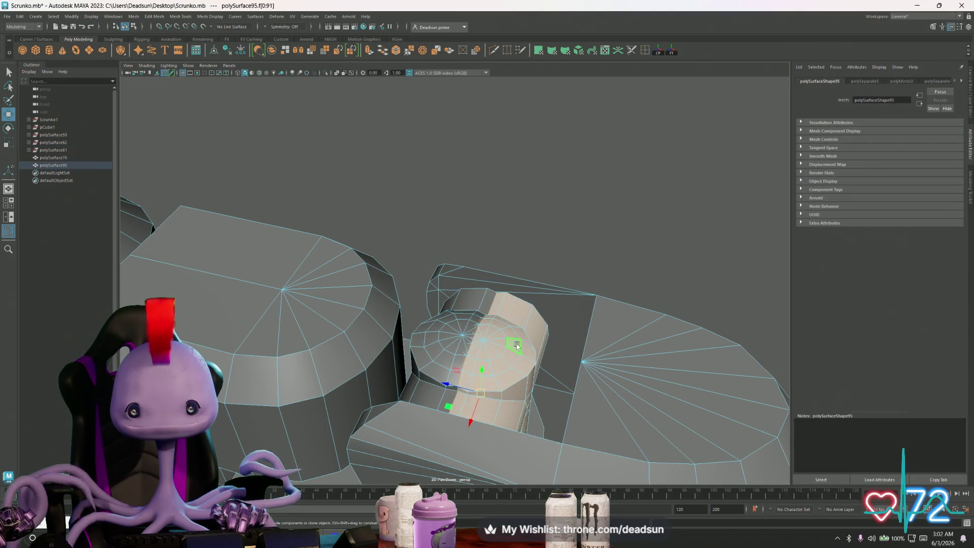
right_click_drag(517, 311, 518, 349)
mouse_move(529, 523)
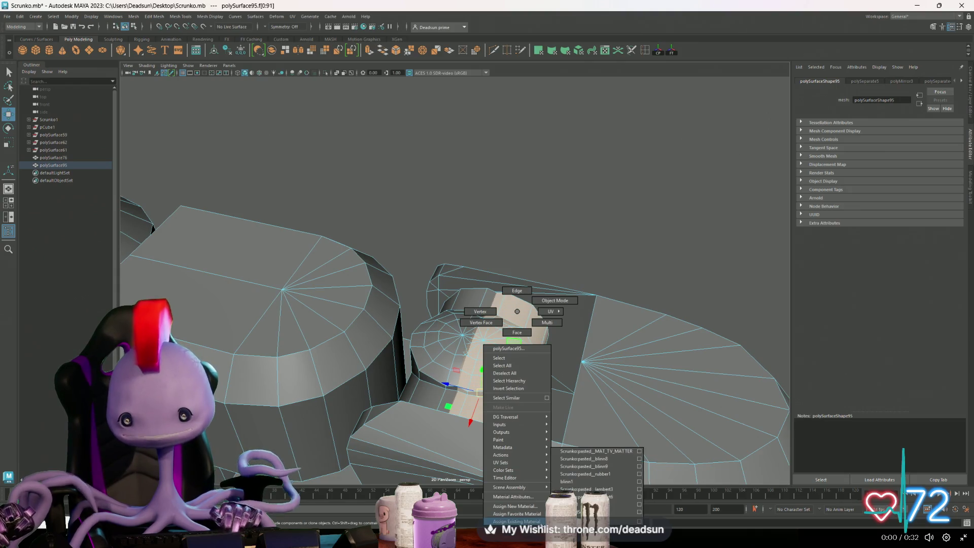
Assign pastedlambert2SG1, then blinn1, to the joint cap faces.
left_click(594, 496)
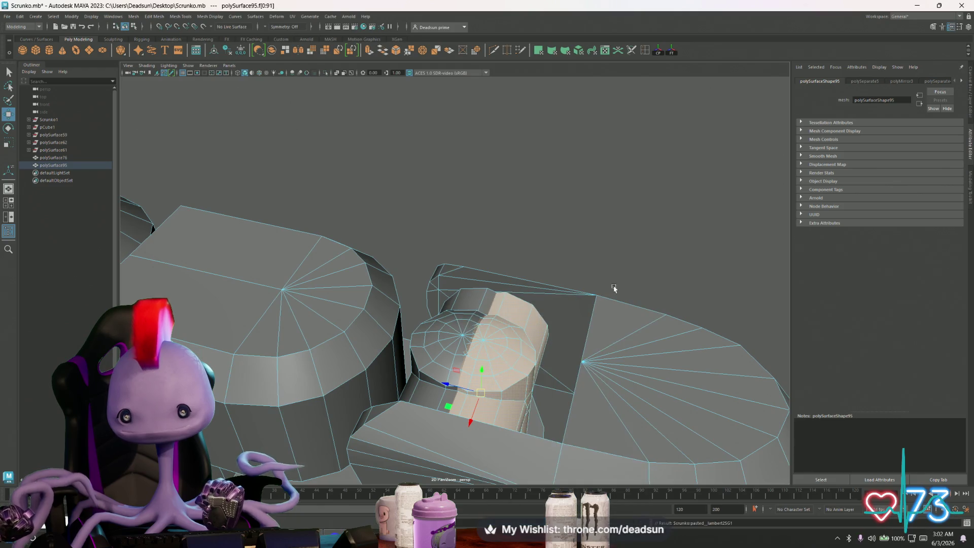
right_click_drag(504, 311, 526, 489)
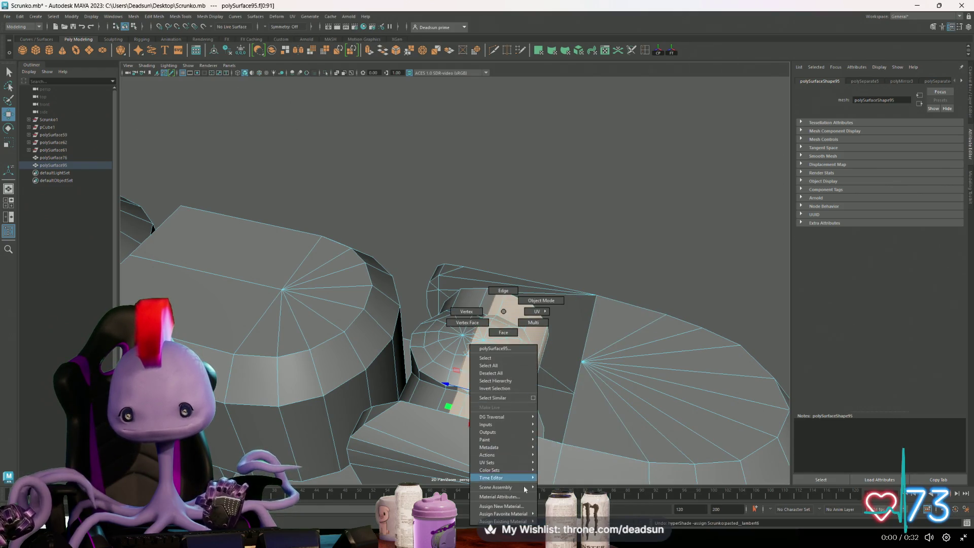
mouse_move(533, 522)
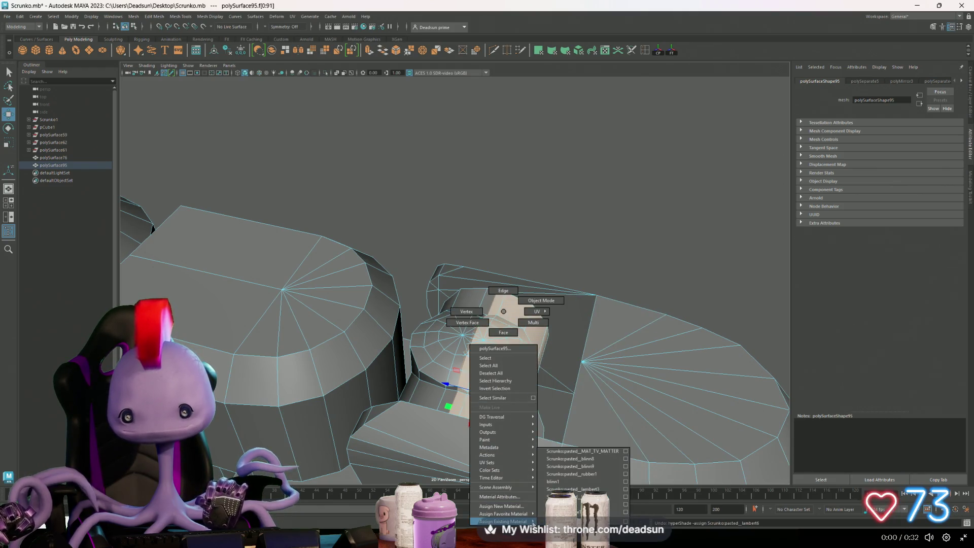
left_click(583, 481)
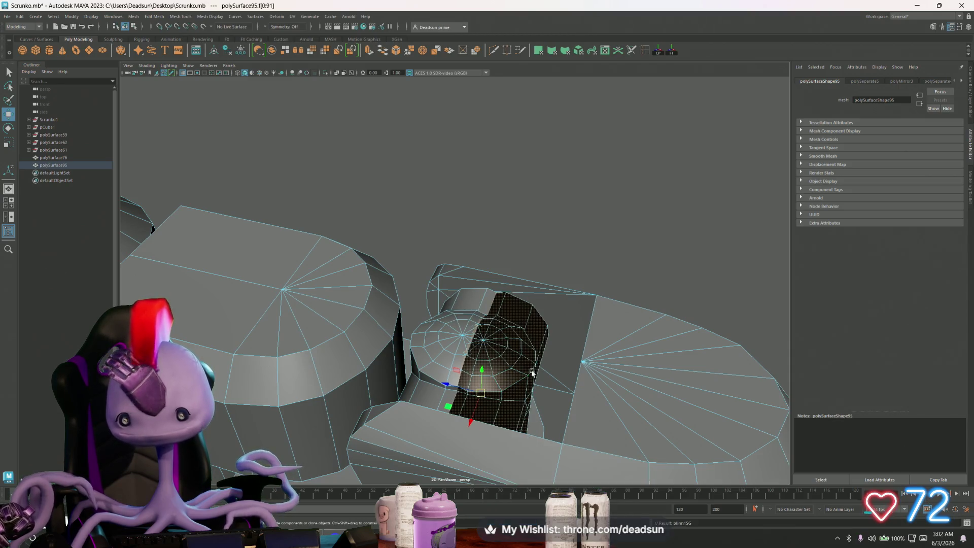
Recentre the pivot on polySurface78's cap faces and shift them right over the dark opening.
left_click(442, 332)
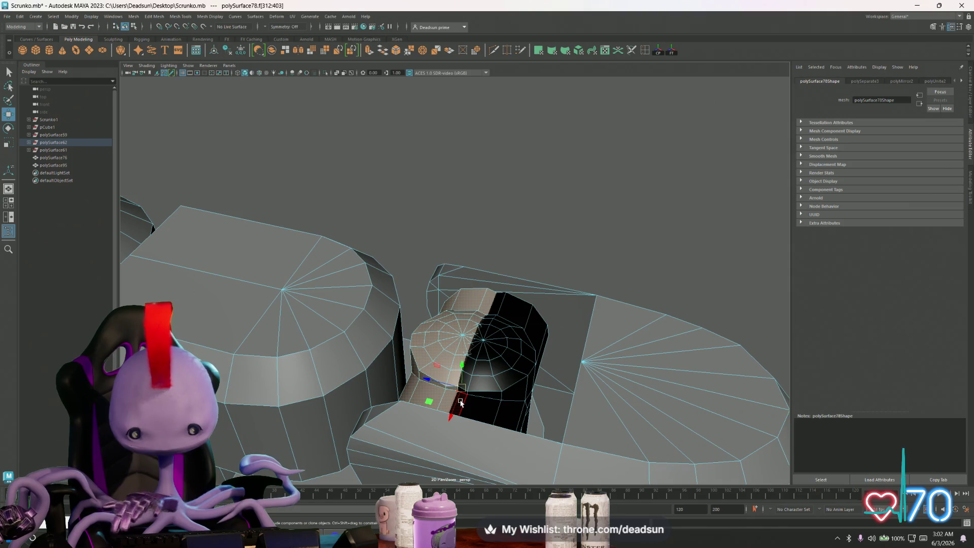
key("d")
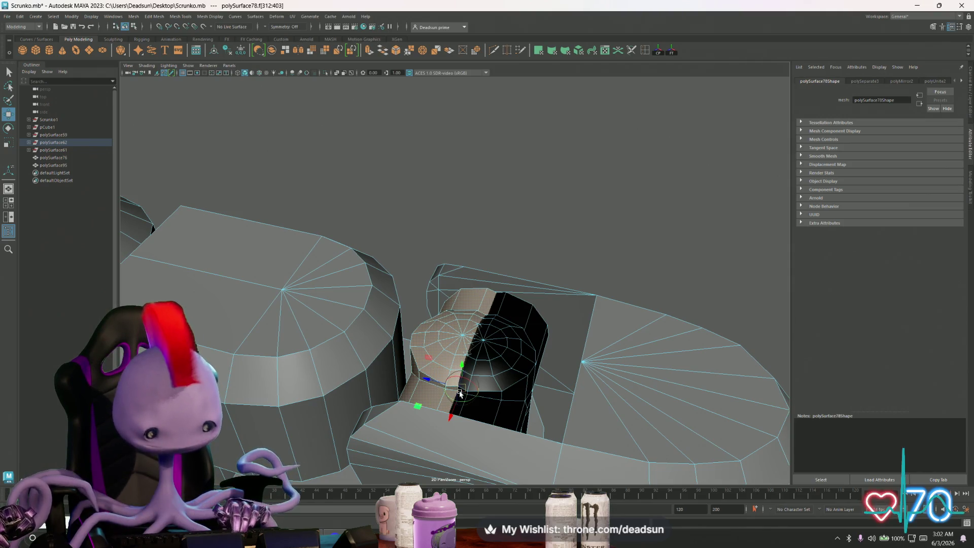
left_click_drag(460, 393, 460, 332)
key("d")
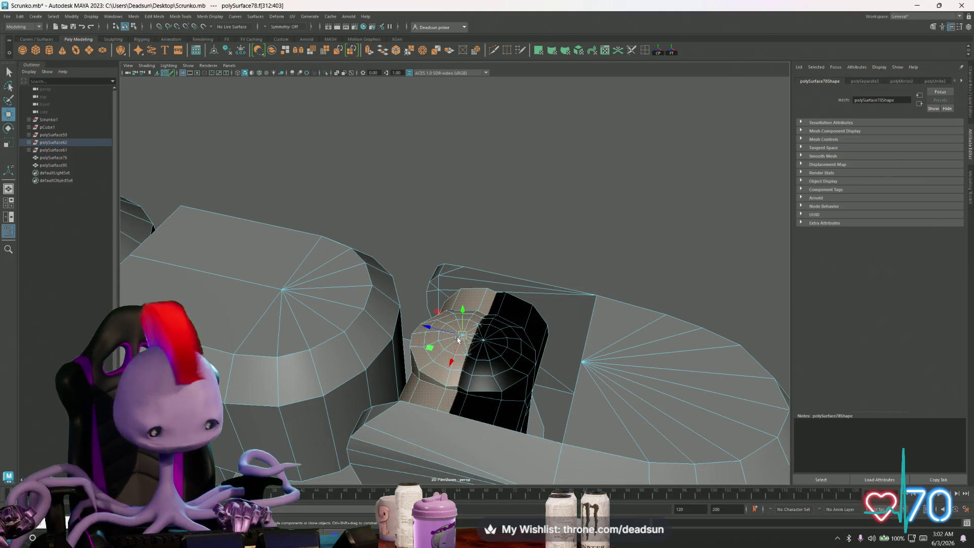
left_click_drag(462, 339, 484, 339)
left_click(521, 287)
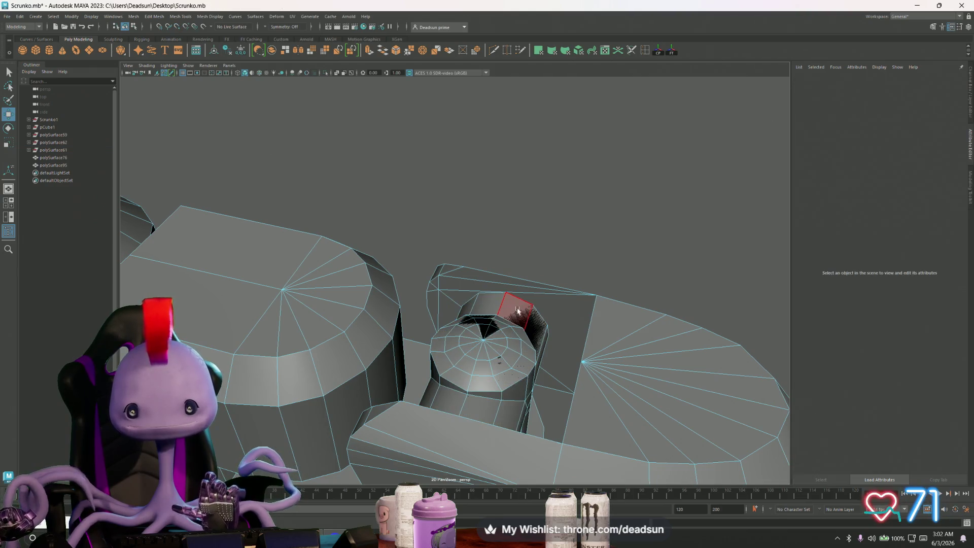
Select polySurface95 in the Outliner, frame it, and delete it.
left_click(49, 166)
key("f")
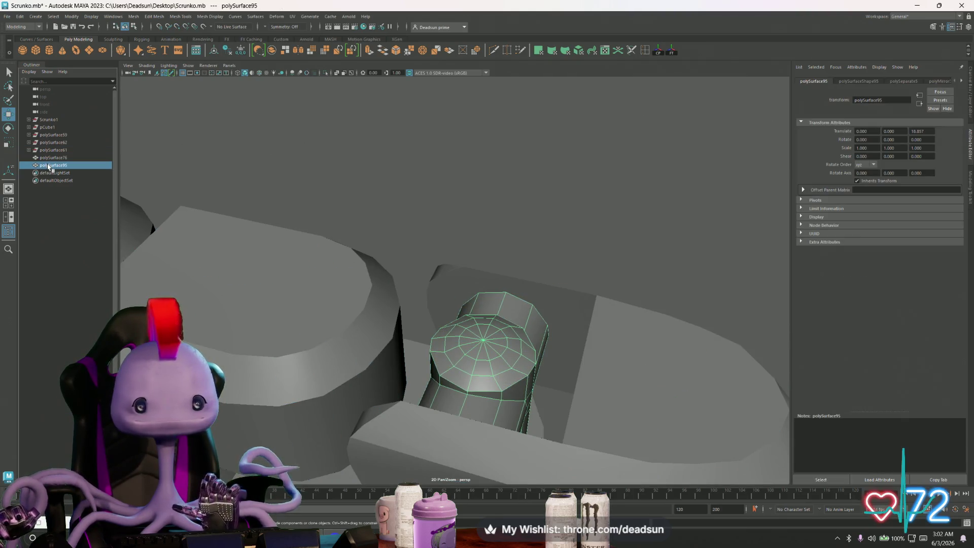
scroll(396, 330, "down", 5)
key("Delete")
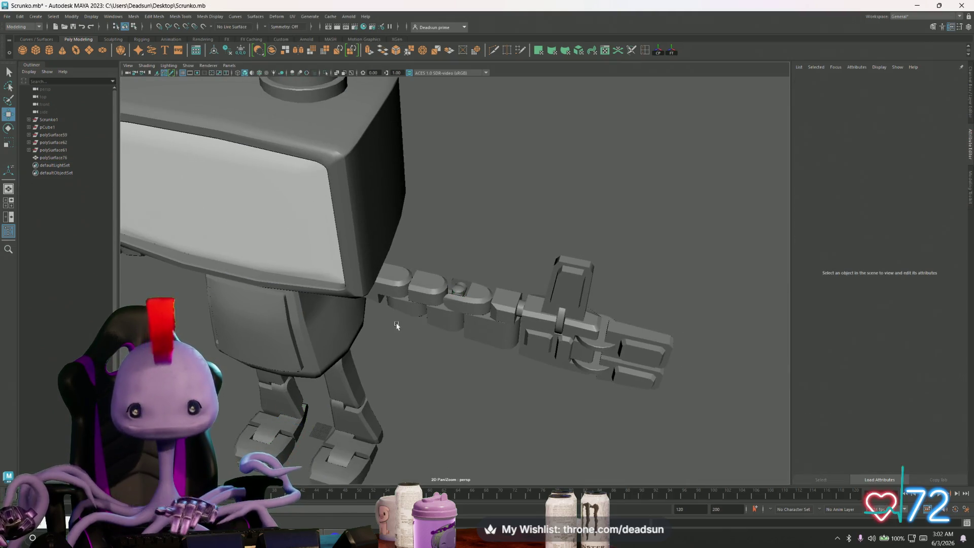
Select all the robot's meshes and bring up the UV Editor beside the viewport.
left_click_drag(540, 372, 389, 320, "alt")
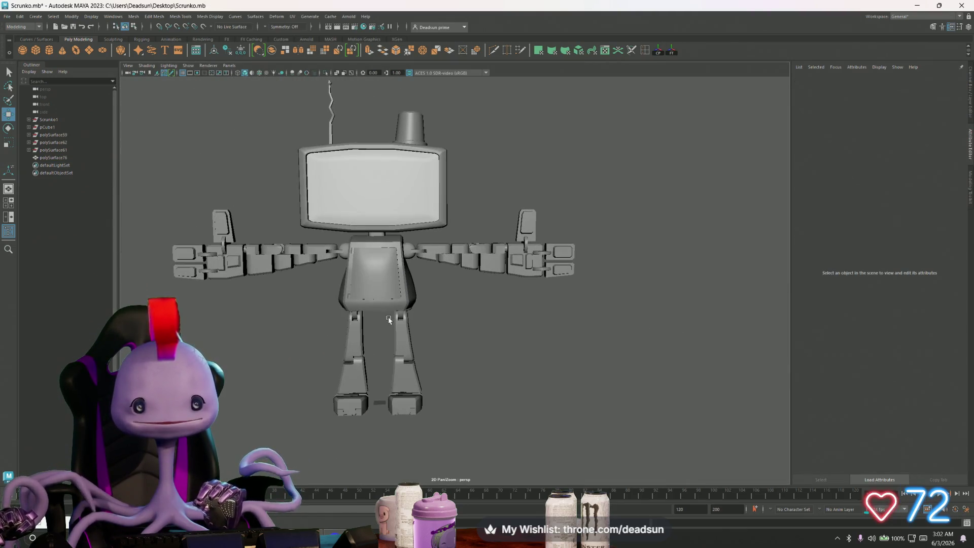
mouse_move(171, 116)
left_mouse_down()
mouse_move(332, 260)
mouse_move(420, 278)
left_mouse_up()
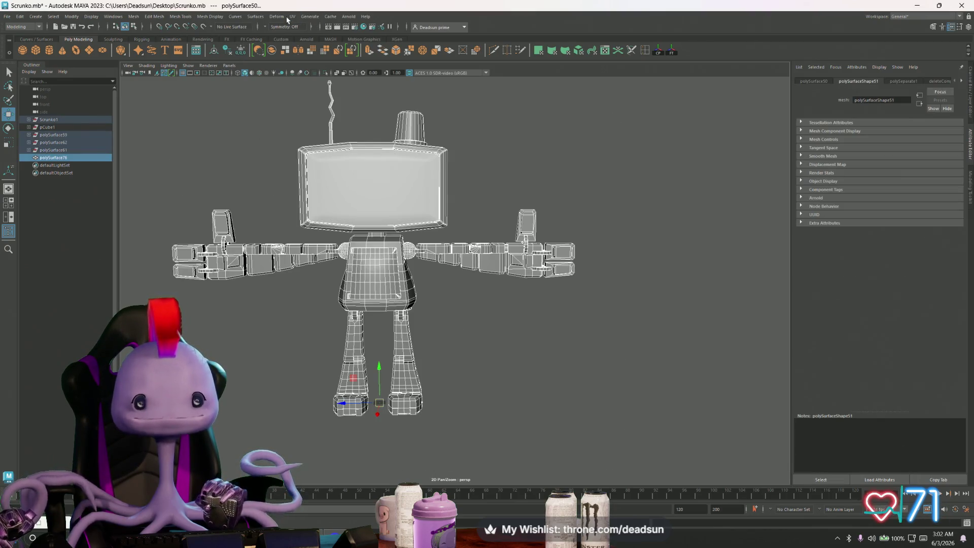
left_click(291, 17)
left_click(315, 33)
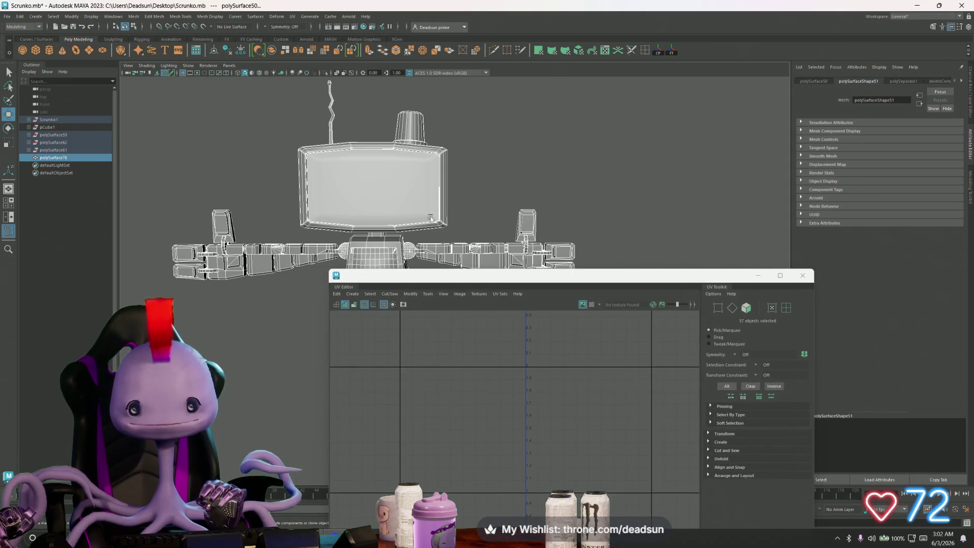
scroll(381, 186, "down", 3)
left_click_drag(401, 272, 648, 141)
mouse_move(205, 112)
left_mouse_down()
mouse_move(523, 345)
mouse_move(538, 405)
left_mouse_up()
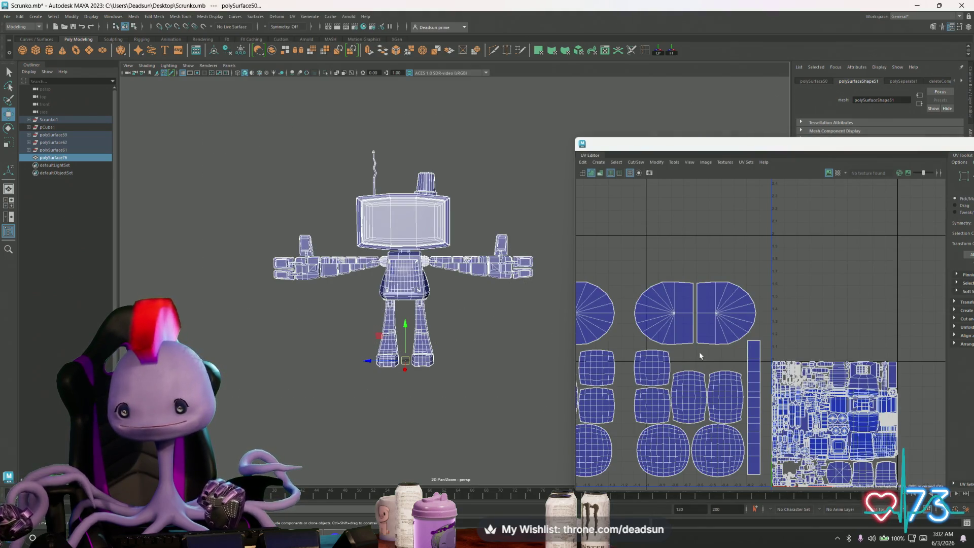
scroll(700, 356, "up", 3)
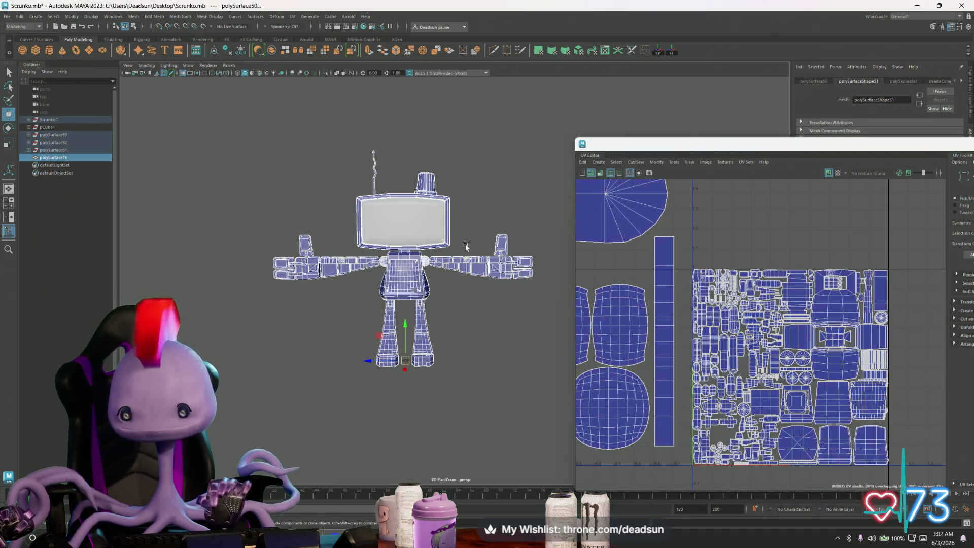
scroll(736, 325, "down", 4)
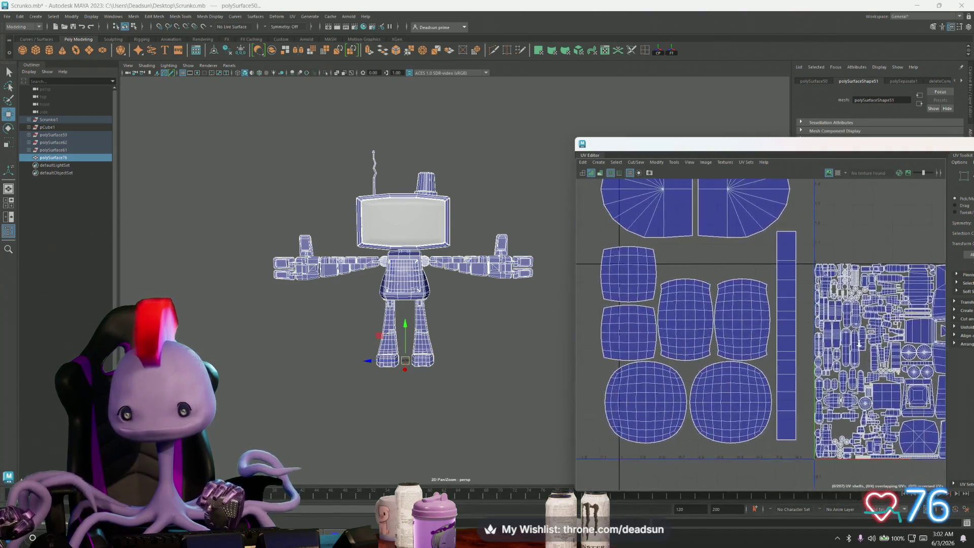
middle_click_drag(763, 304, 741, 294, "alt")
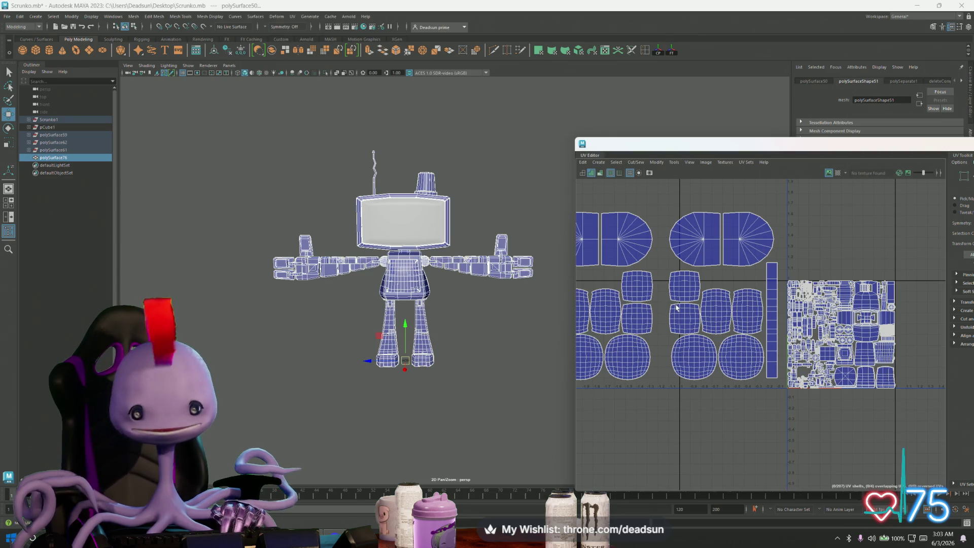
Combine the robot meshes into one object, delete non-deformer history, and save the scene.
mouse_move(371, 248)
right_mouse_down("alt")
mouse_move(396, 299)
mouse_move(431, 318)
mouse_move(334, 280)
right_mouse_up("alt")
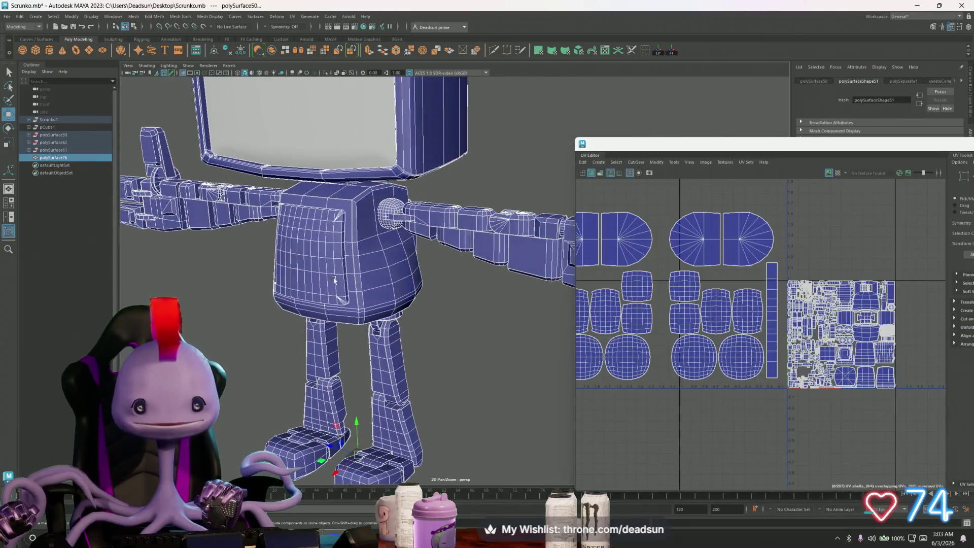
left_click(131, 17)
left_click(146, 45)
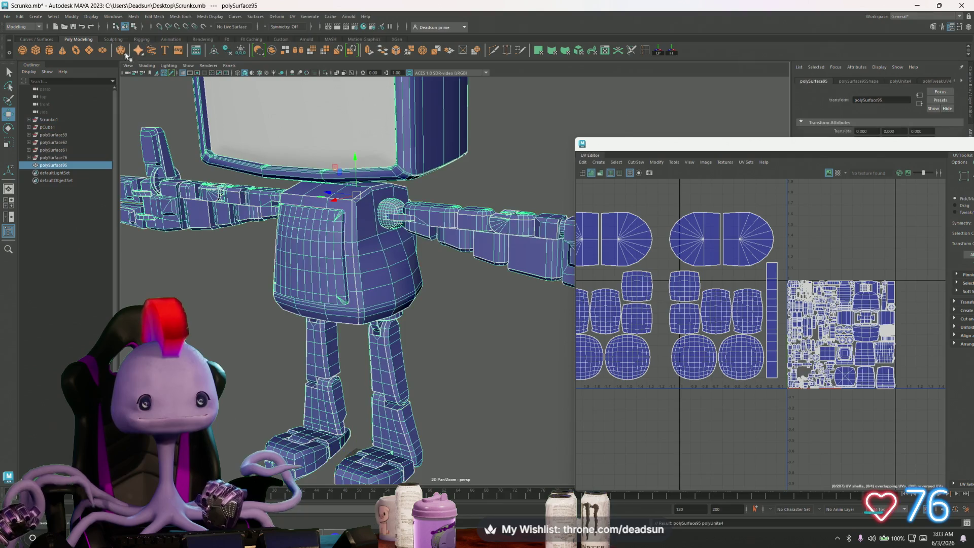
left_click(20, 17)
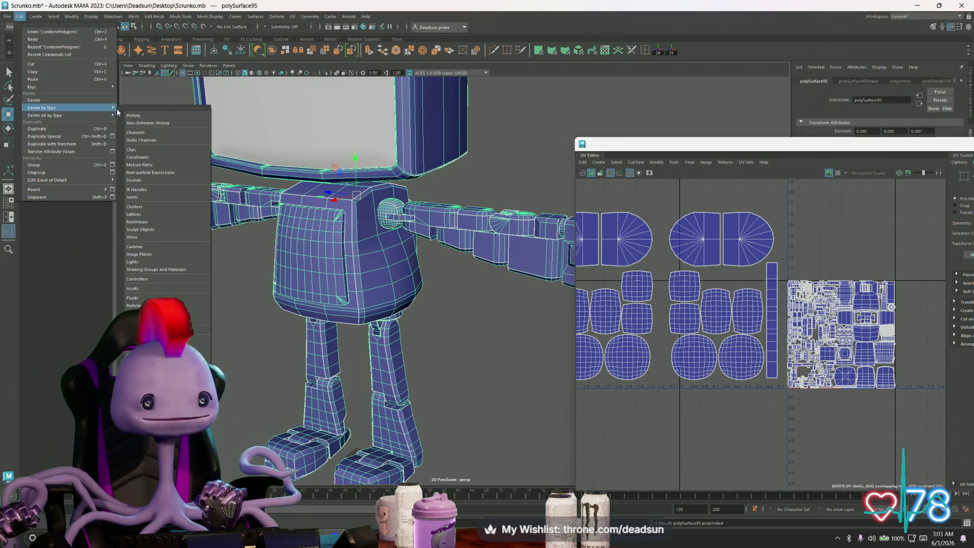
left_click(142, 116)
left_click(8, 16)
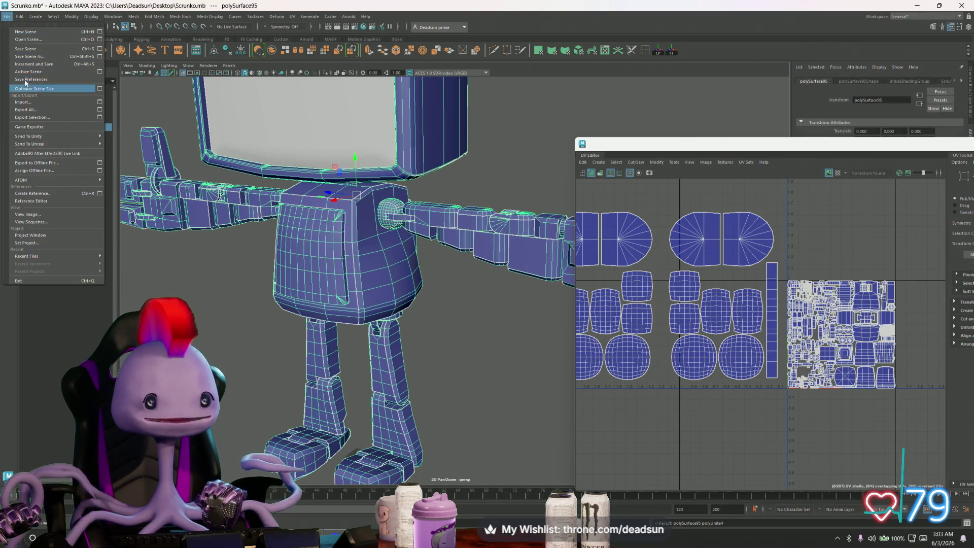
left_click(30, 49)
Move two circular UV shells to the right in the UV layout.
left_click_drag(293, 218, 331, 238, "alt")
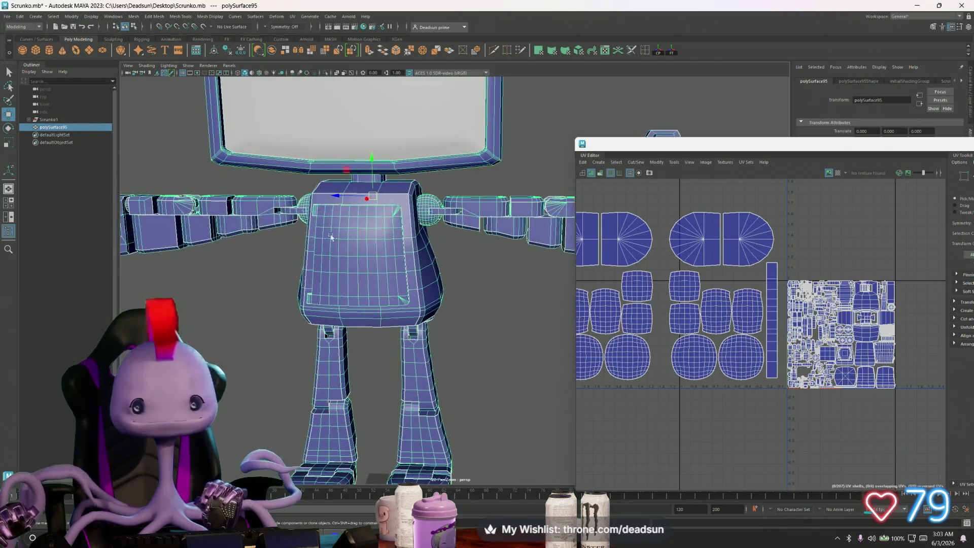
scroll(608, 279, "up", 1)
scroll(678, 293, "down", 2)
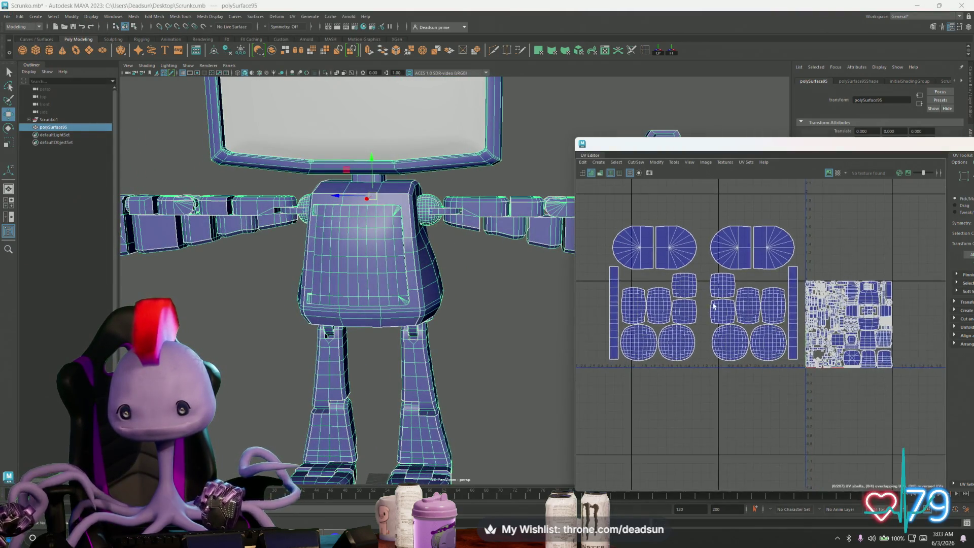
scroll(766, 330, "up", 5)
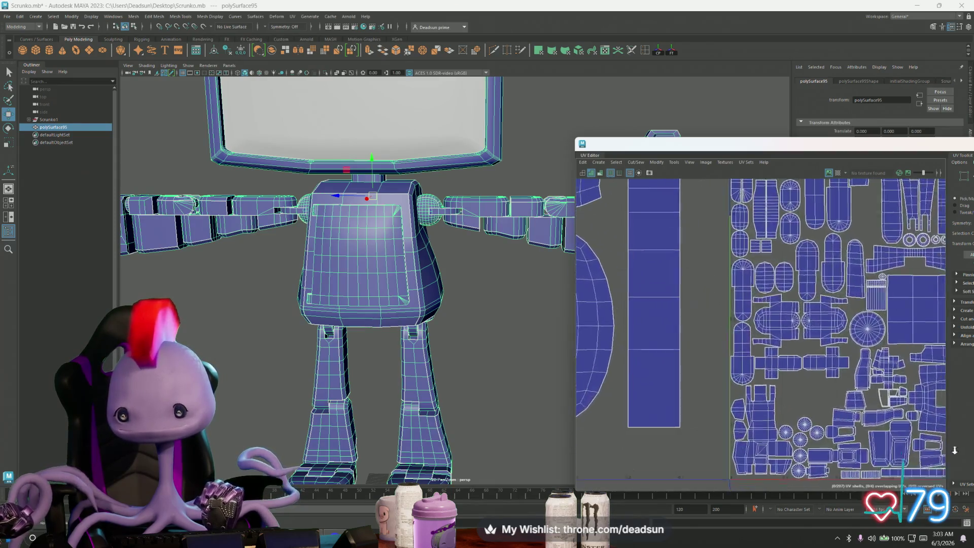
scroll(765, 330, "up", 3)
right_click_drag(728, 347, 746, 349)
left_click(729, 341)
scroll(731, 361, "down", 2)
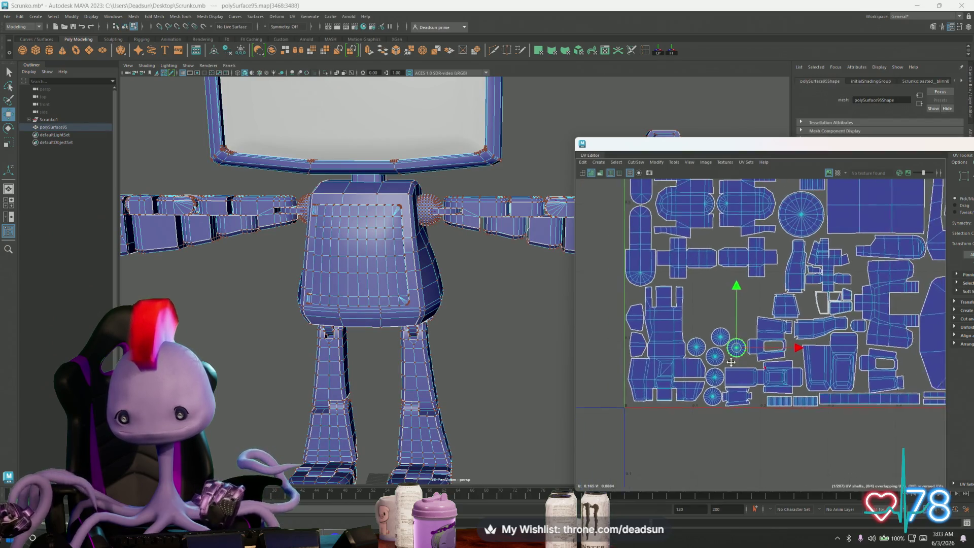
middle_click_drag(731, 362, 670, 354, "alt")
left_click_drag(670, 349, 851, 372)
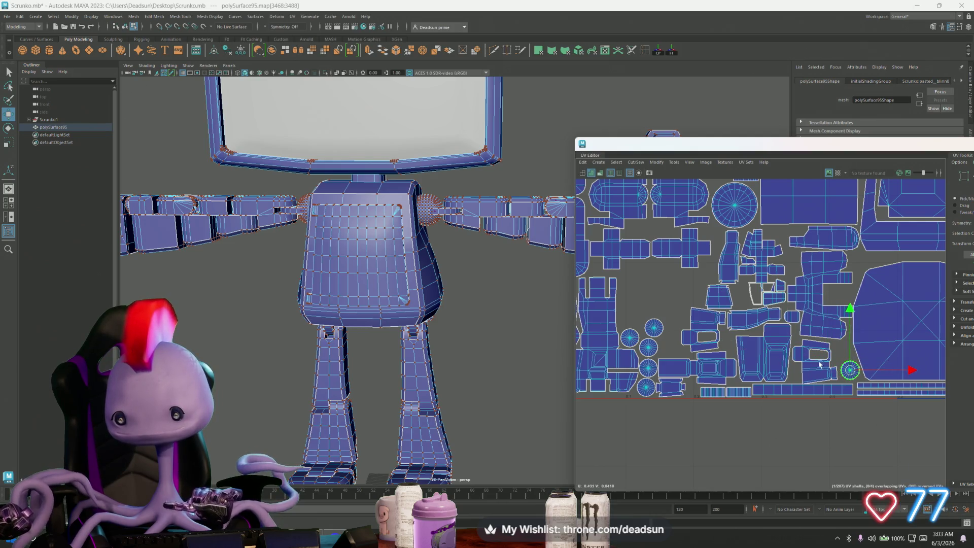
left_click(659, 332)
left_click_drag(658, 332, 844, 355)
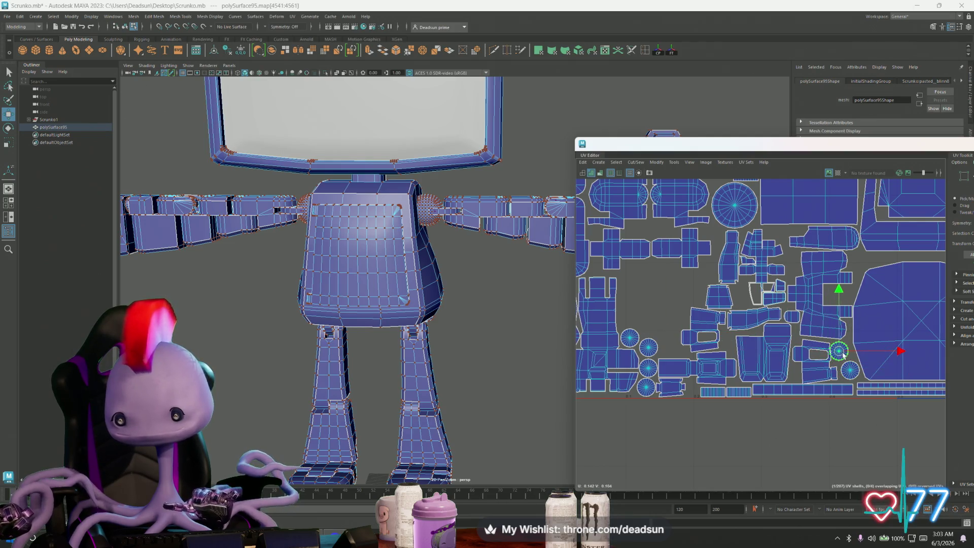
Move a small circular UV shell up and right, review the layout, and select the shoulder sphere.
middle_click_drag(756, 349, 675, 363, "alt")
scroll(671, 364, "down", 2)
left_click(669, 363)
left_click_drag(670, 363, 828, 320)
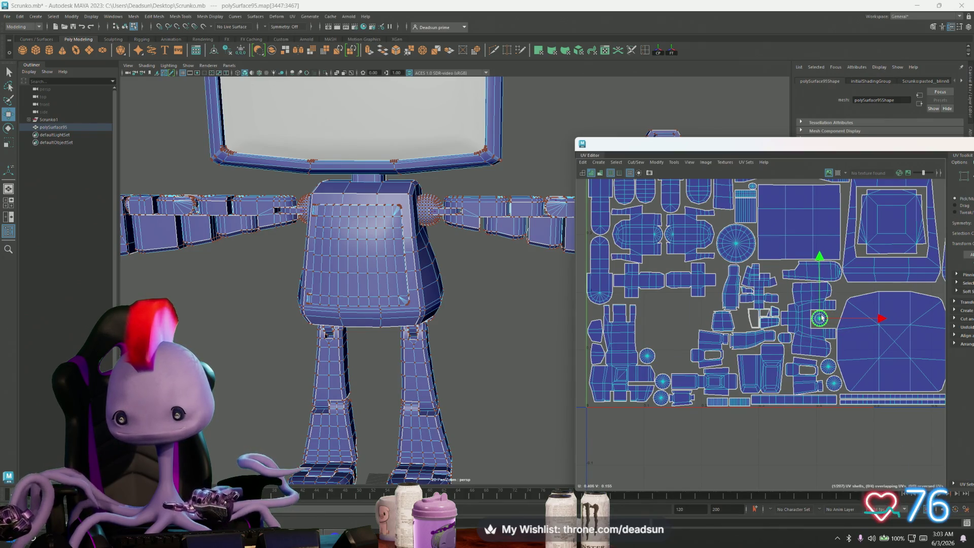
scroll(821, 320, "up", 3)
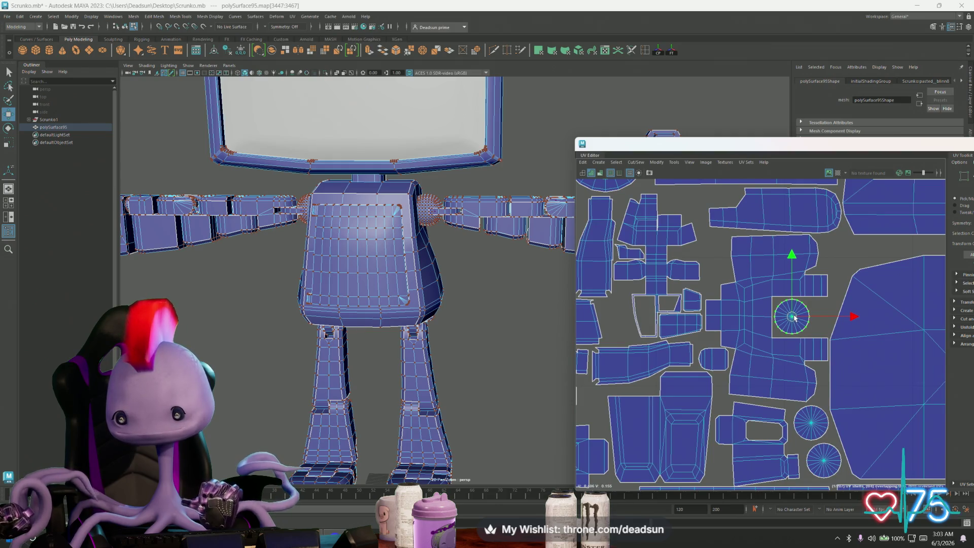
scroll(795, 318, "down", 2)
middle_click_drag(792, 329, 896, 321, "alt")
scroll(683, 378, "down", 2)
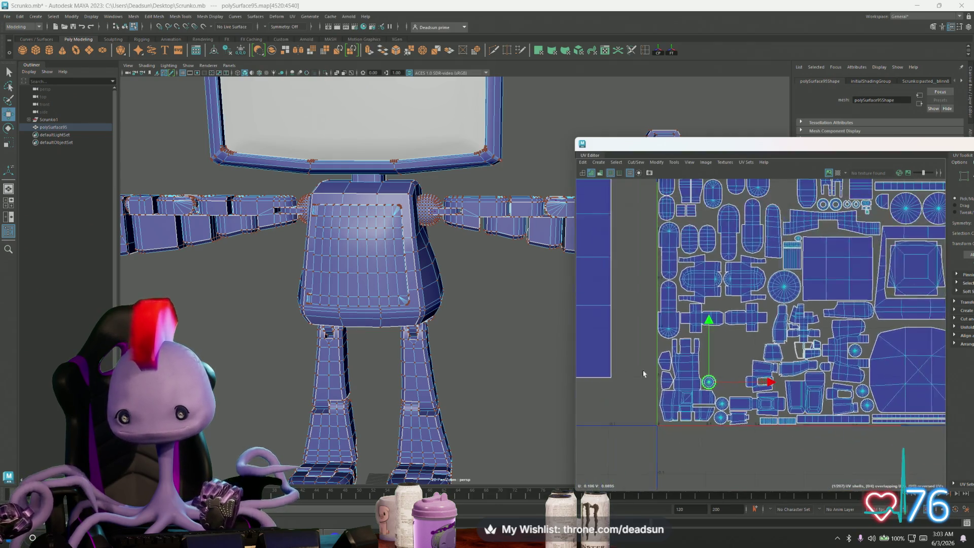
middle_click_drag(674, 413, 694, 437, "alt")
scroll(694, 437, "down", 2)
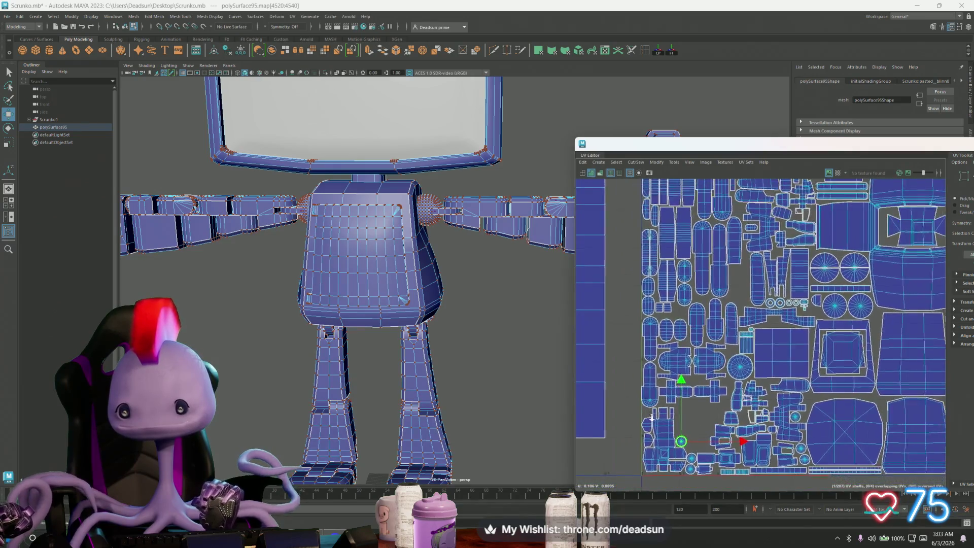
left_click(747, 276)
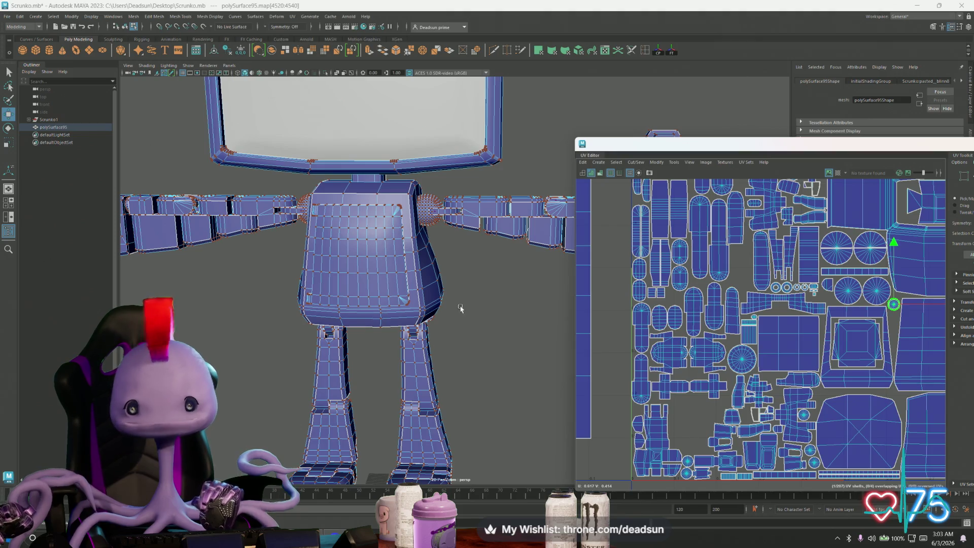
left_click(428, 209)
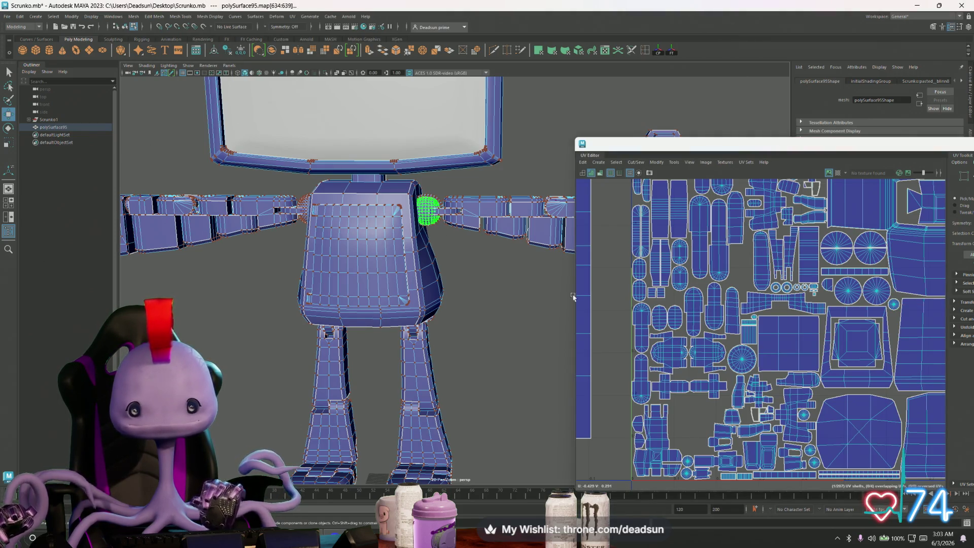
Frame the shoulder sphere and select its faces in Face mode.
key("f")
scroll(700, 340, "down", 2)
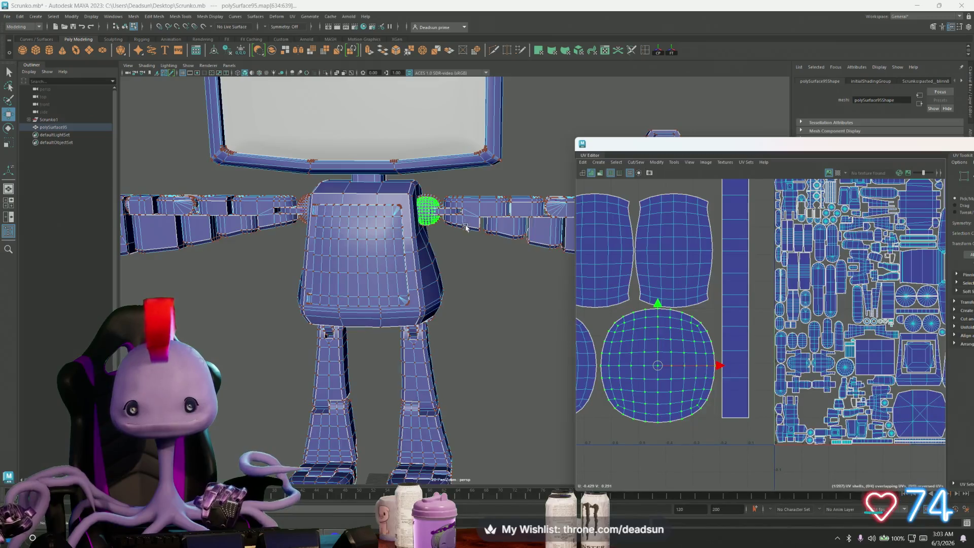
key("f")
left_click_drag(446, 288, 399, 283, "alt")
right_click_drag(330, 260, 400, 224)
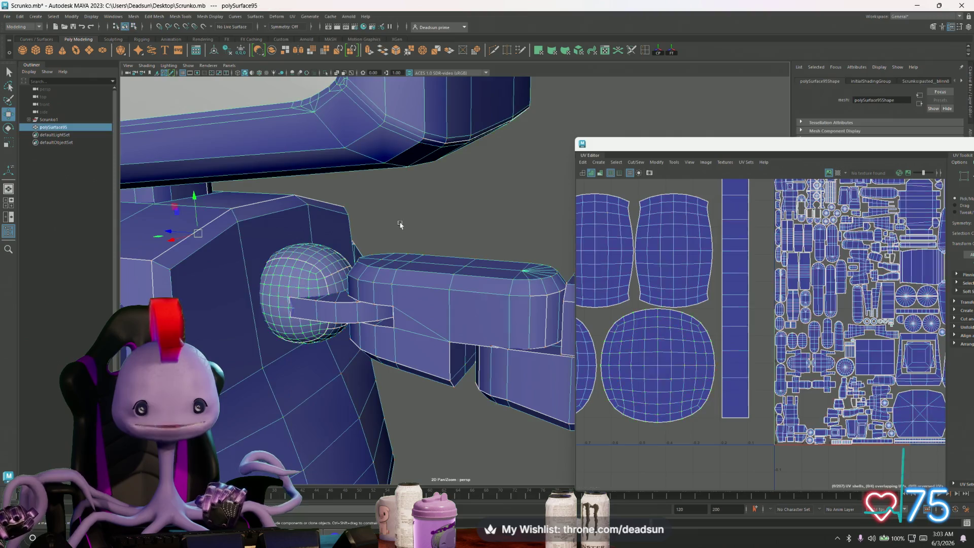
left_click(400, 225)
left_click(328, 263)
mouse_move(327, 263)
right_mouse_down()
mouse_move(326, 276)
mouse_move(325, 262)
right_mouse_up()
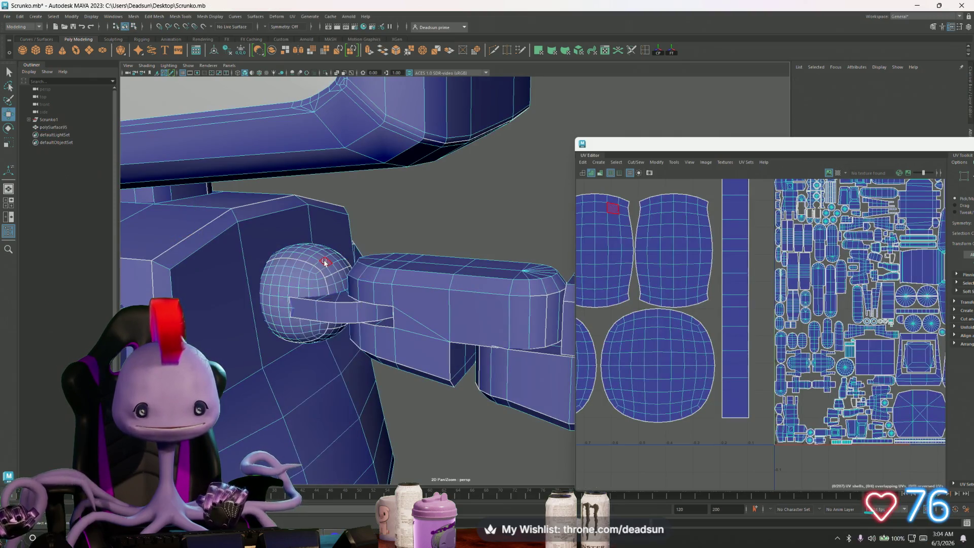
left_click(325, 263)
Frame the selected shoulder faces and rotate them with the Rotate tool.
left_click_drag(325, 262, 481, 267, "alt")
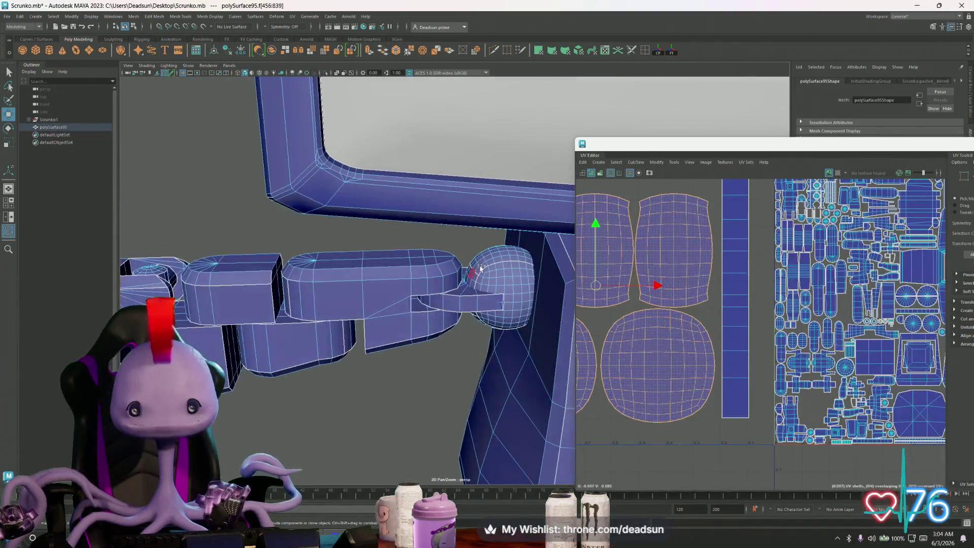
left_click(482, 343)
key("f")
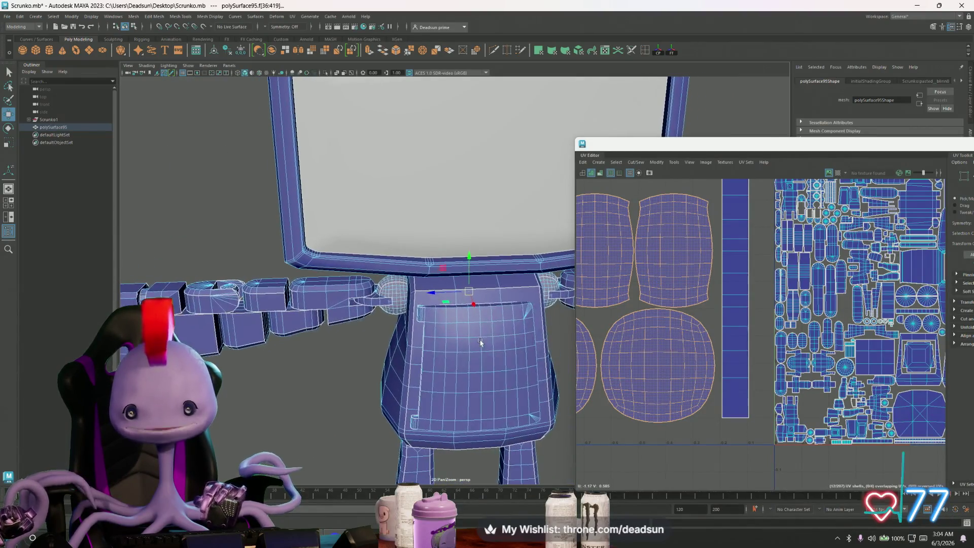
key("e")
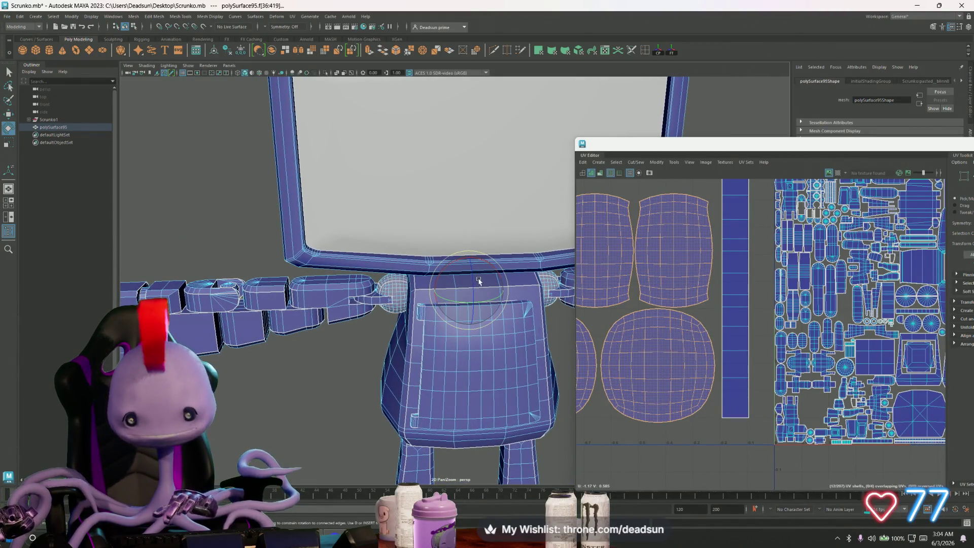
mouse_move(381, 337)
left_mouse_down("alt")
mouse_move(457, 355)
mouse_move(609, 431)
mouse_move(467, 396)
mouse_move(456, 370)
left_mouse_up("alt")
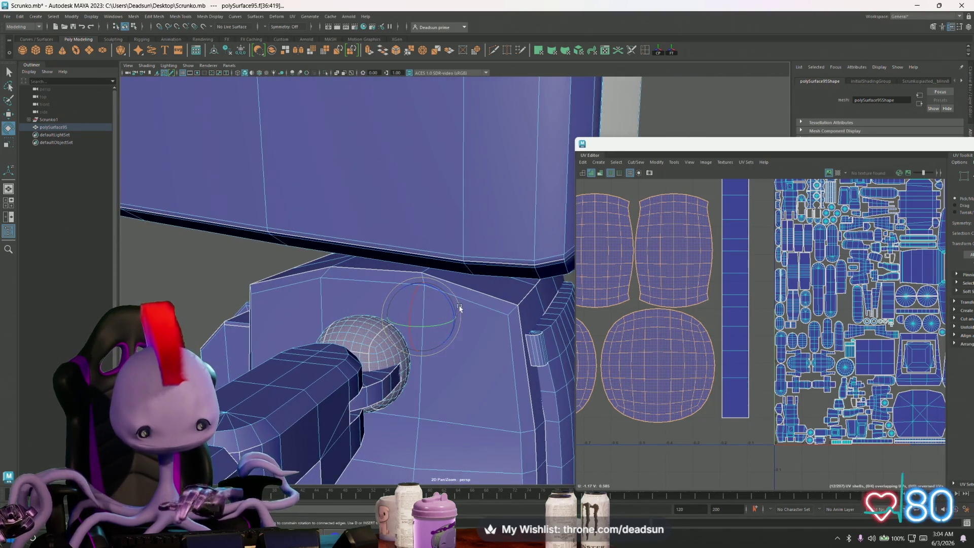
mouse_move(451, 301)
left_mouse_down()
mouse_move(396, 386)
mouse_move(457, 366)
left_mouse_up()
scroll(598, 346, "down", 3)
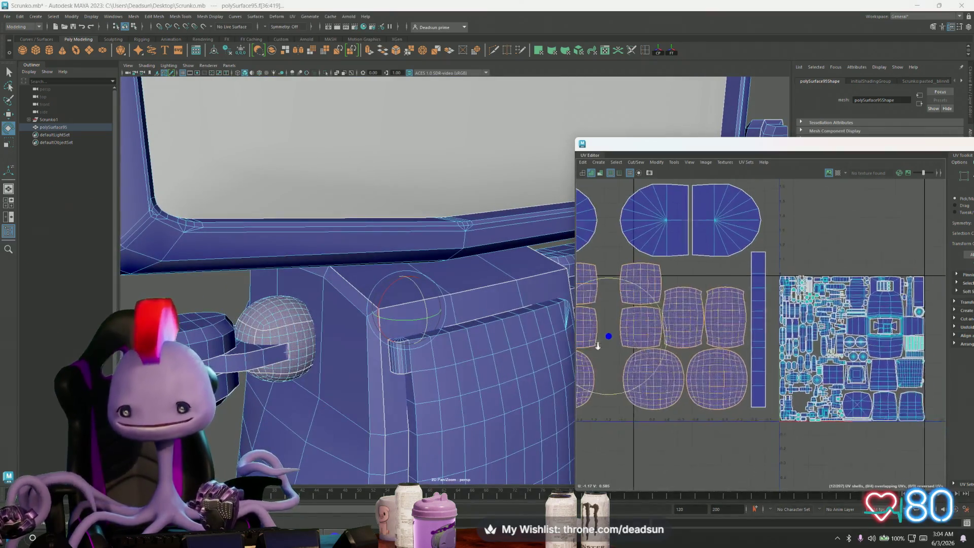
In UV Shell mode, slide the two round joint shells right beside their neighbours.
middle_click_drag(597, 346, 650, 375, "alt")
scroll(650, 376, "down", 3)
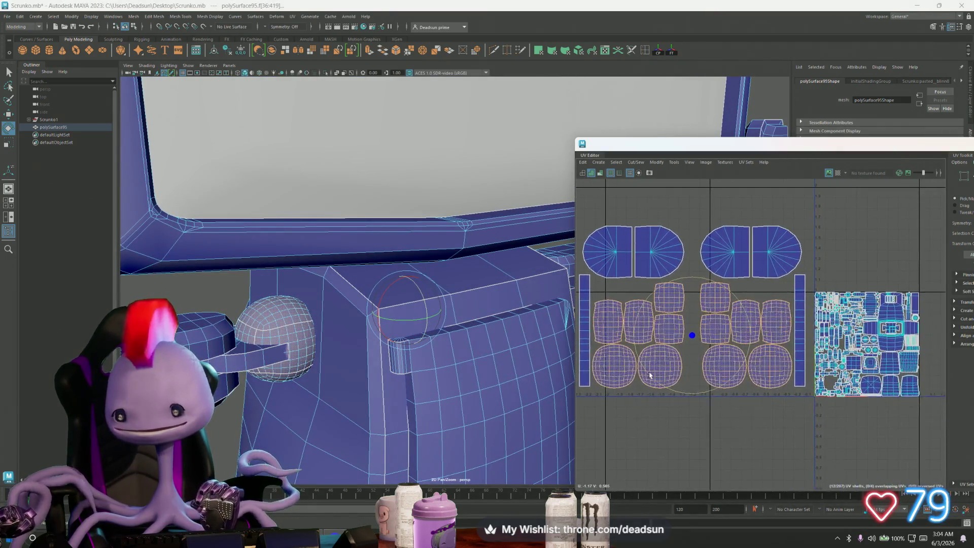
scroll(650, 376, "up", 3)
scroll(655, 390, "down", 2)
right_click_drag(656, 389, 644, 392)
left_click(643, 392)
left_click(598, 374, "shift")
key("w")
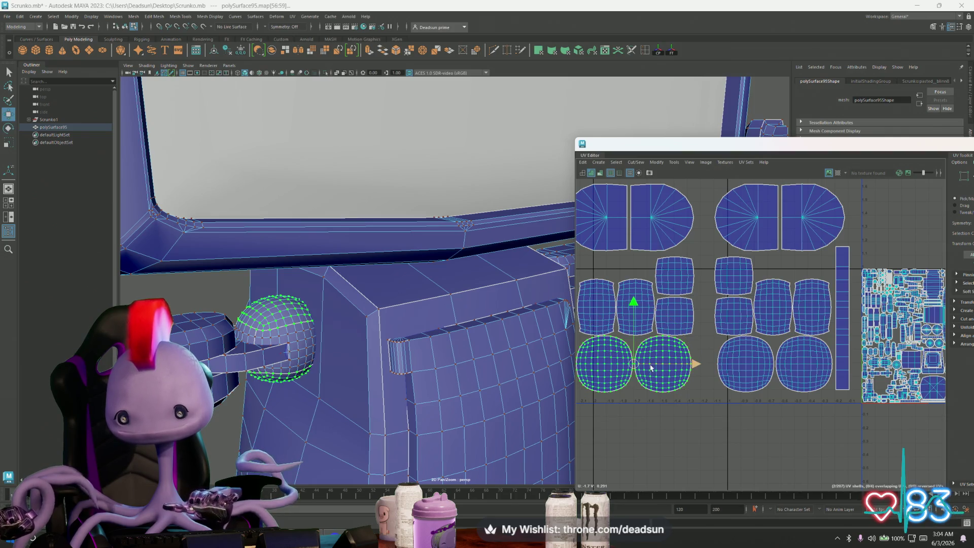
middle_click_drag(694, 365, 719, 365)
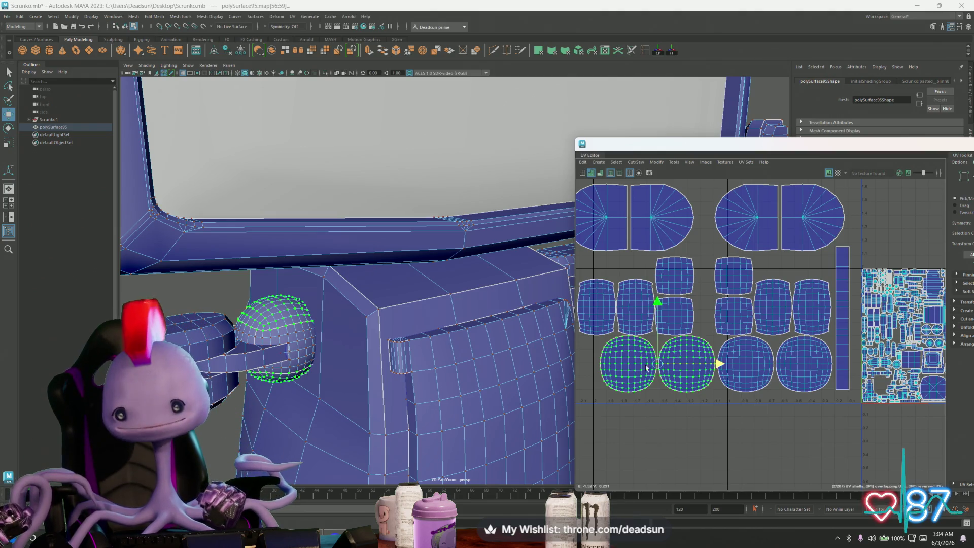
Slide the two small square shells and the left tall shell right to close the gaps.
scroll(726, 343, "up", 1)
left_click(663, 276)
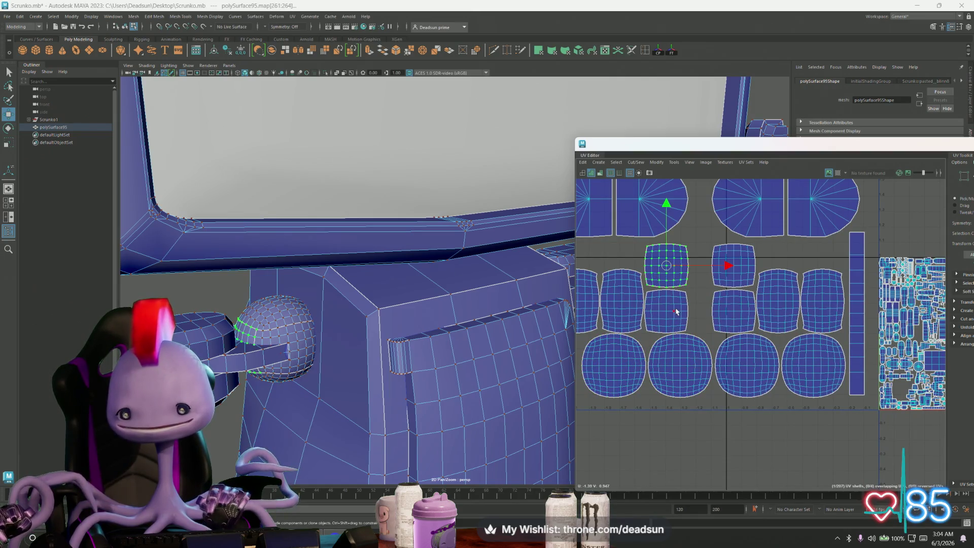
left_click_drag(729, 288, 749, 288)
left_click(648, 300)
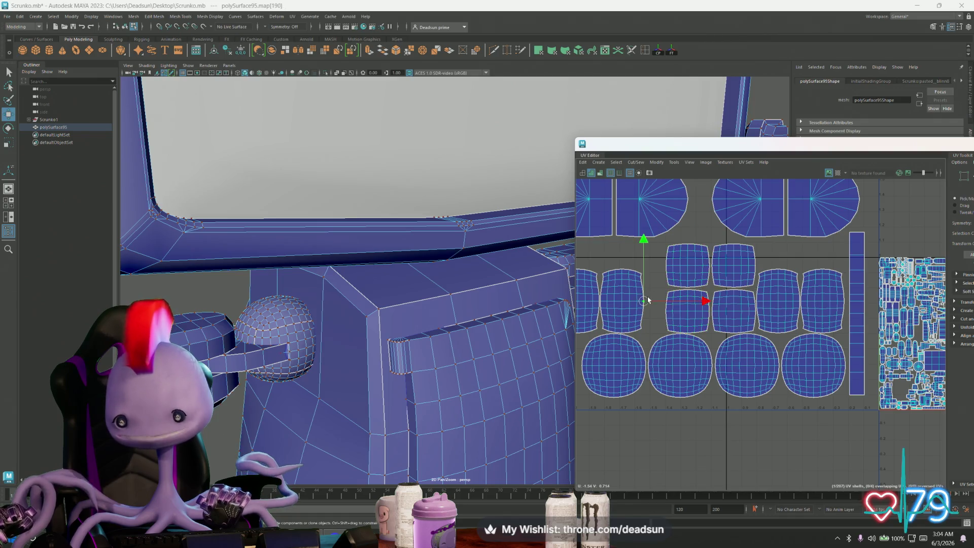
left_click_drag(687, 304, 706, 302)
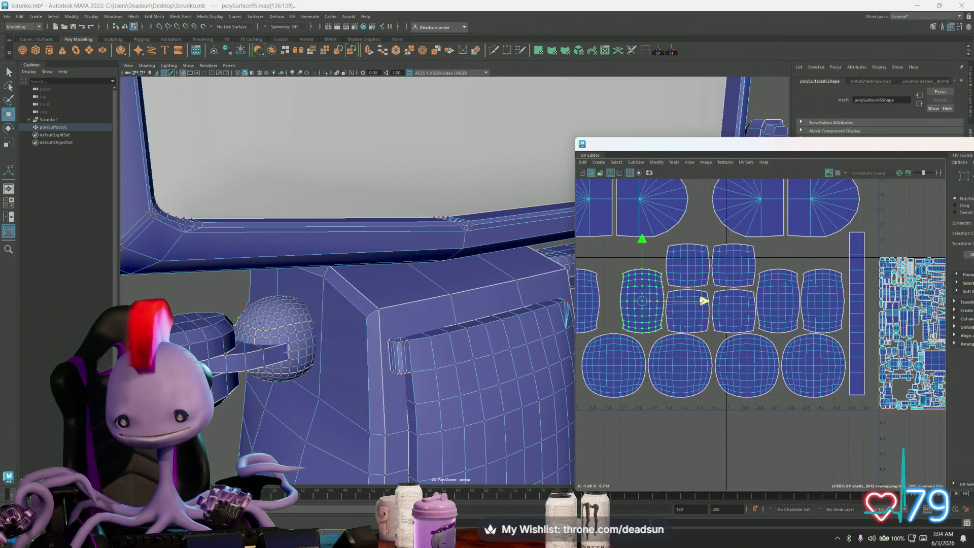
left_click(583, 299)
left_click_drag(640, 300, 679, 306)
Slide the long strip shell and the oval shell pair right against the group.
middle_click_drag(680, 309, 721, 302, "alt")
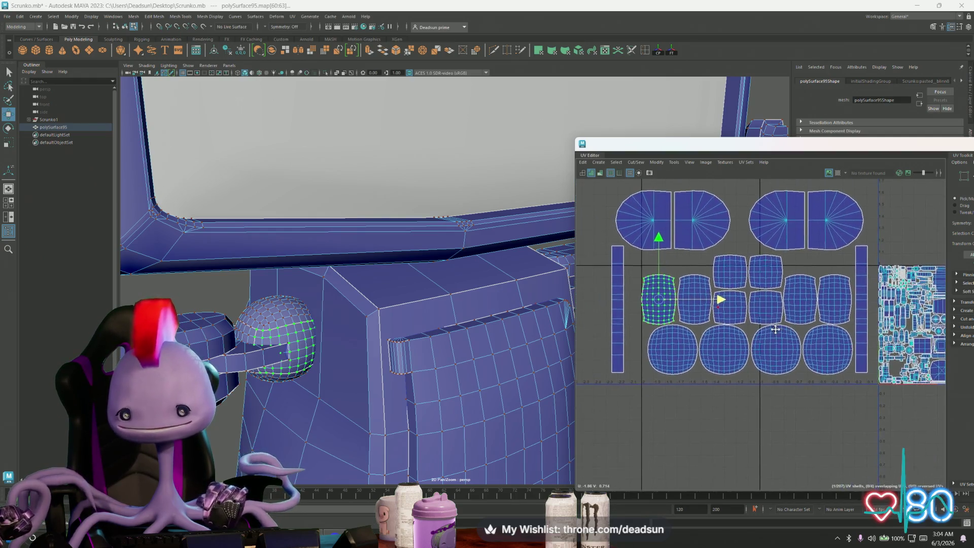
left_click(619, 321)
left_click_drag(679, 308, 694, 310)
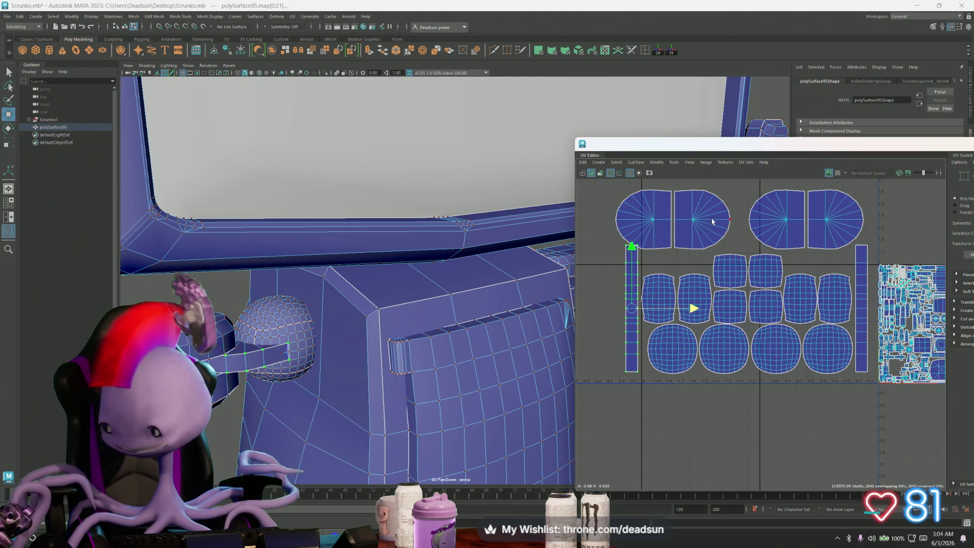
left_click(693, 229)
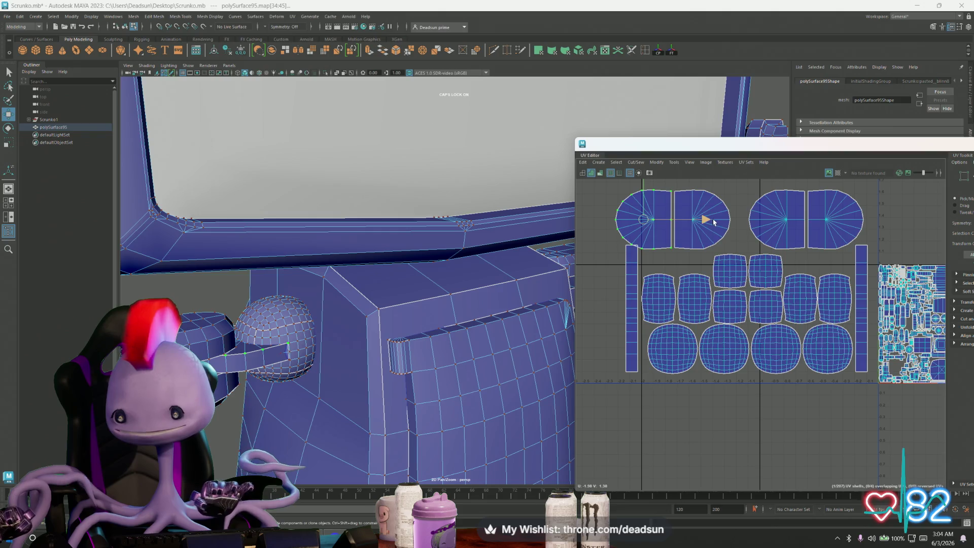
left_click_drag(717, 223, 752, 219)
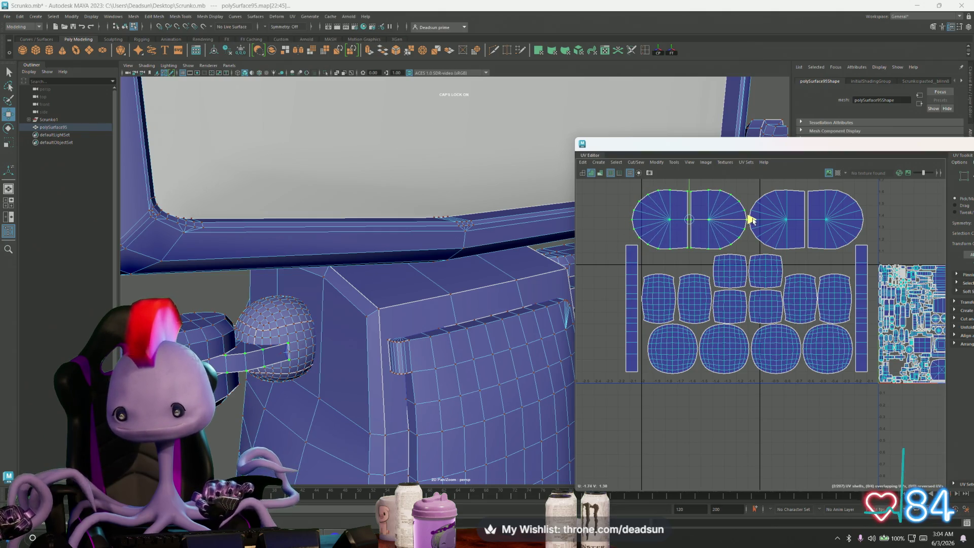
mouse_move(815, 299)
right_mouse_down("alt")
mouse_move(709, 300)
mouse_move(795, 338)
mouse_move(735, 336)
mouse_move(570, 231)
right_mouse_up("alt")
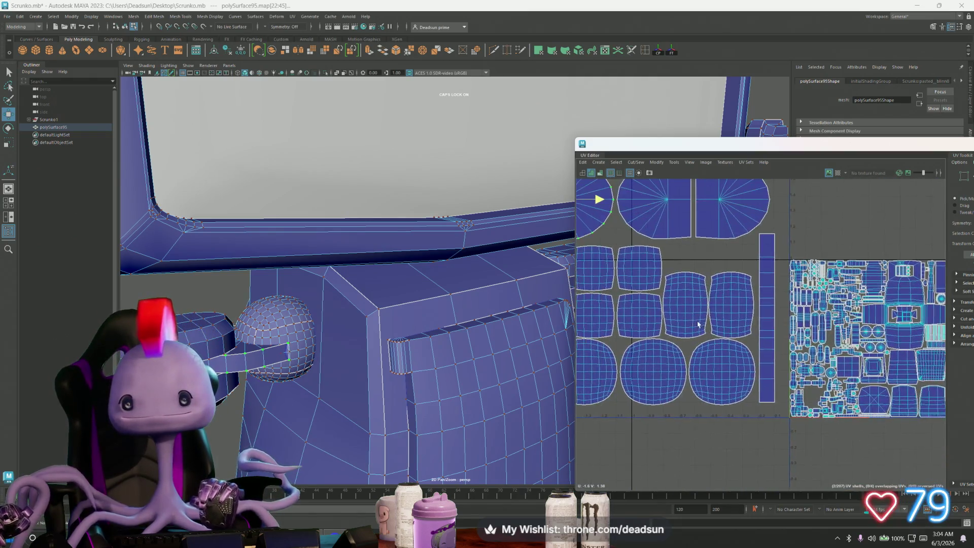
Move the oval shells above the packed block and shrink the oval and strip shells.
scroll(696, 287, "down", 5)
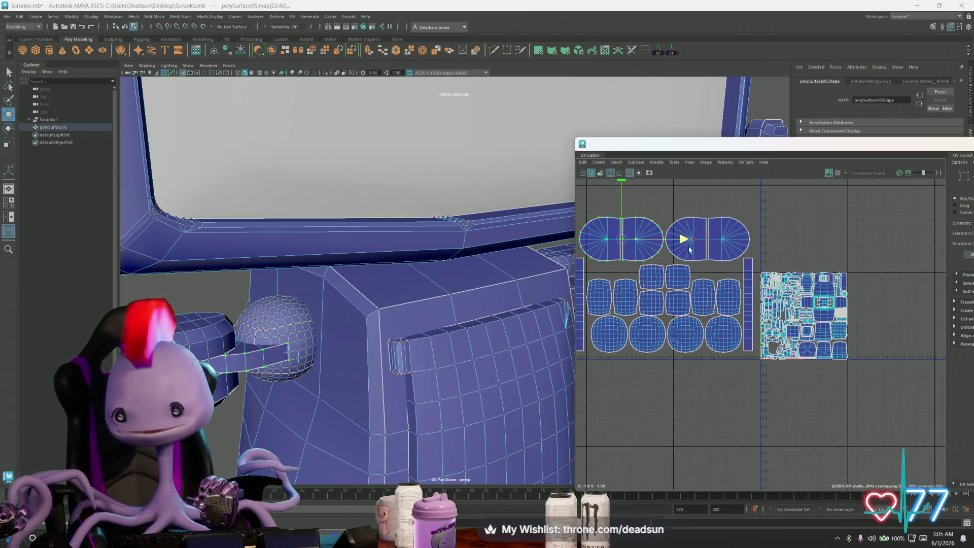
scroll(689, 250, "up", 2)
left_click(696, 222)
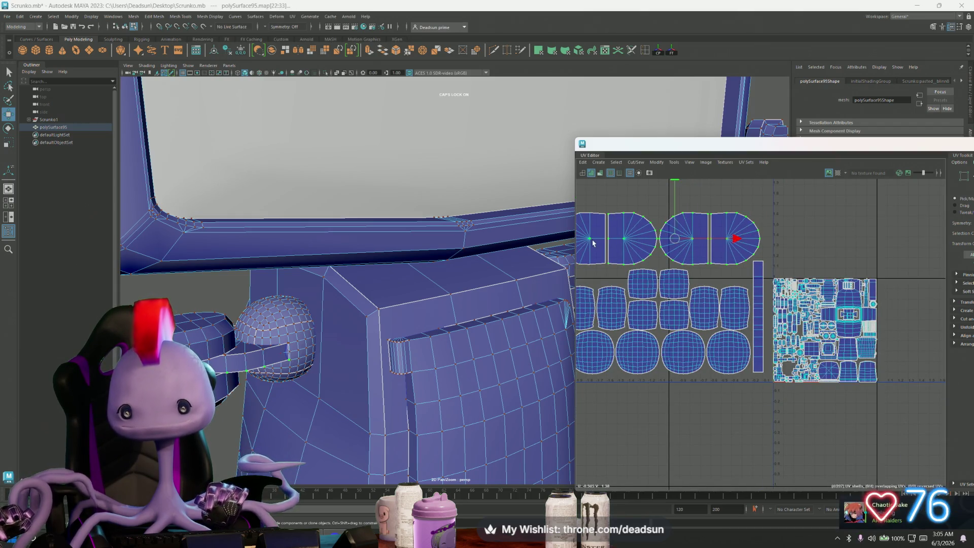
mouse_move(659, 245)
left_mouse_down()
mouse_move(735, 271)
mouse_move(784, 232)
mouse_move(663, 226)
mouse_move(779, 231)
left_mouse_up()
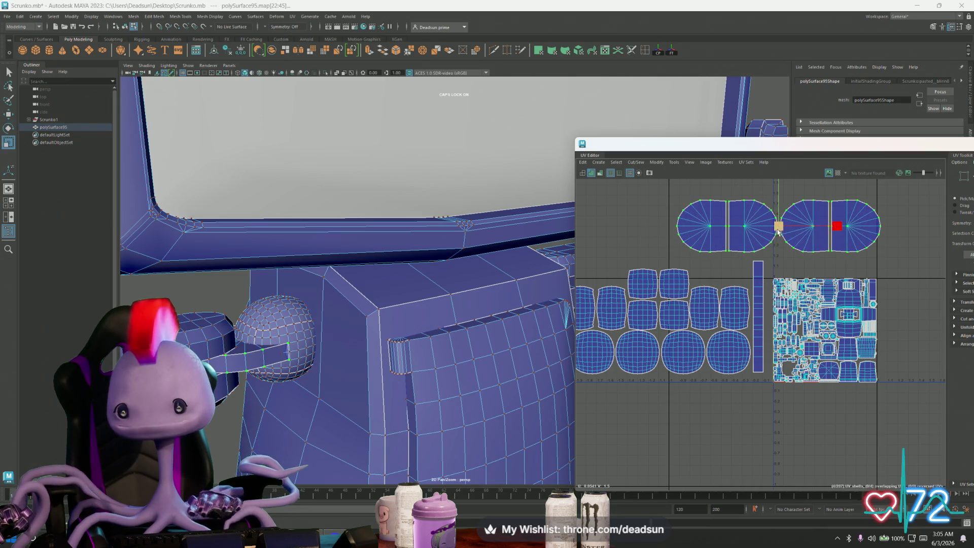
middle_click_drag(798, 251, 821, 256, "alt")
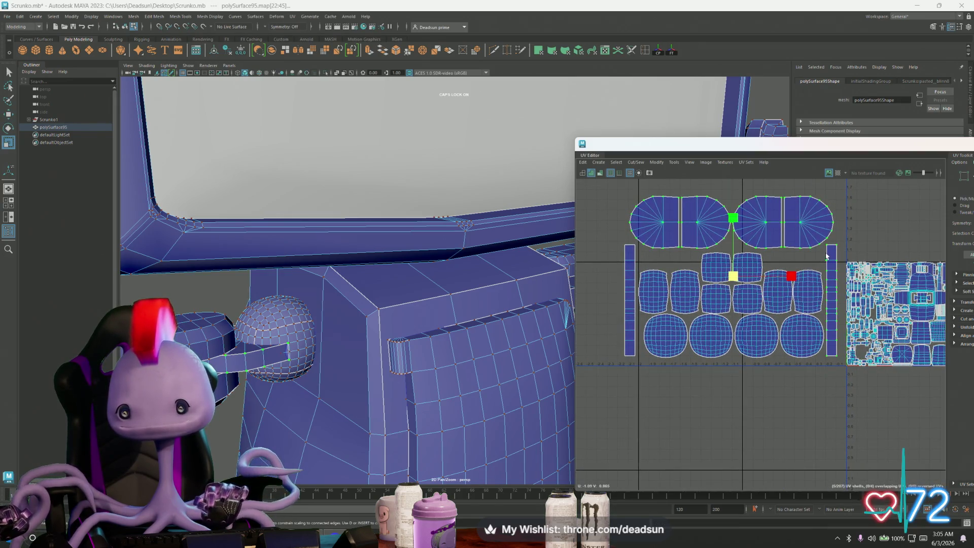
mouse_move(729, 278)
left_mouse_down()
mouse_move(684, 285)
mouse_move(832, 227)
mouse_move(849, 237)
left_mouse_up()
Scale the shells down further and rotate them 90° clockwise.
key("w")
scroll(849, 237, "up", 3)
scroll(809, 260, "up", 5)
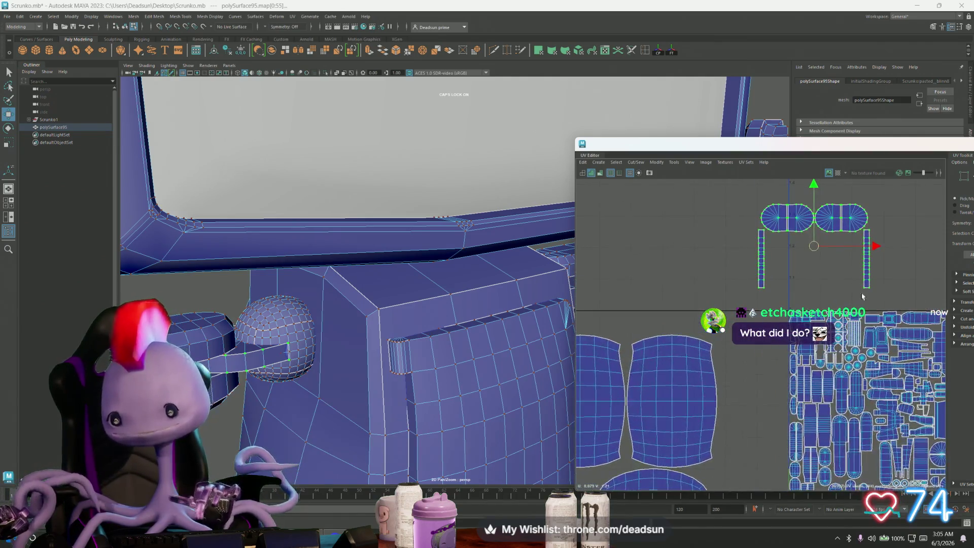
key("r")
left_click_drag(759, 268, 738, 272)
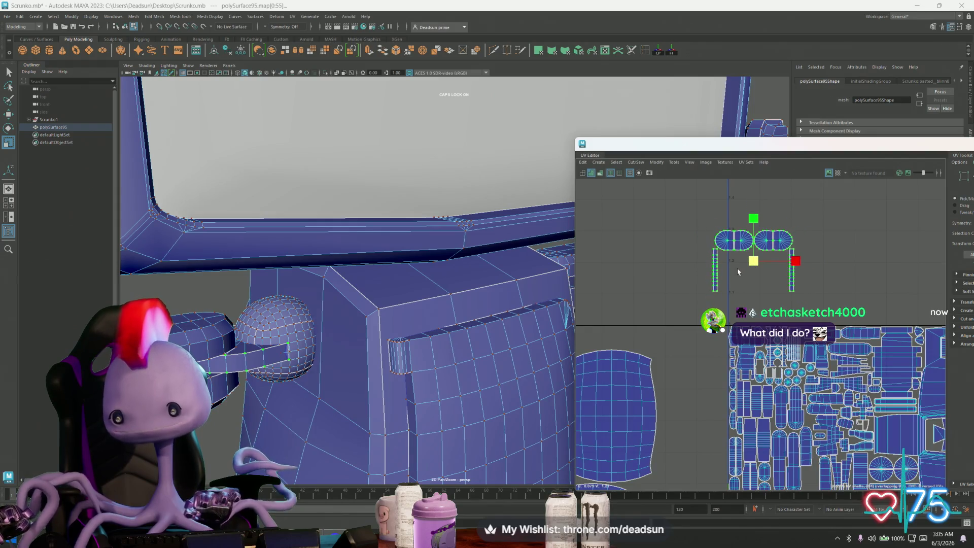
key("e")
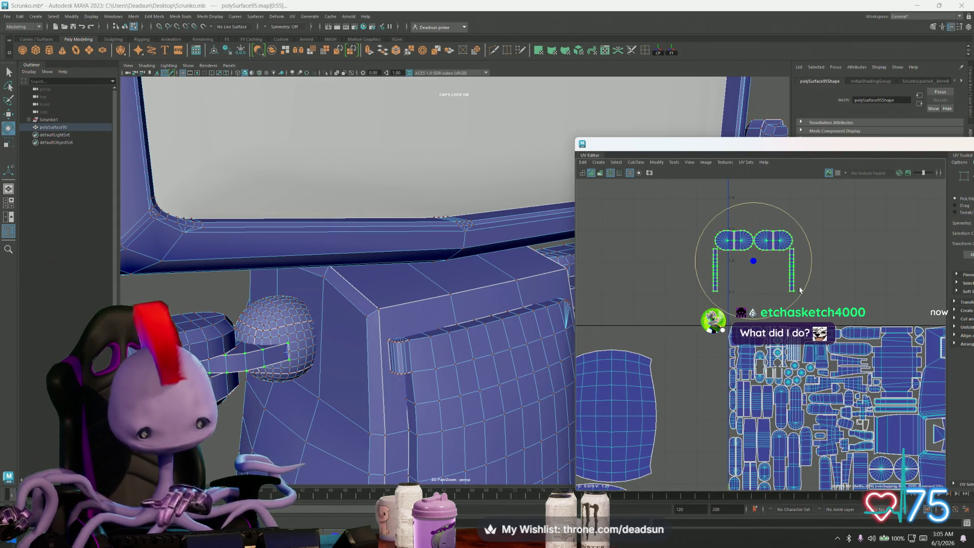
mouse_move(810, 285)
left_mouse_down()
mouse_move(806, 301)
mouse_move(788, 305)
left_mouse_up()
mouse_move(787, 305)
middle_mouse_down("alt")
mouse_move(794, 313)
mouse_move(712, 226)
middle_mouse_up("alt")
key("w")
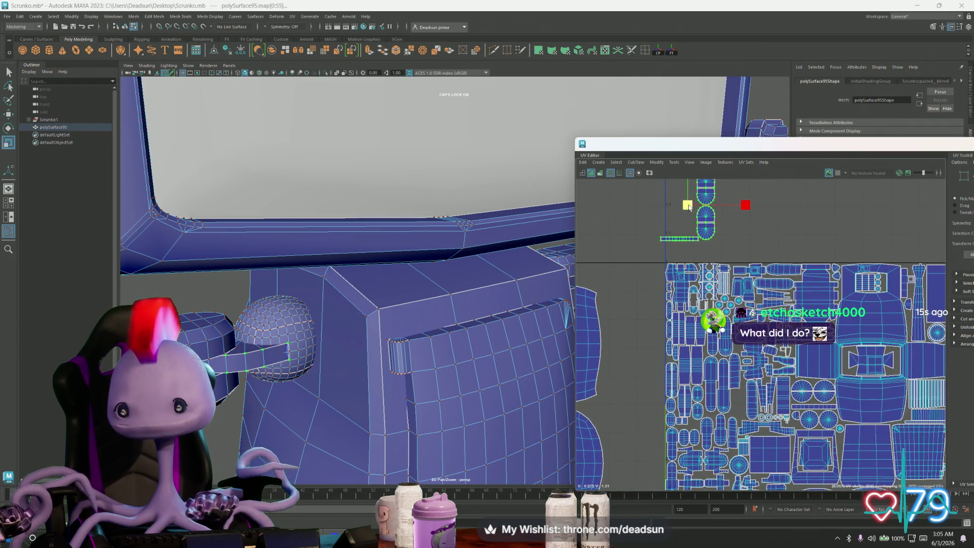